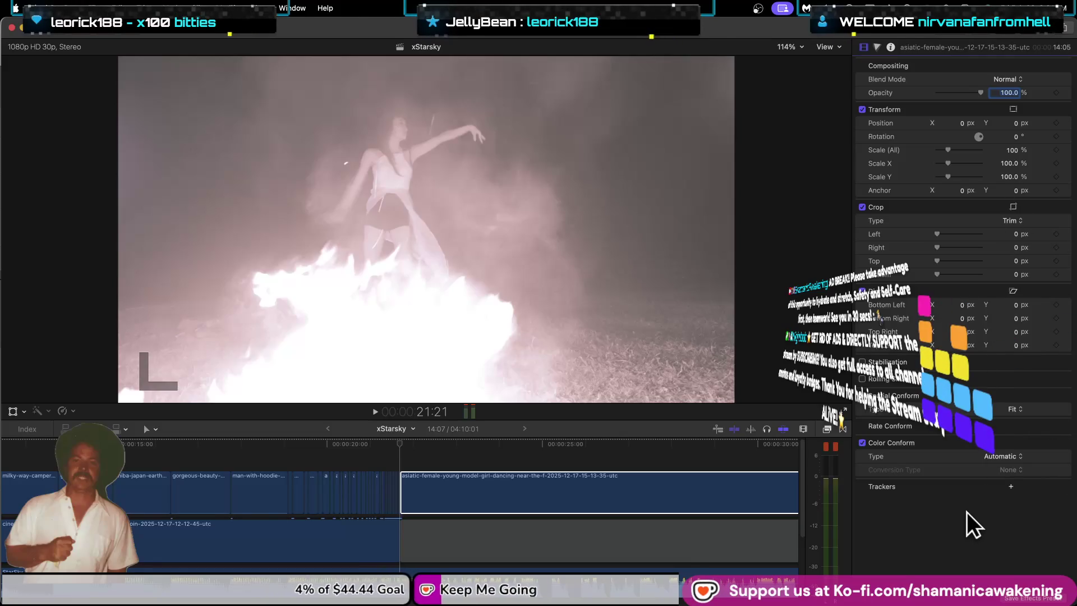
# Step: Select the fire-dancing clip and open the video effects library
pyautogui.click(450, 510)
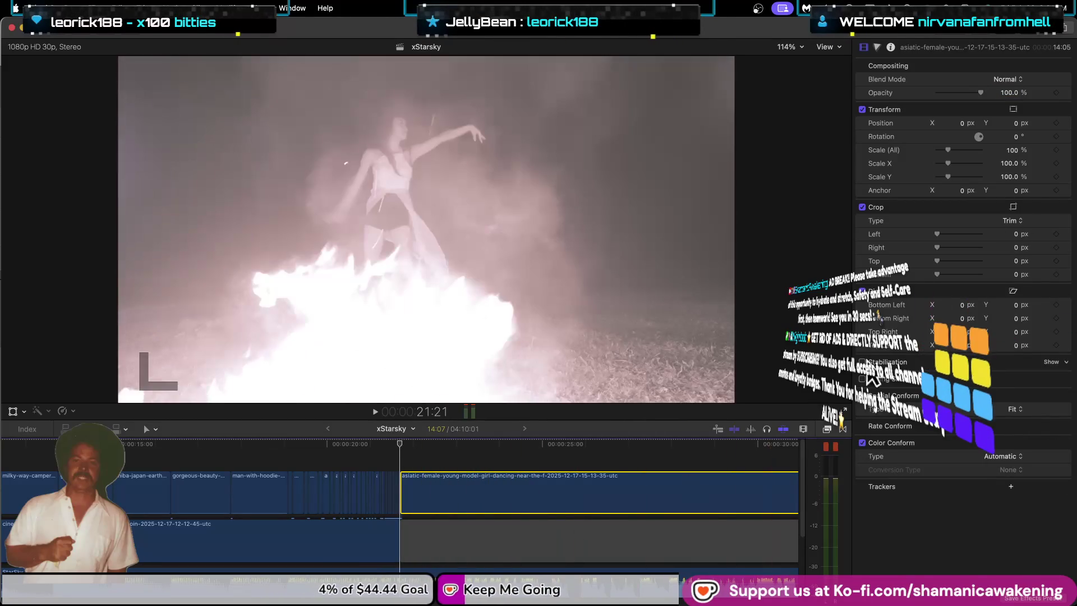
pyautogui.click(843, 428)
pyautogui.click(842, 428)
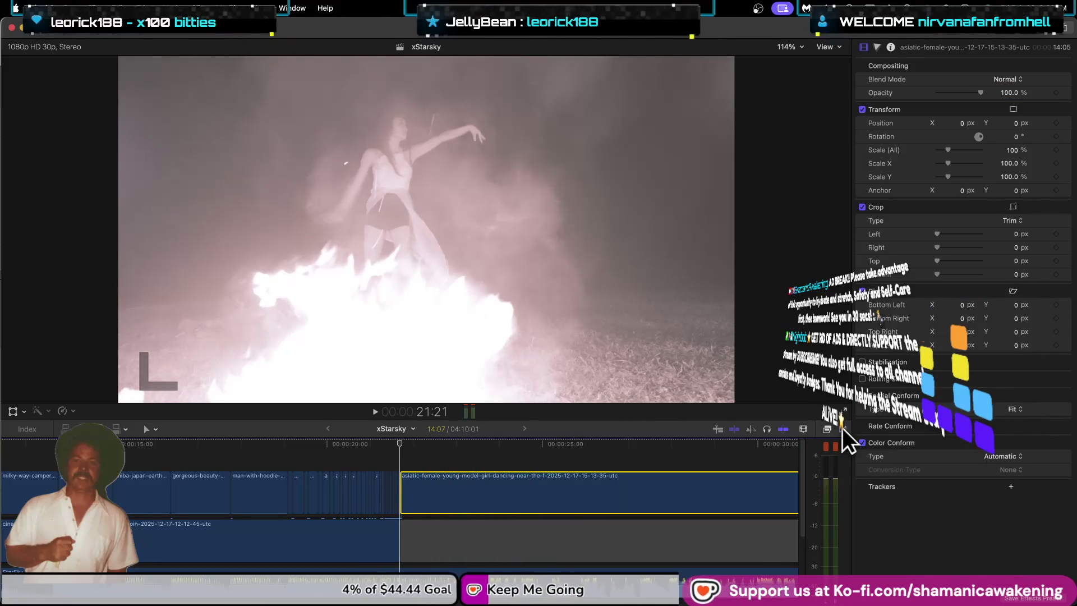
pyautogui.click(826, 429)
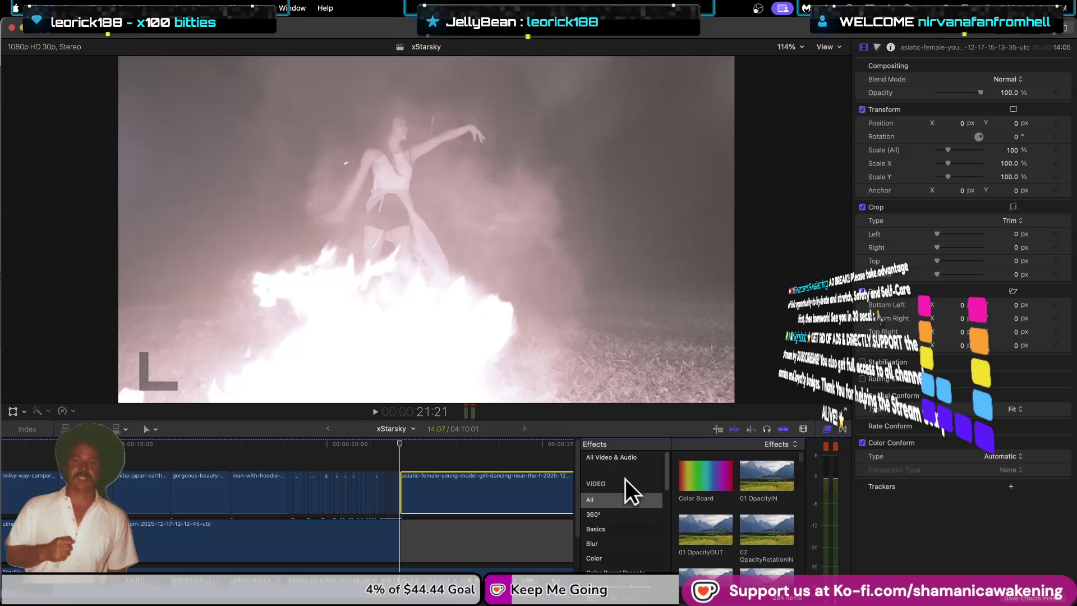
# Step: Browse the Flicker Glitch Effects, Reframe and Nostalgia effect categories
pyautogui.scroll(-5, 615, 543)
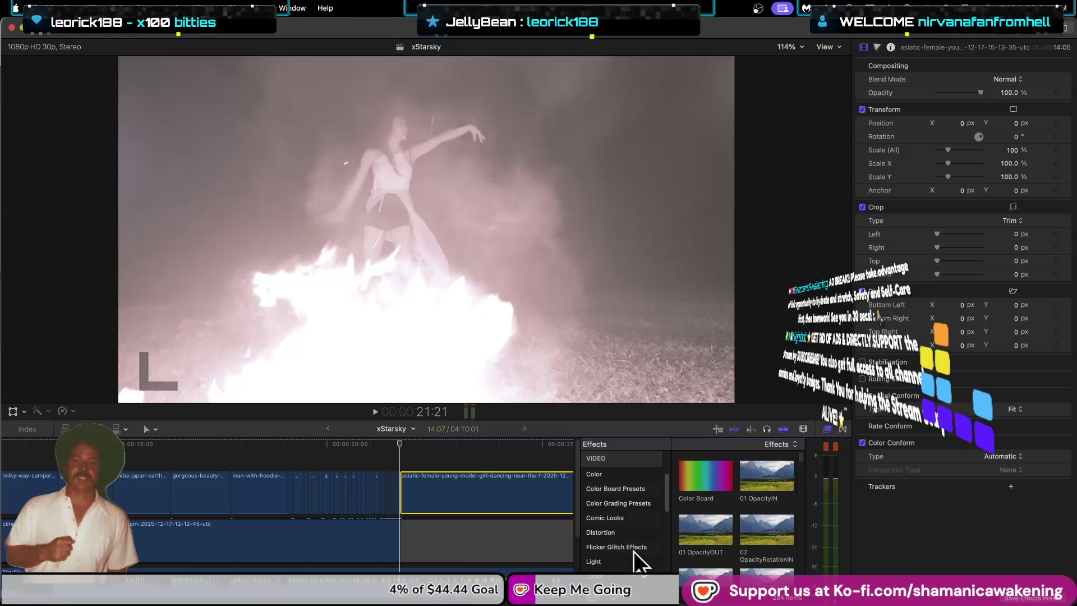
pyautogui.click(635, 549)
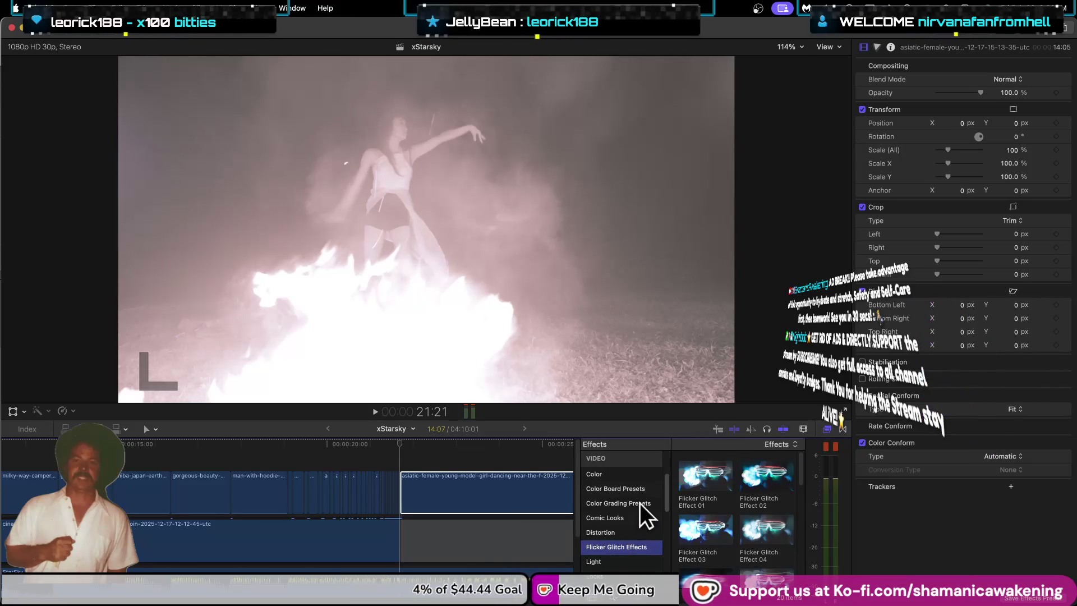
pyautogui.scroll(-4, 635, 527)
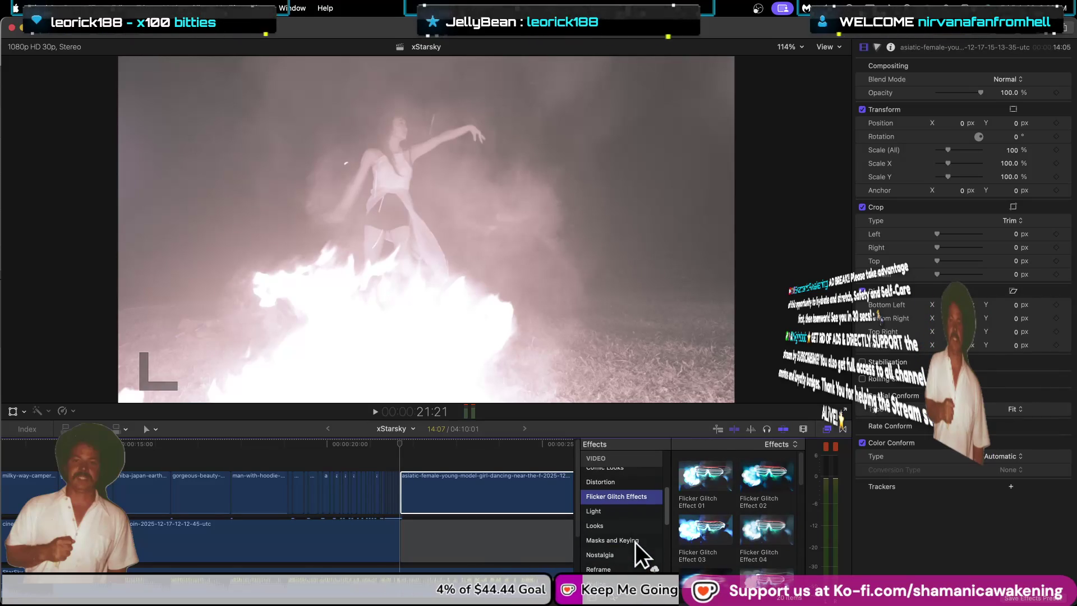
pyautogui.scroll(-1, 635, 543)
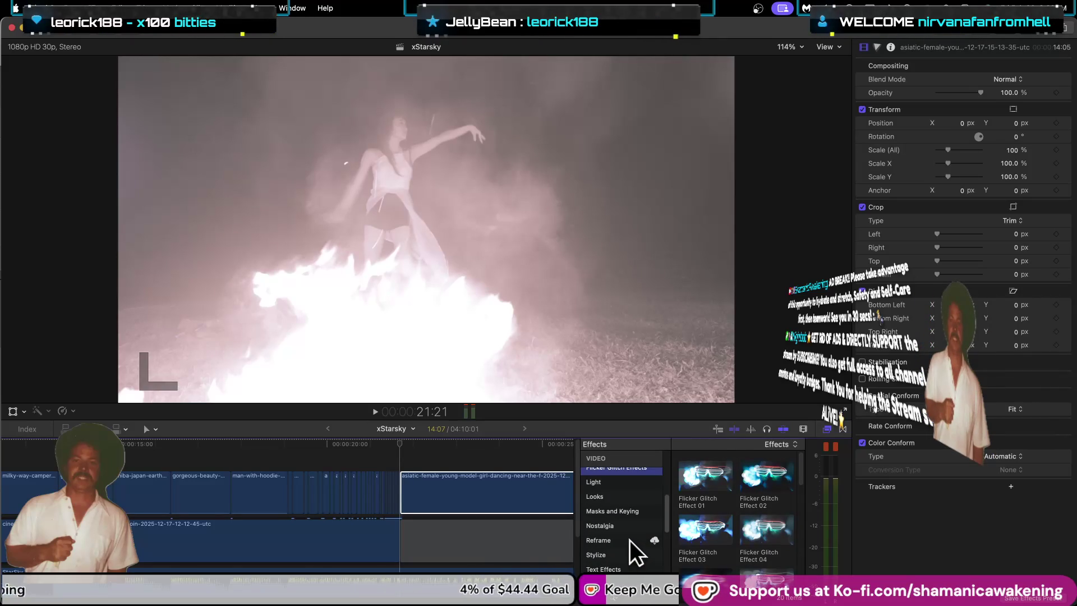
pyautogui.click(629, 540)
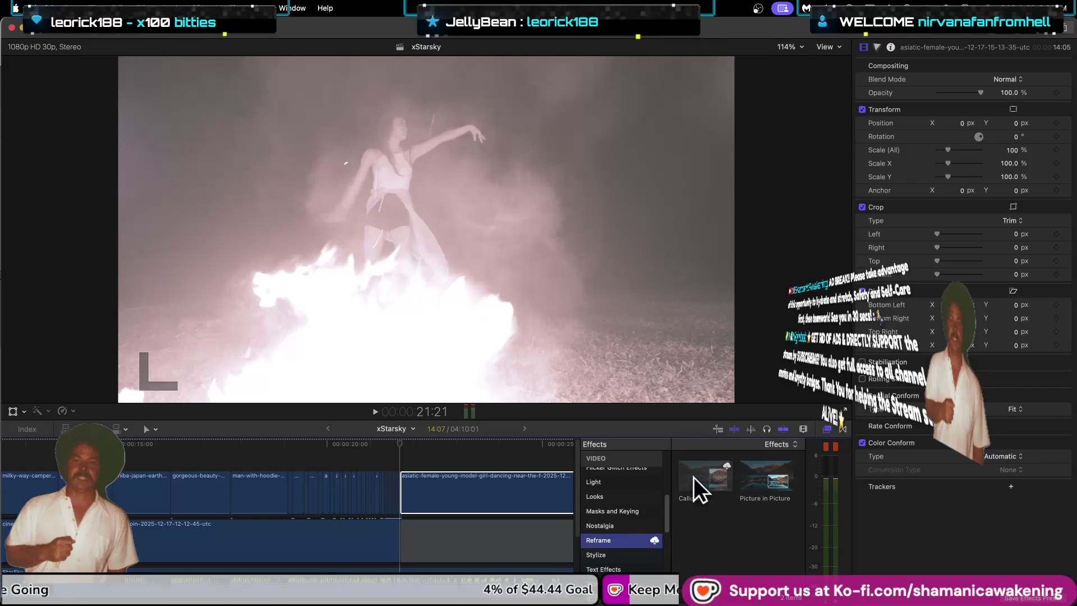
pyautogui.click(620, 527)
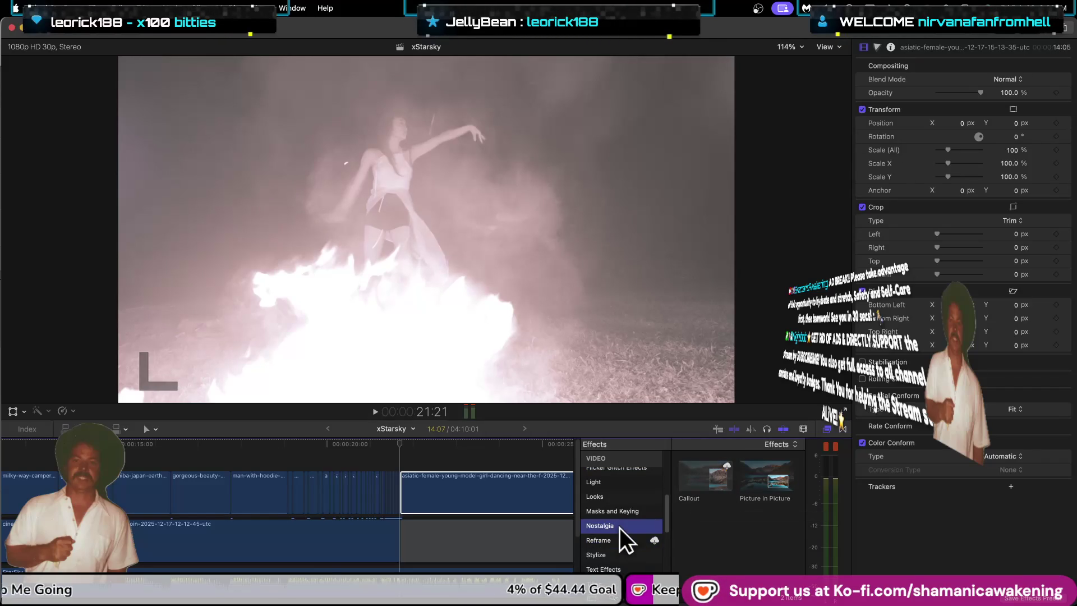
# Step: Continue through the Stylize effects category to Distortion
pyautogui.scroll(-2, 608, 531)
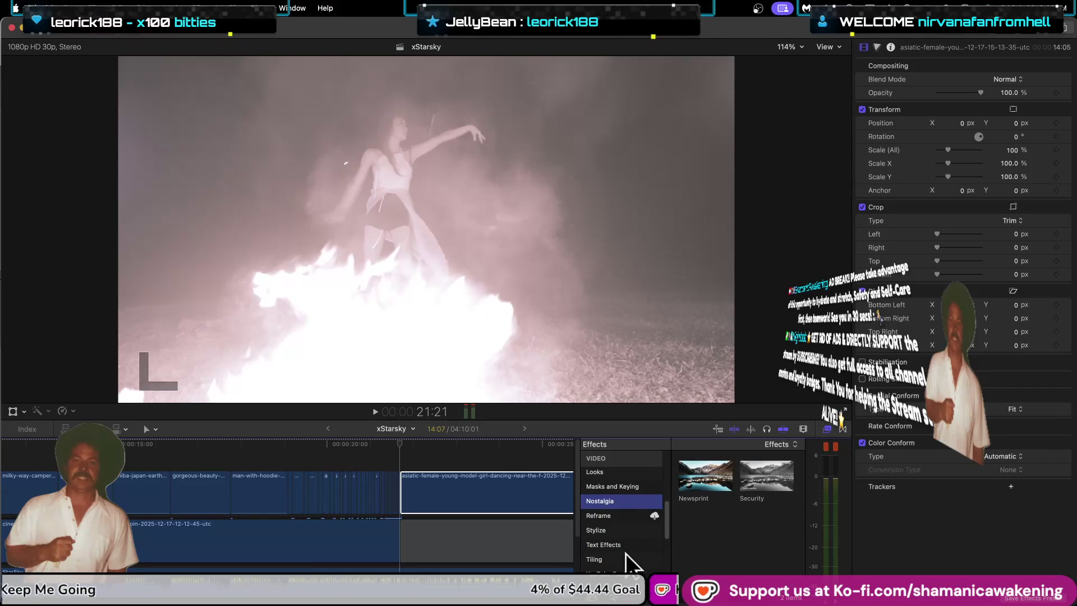
pyautogui.scroll(-1, 625, 550)
pyautogui.scroll(-1, 627, 556)
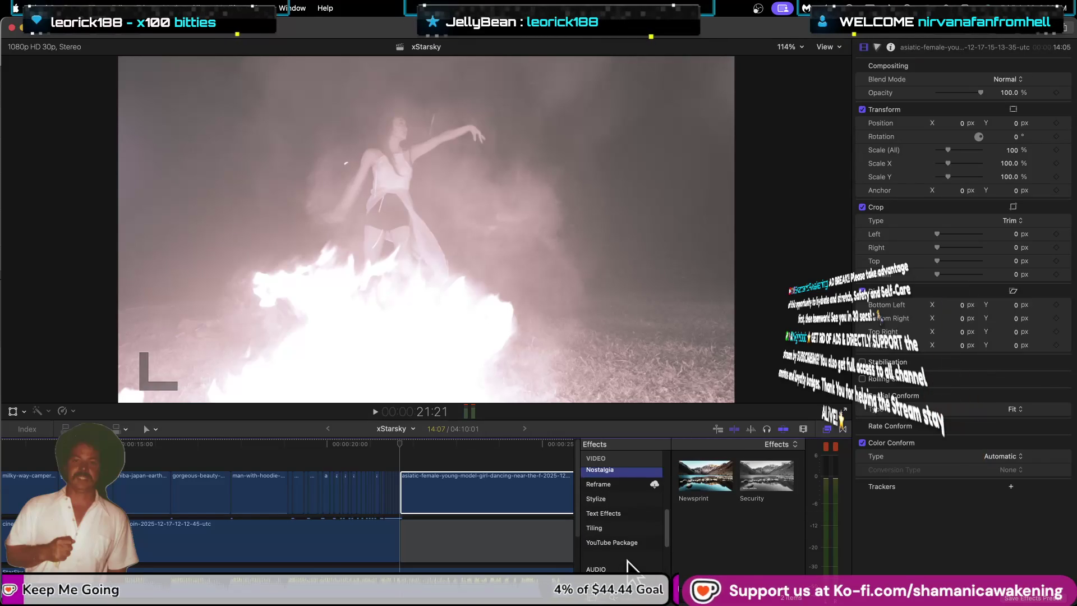
pyautogui.scroll(2, 627, 544)
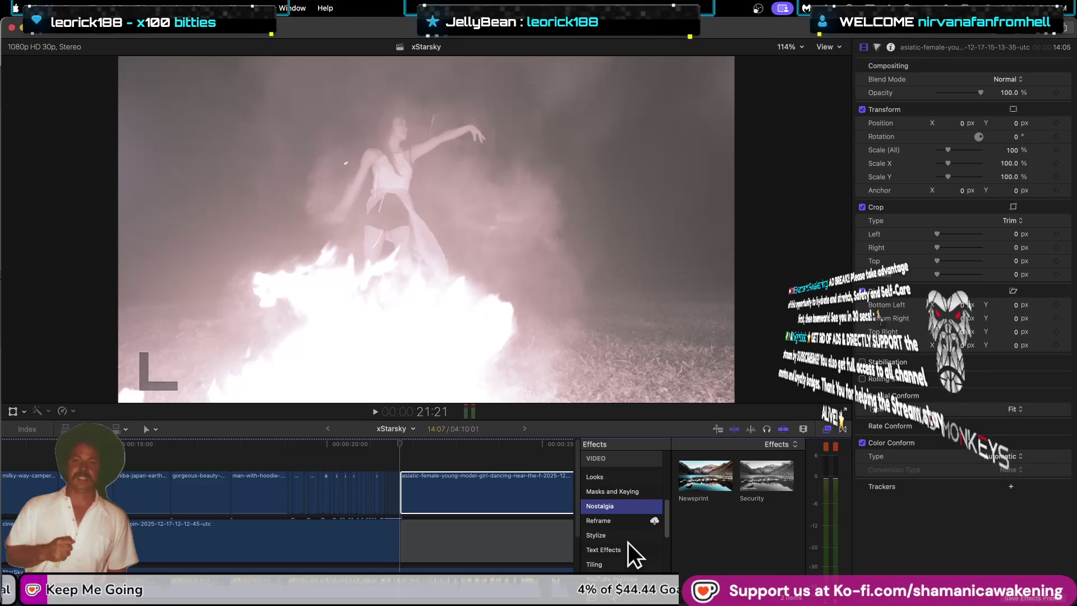
pyautogui.click(627, 542)
pyautogui.scroll(3, 628, 543)
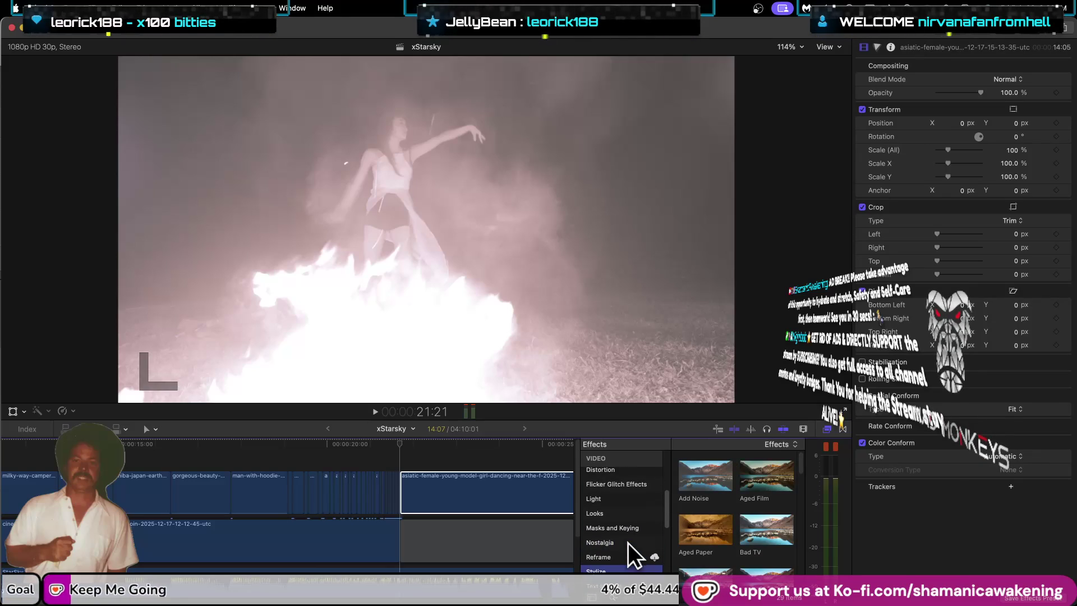
pyautogui.scroll(1, 638, 502)
pyautogui.click(637, 499)
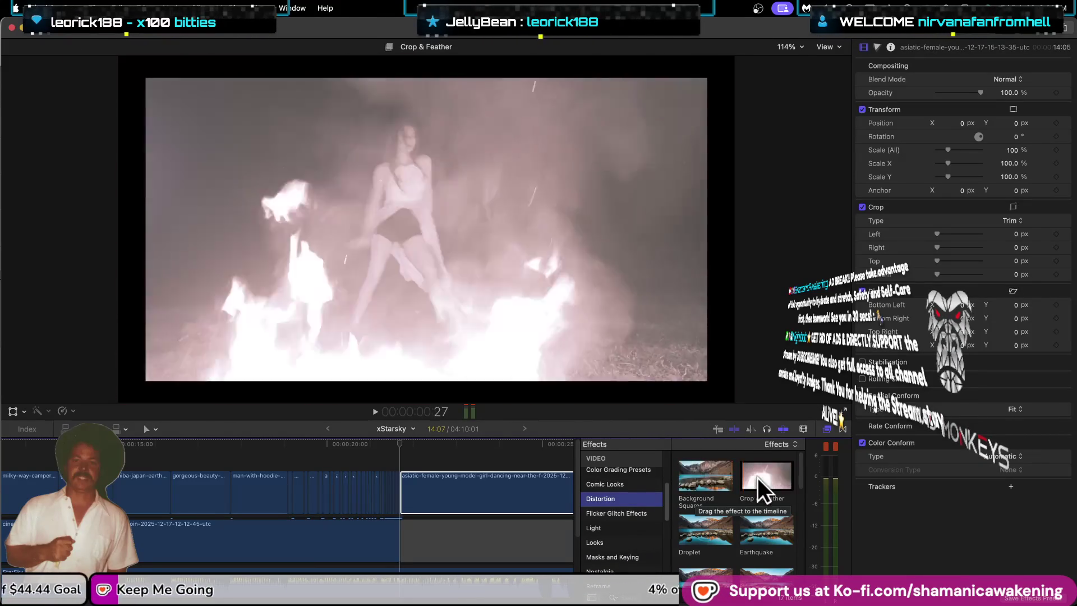
# Step: Preview the Tinted Squares effect on the clip and browse the Comic Looks category
pyautogui.scroll(-5, 742, 553)
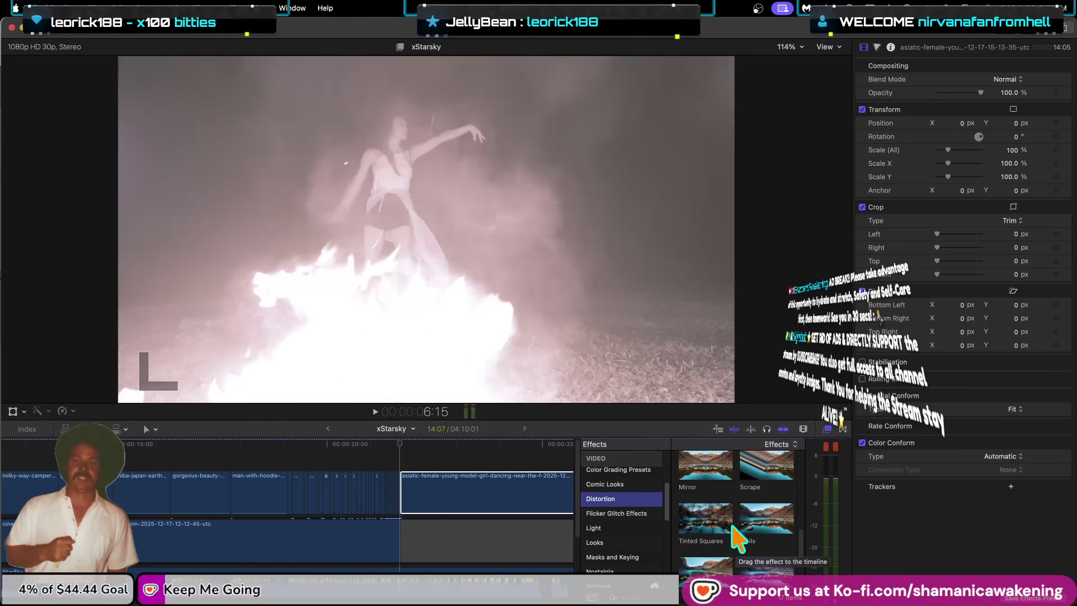
pyautogui.click(695, 520)
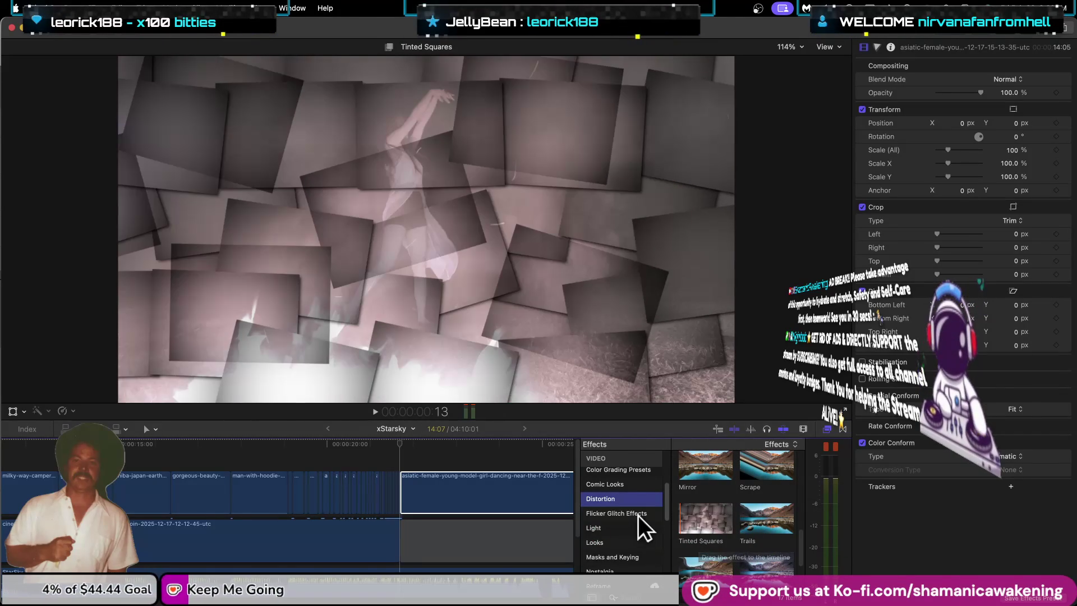
pyautogui.click(634, 483)
pyautogui.scroll(1, 622, 541)
pyautogui.scroll(3, 622, 524)
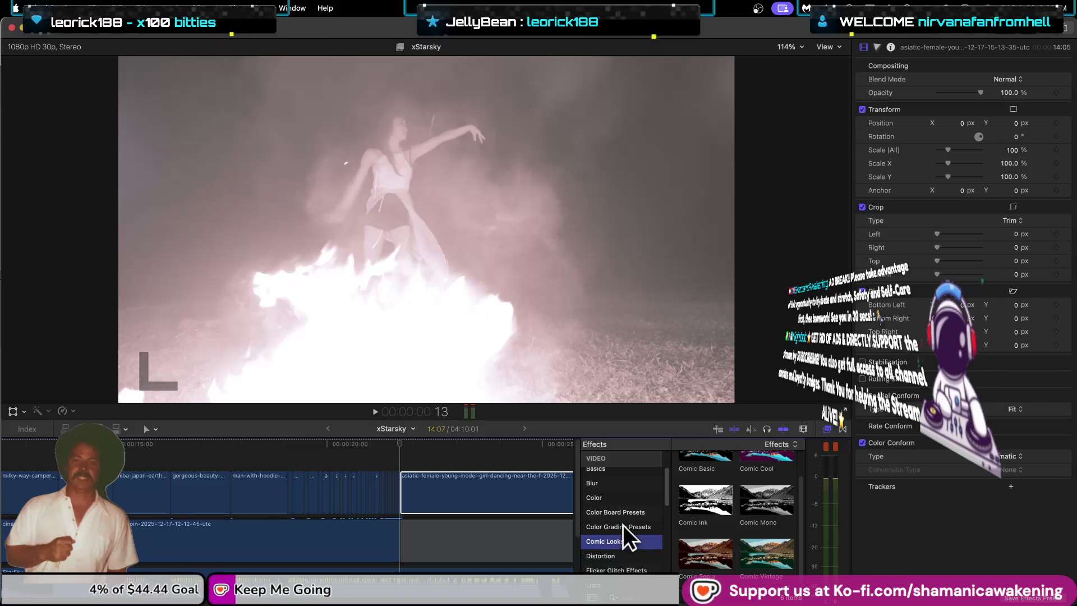
pyautogui.scroll(1, 623, 524)
pyautogui.scroll(2, 622, 524)
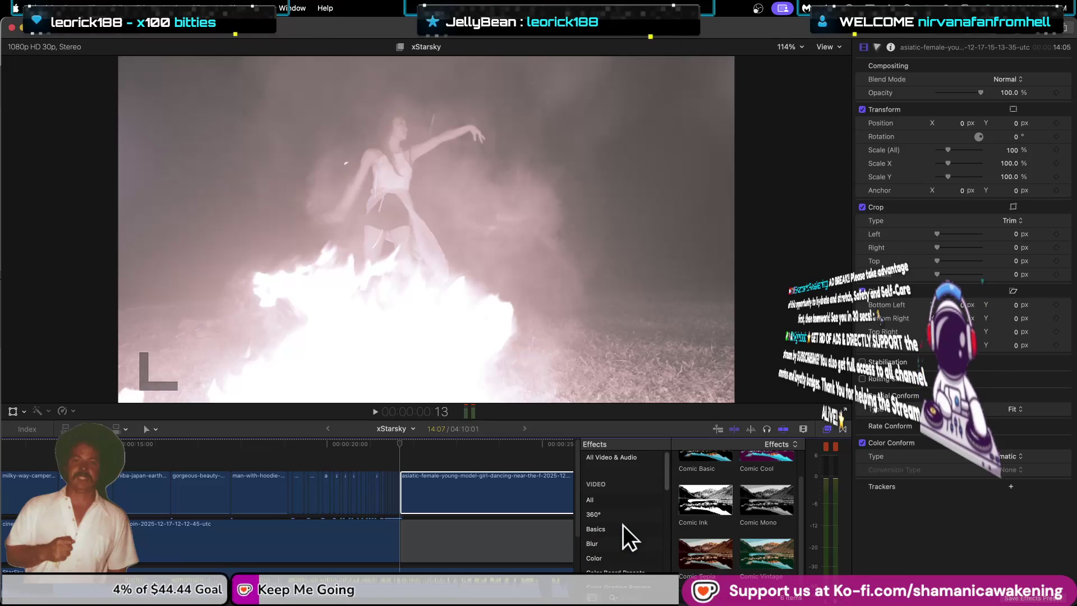
pyautogui.scroll(-2, 623, 524)
pyautogui.scroll(-1, 622, 524)
pyautogui.scroll(-1, 625, 540)
# Step: Apply Flicker Glitch Effect 03 to the fire-dancing clip, then deselect it
pyautogui.click(642, 560)
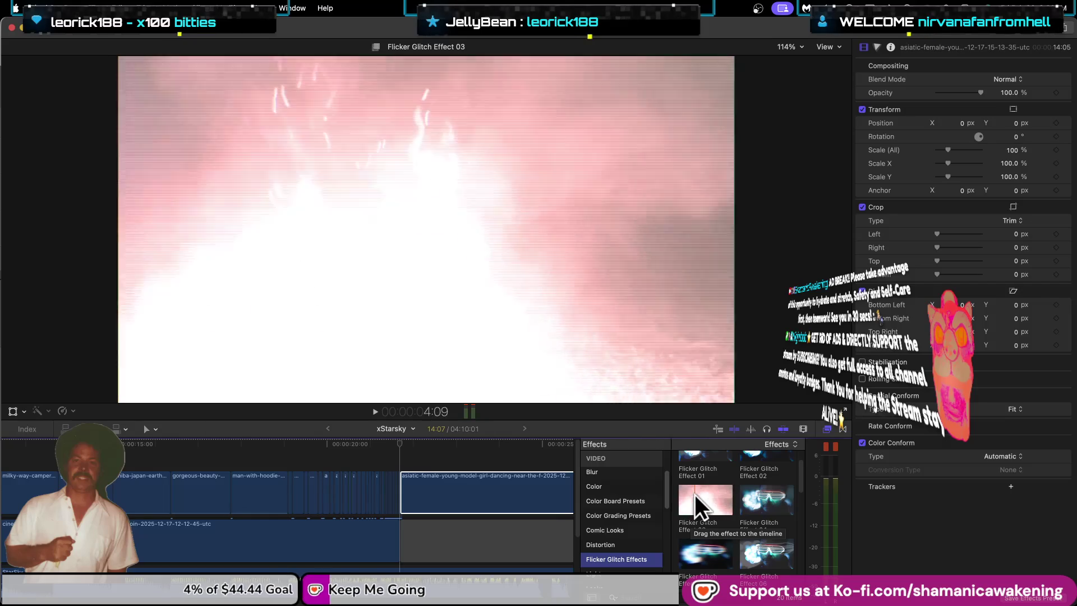
pyautogui.moveTo(568, 443); pyautogui.dragTo(553, 488)
pyautogui.click(547, 538)
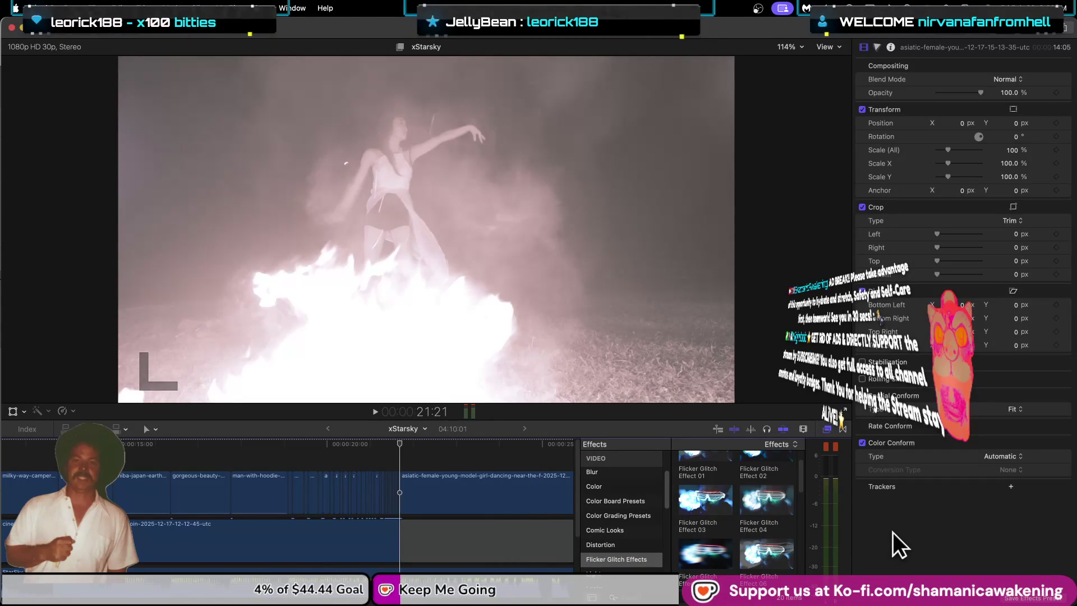
pyautogui.hotkey('ctrl', 'Up')
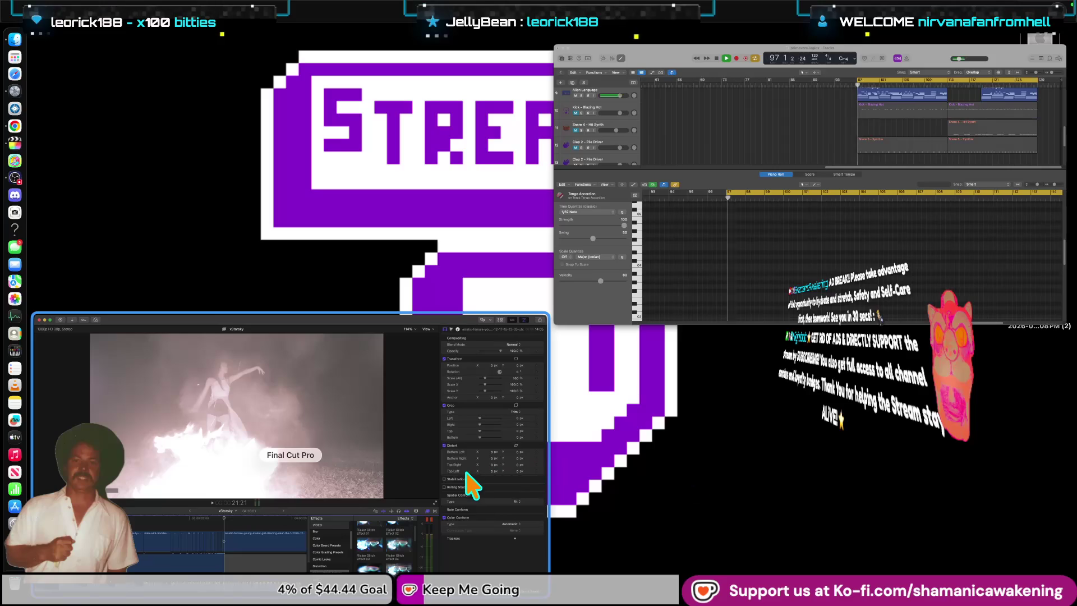
# Step: In a new Finder window, go to Extreme > Social Media Management Library > FCP Plugins 26
pyautogui.click(403, 464)
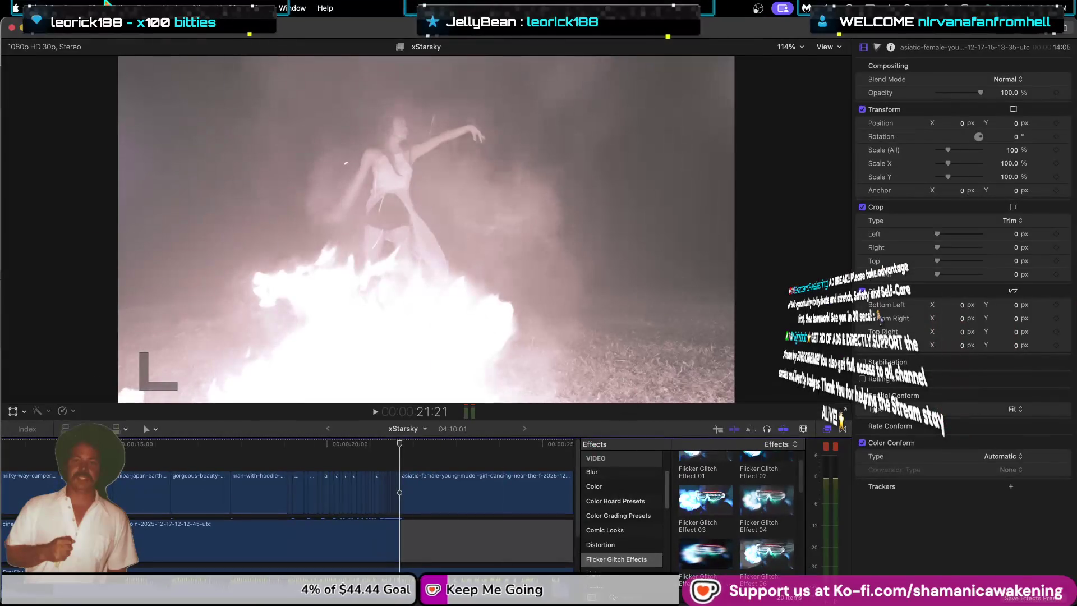
pyautogui.click(12, 53)
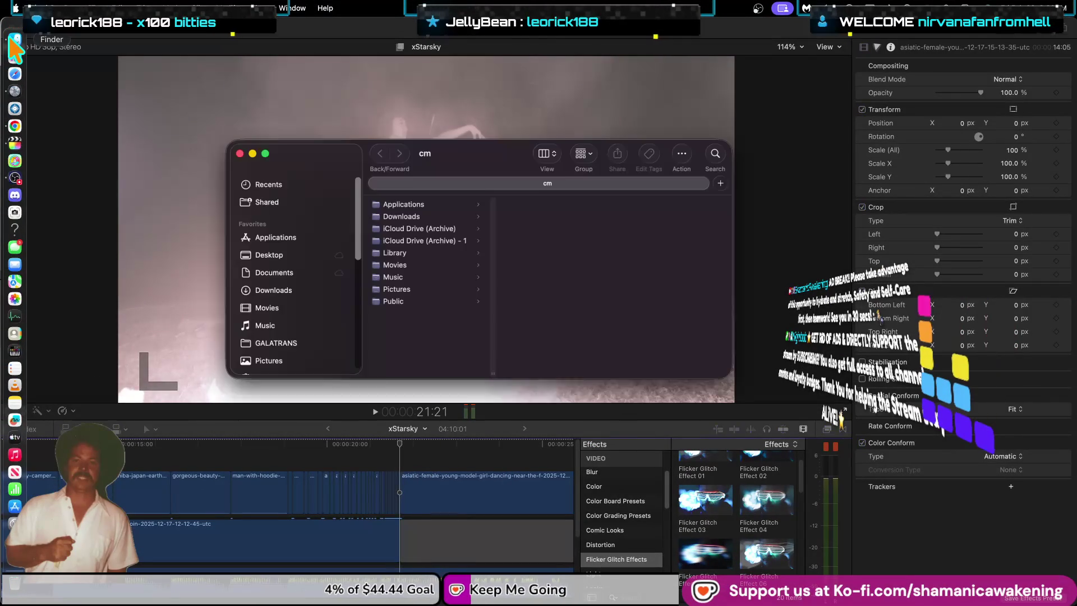
pyautogui.scroll(-3, 325, 329)
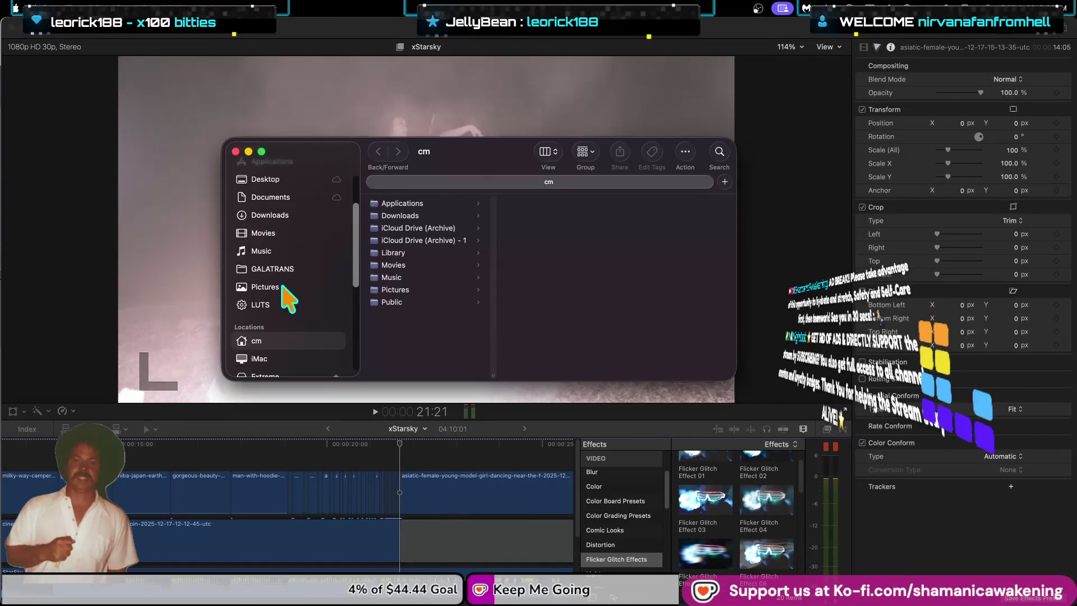
pyautogui.scroll(-2, 299, 317)
pyautogui.click(330, 332)
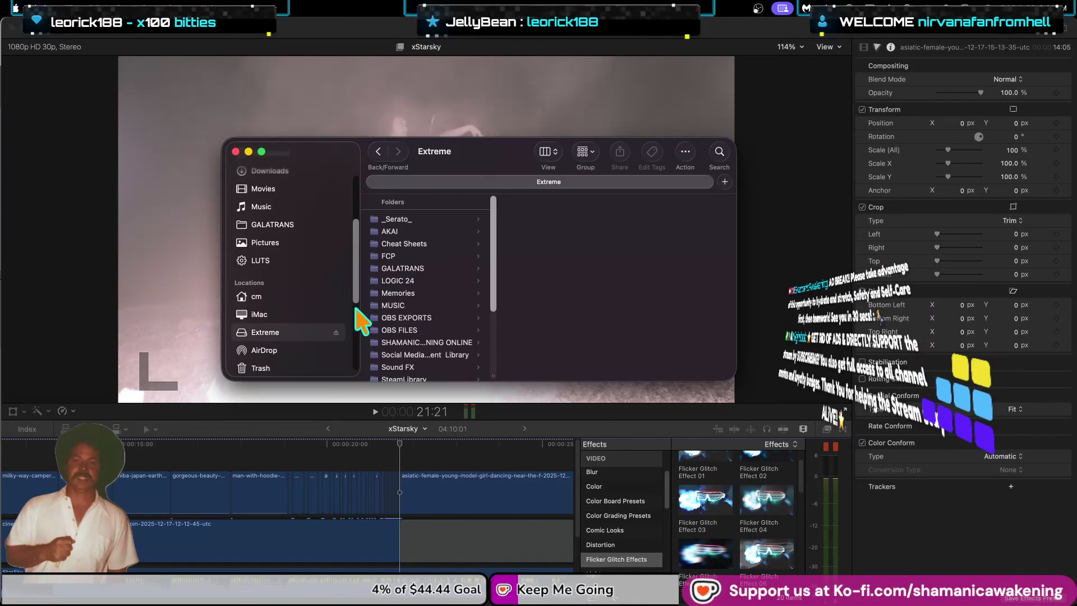
pyautogui.scroll(-2, 432, 312)
pyautogui.click(440, 316)
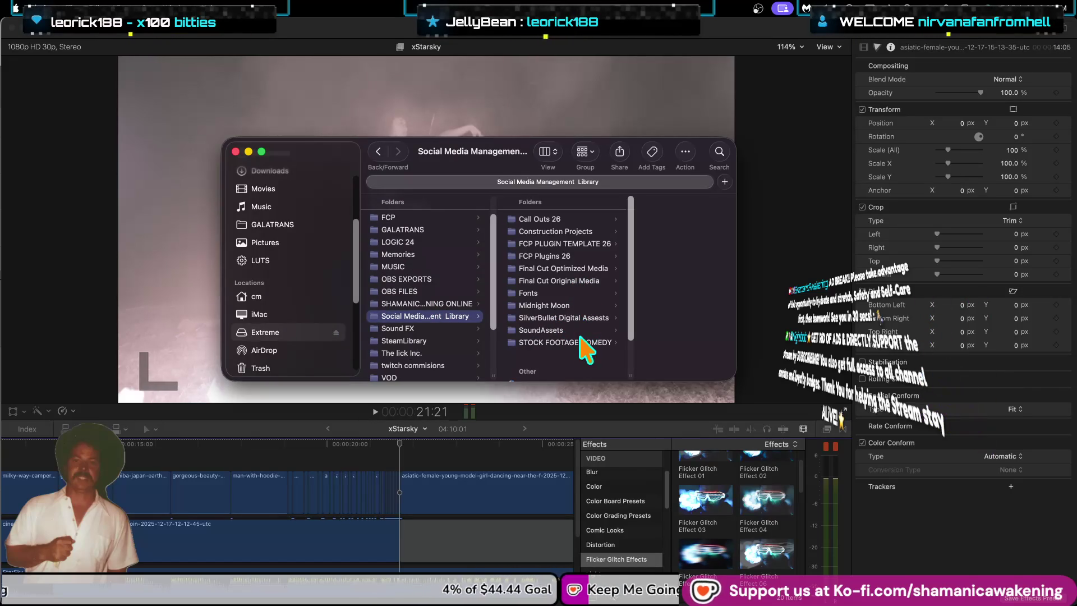
pyautogui.click(573, 255)
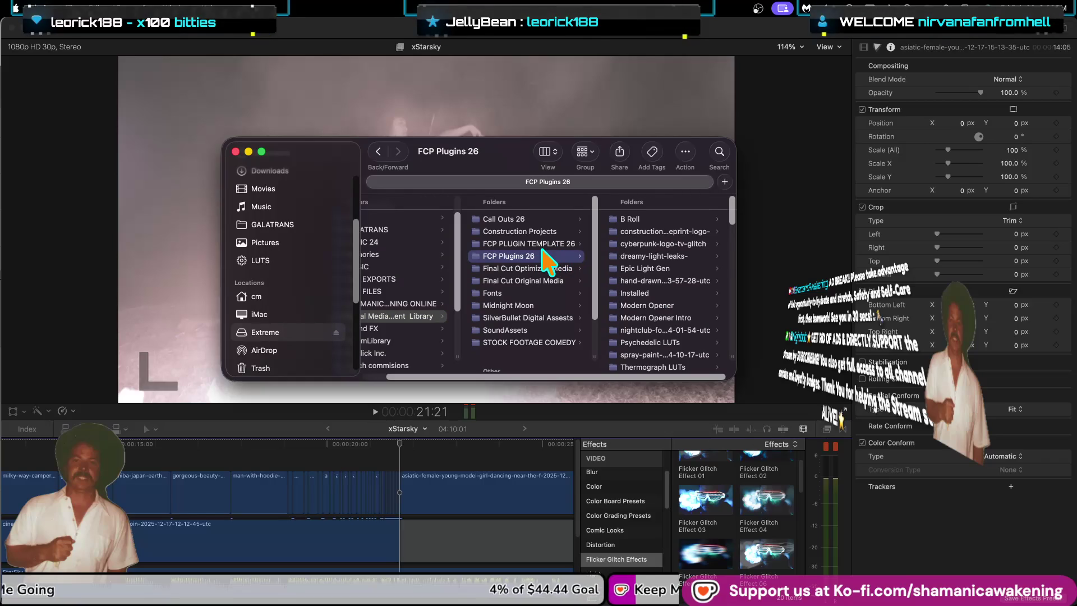
# Step: Widen the Finder window and fit the column to the full zip file names
pyautogui.scroll(-2, 684, 314)
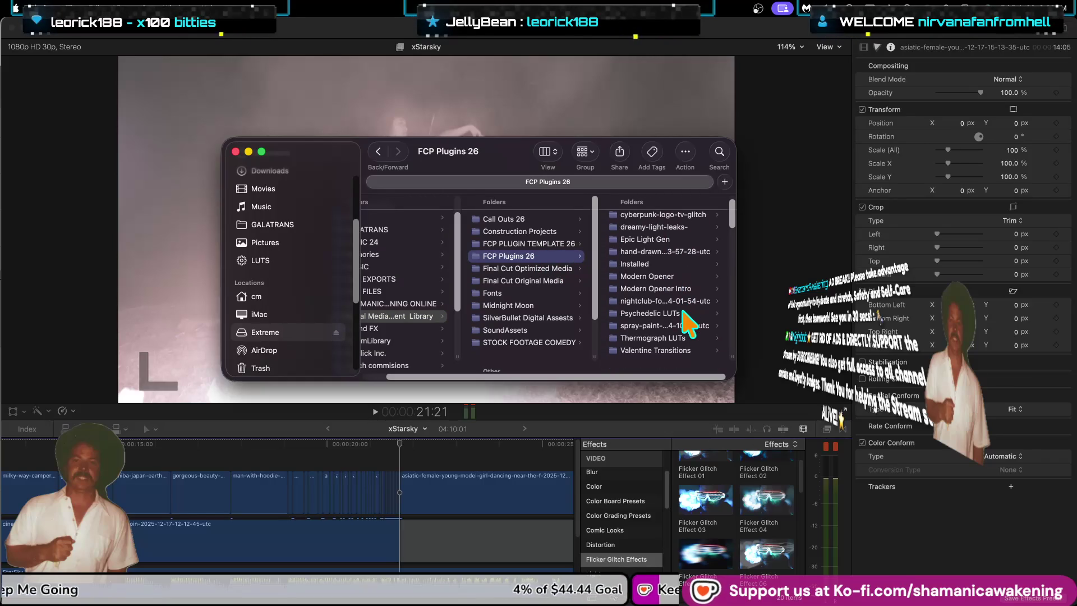
pyautogui.scroll(-10, 664, 345)
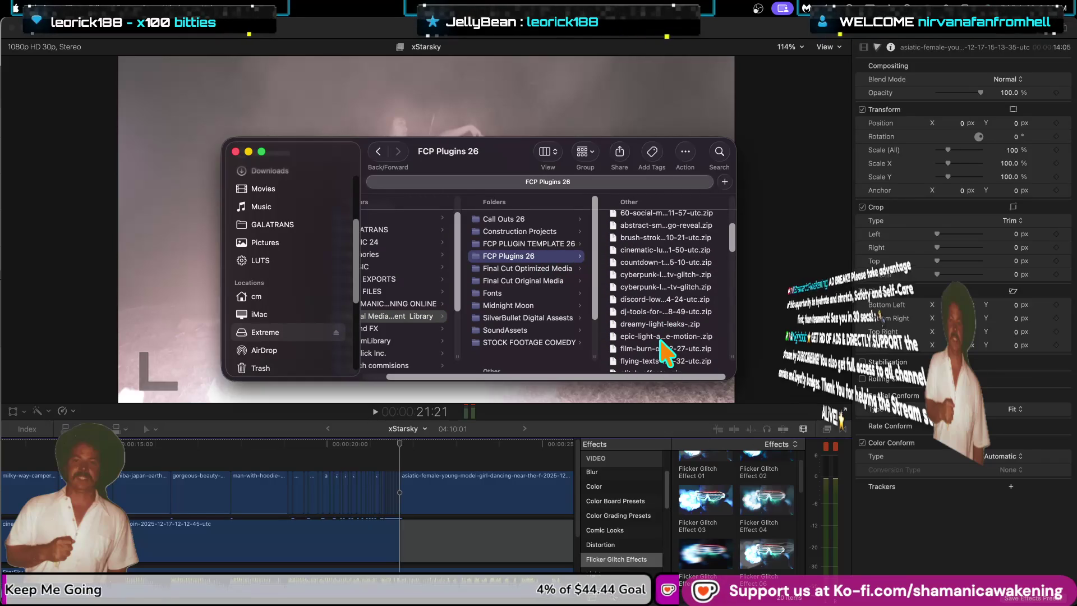
pyautogui.scroll(-1, 666, 352)
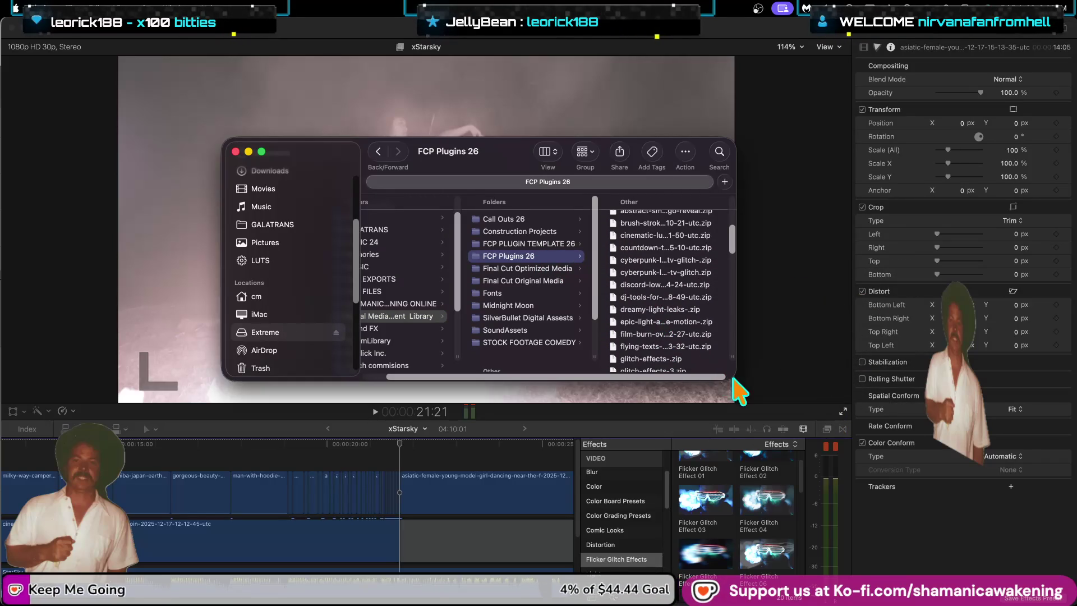
pyautogui.moveTo(736, 370); pyautogui.dragTo(976, 373)
pyautogui.moveTo(782, 371); pyautogui.dragTo(813, 372)
pyautogui.doubleClick(813, 372)
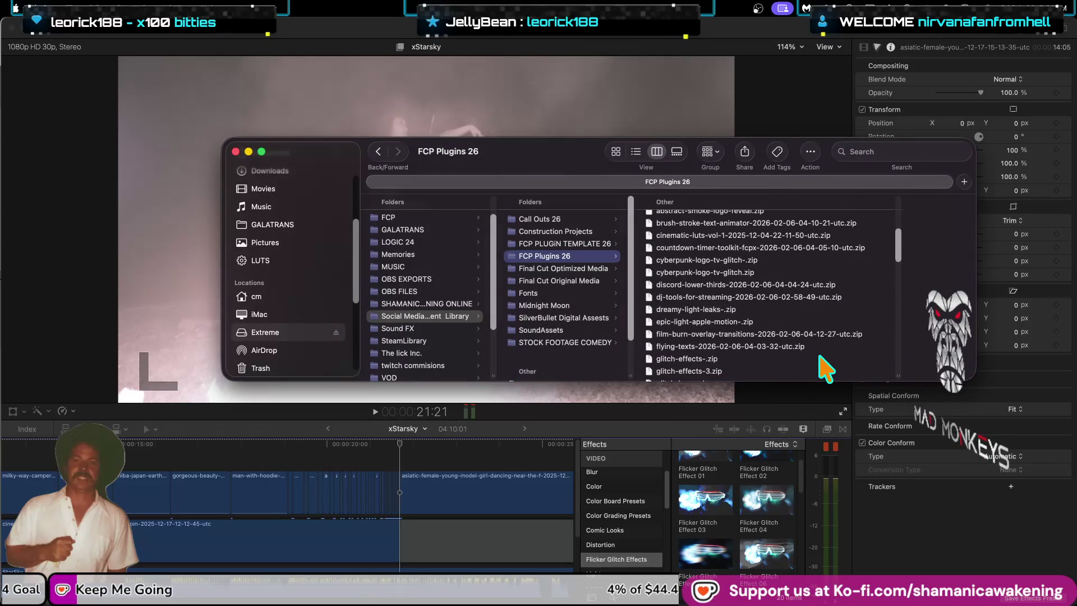
# Step: Preview epic-light-apple-motion-.zip and step through the glitch-effects and glitch-logo archives
pyautogui.scroll(-2, 792, 333)
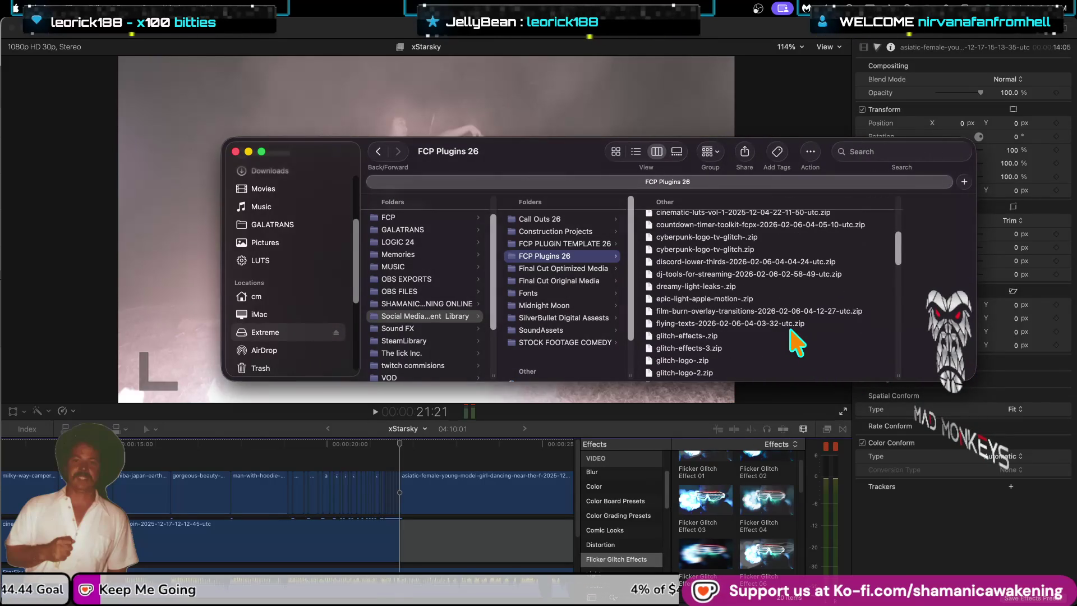
pyautogui.click(772, 298)
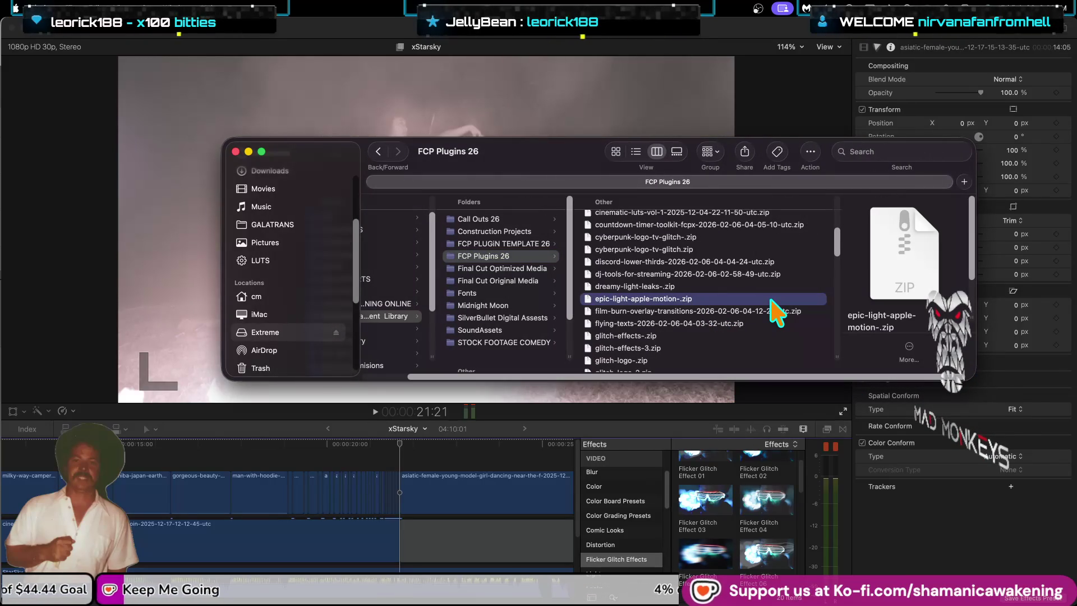
pyautogui.press('Down')
pyautogui.press('Down')
pyautogui.press('Down')
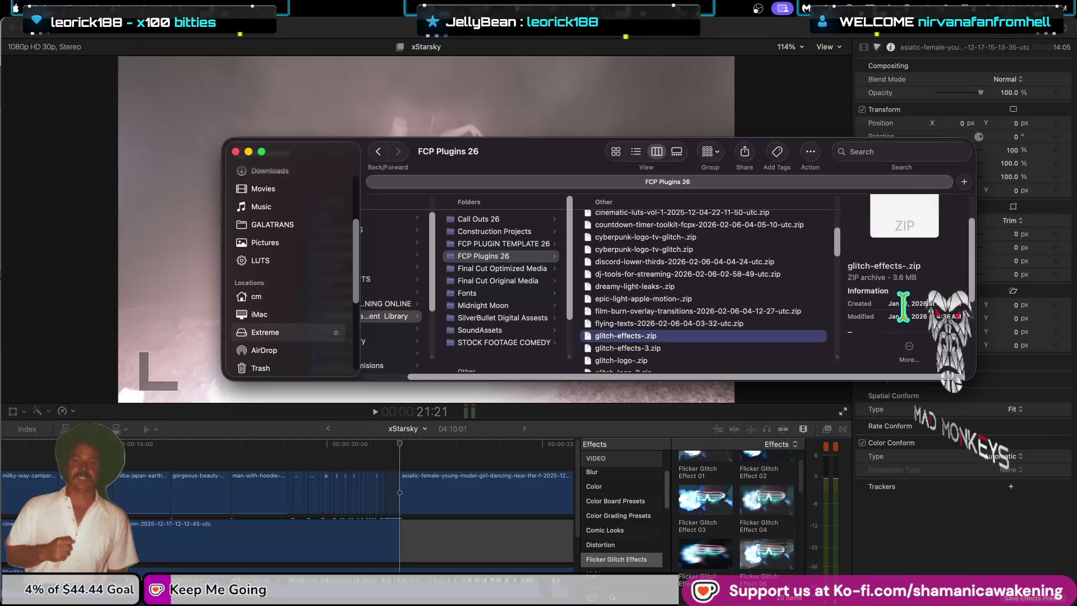
pyautogui.press('Down')
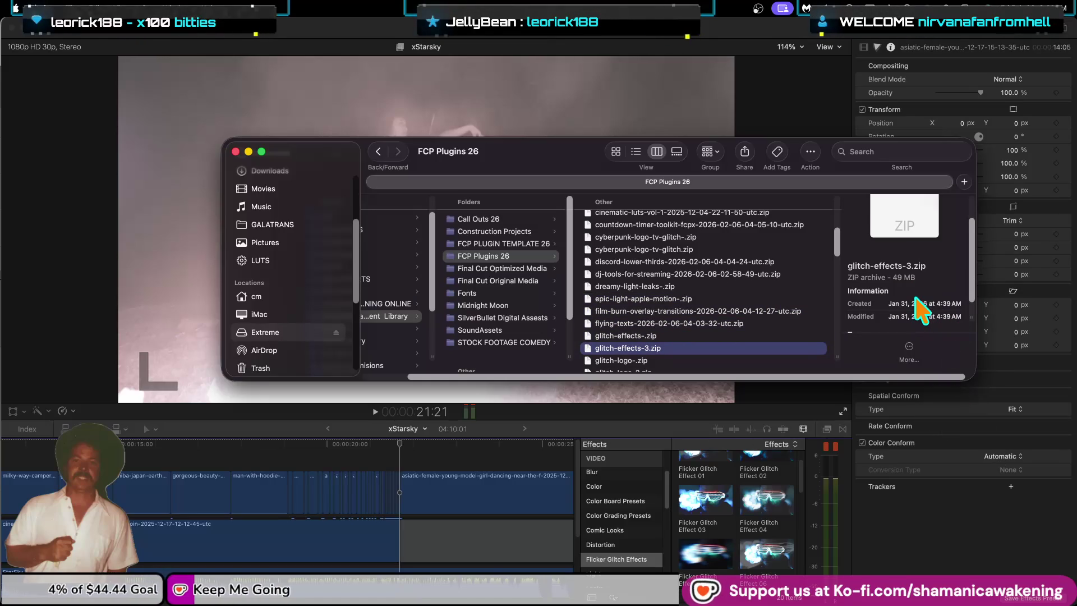
pyautogui.press('Down')
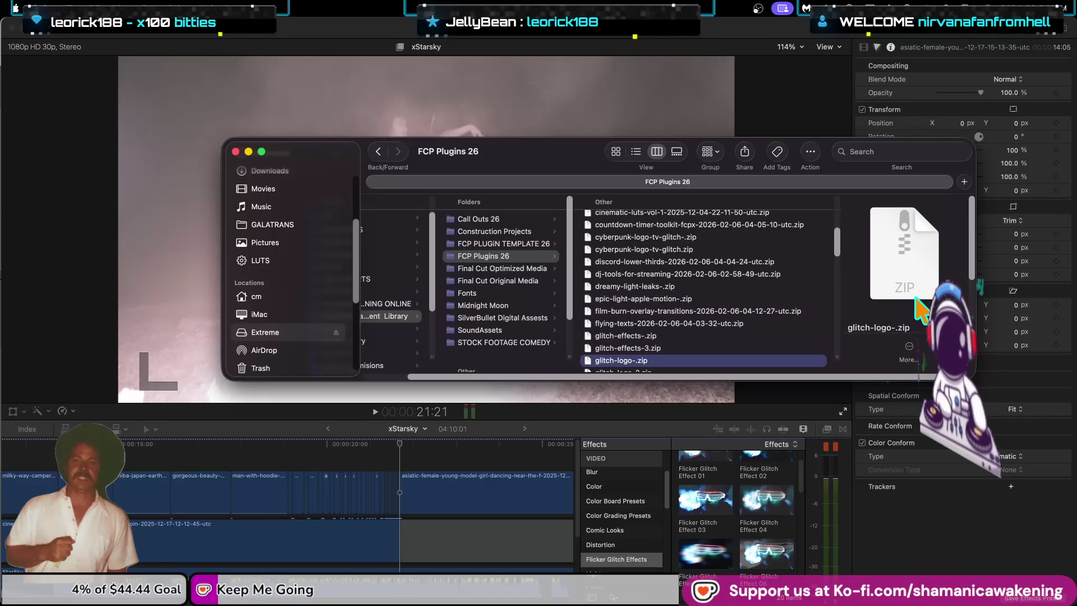
pyautogui.press('Up')
pyautogui.press('Down')
pyautogui.press('Down')
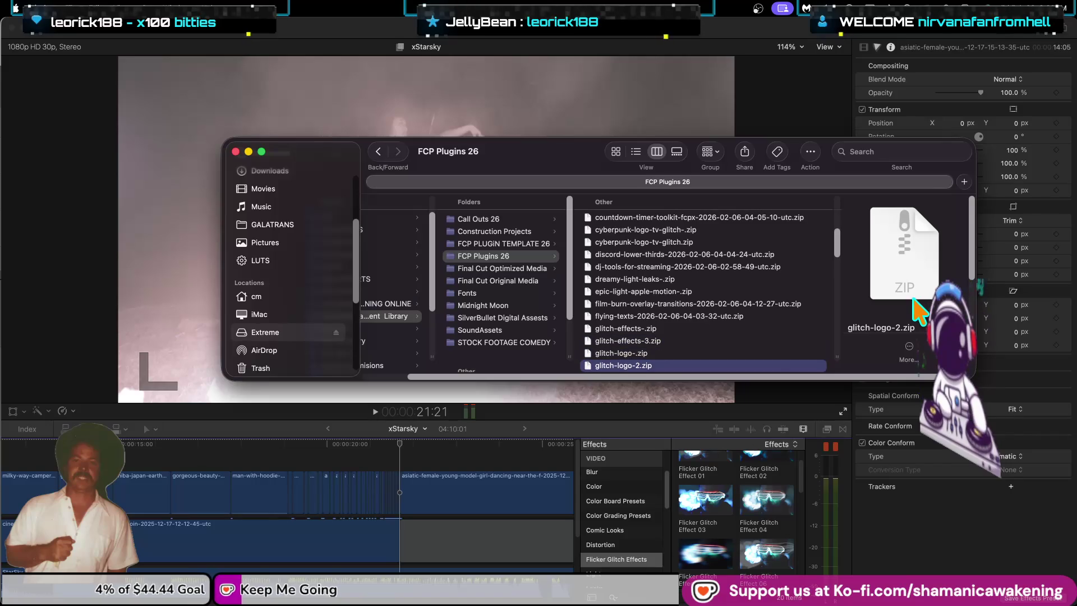
# Step: Scroll through the whole archive list, then return to the top and preview 60-social-media-lower-thirds
pyautogui.scroll(-3, 793, 320)
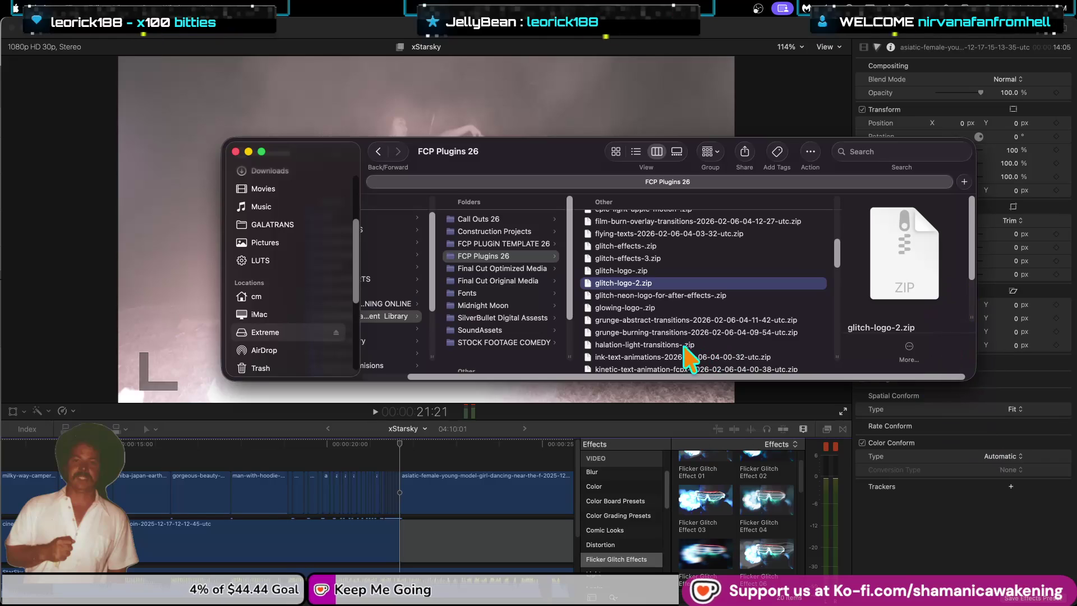
pyautogui.scroll(-1, 675, 350)
pyautogui.scroll(-1, 701, 351)
pyautogui.scroll(-2, 709, 352)
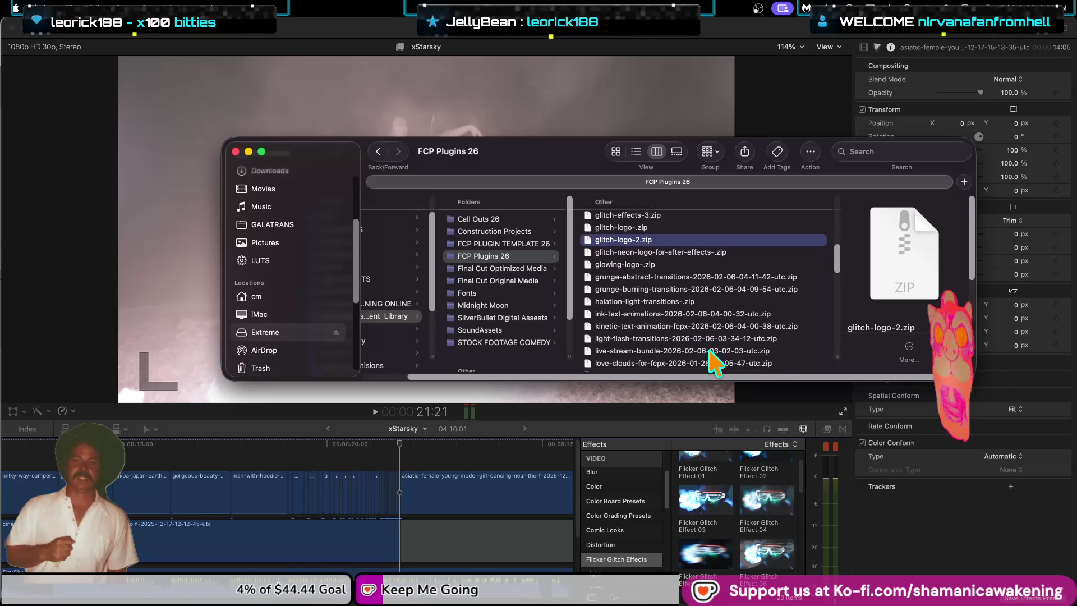
pyautogui.scroll(-1, 715, 365)
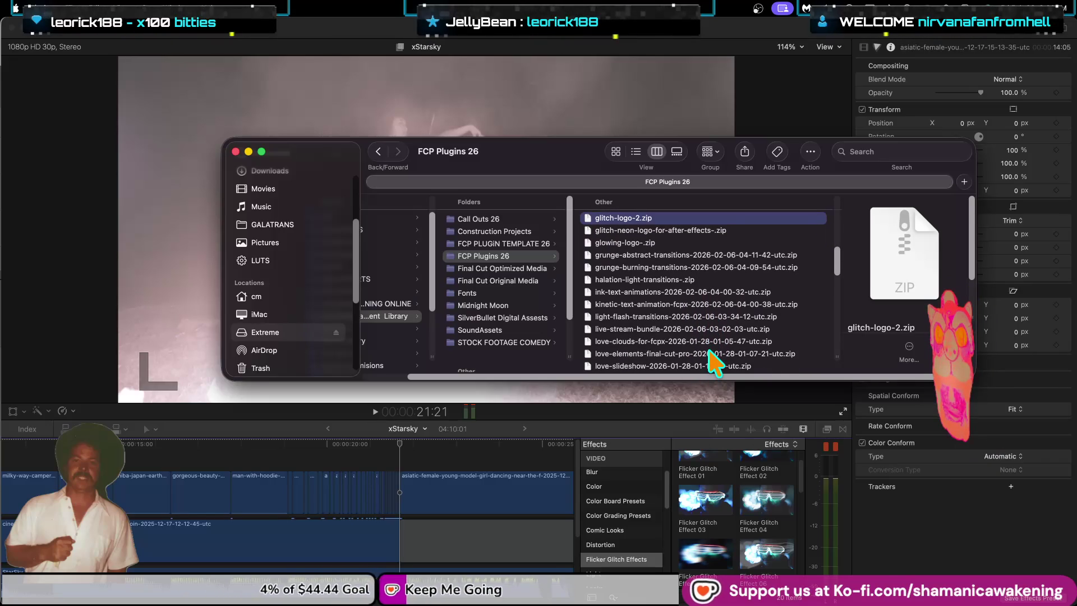
pyautogui.scroll(-1, 715, 365)
pyautogui.scroll(-1, 715, 365)
pyautogui.scroll(-2, 716, 363)
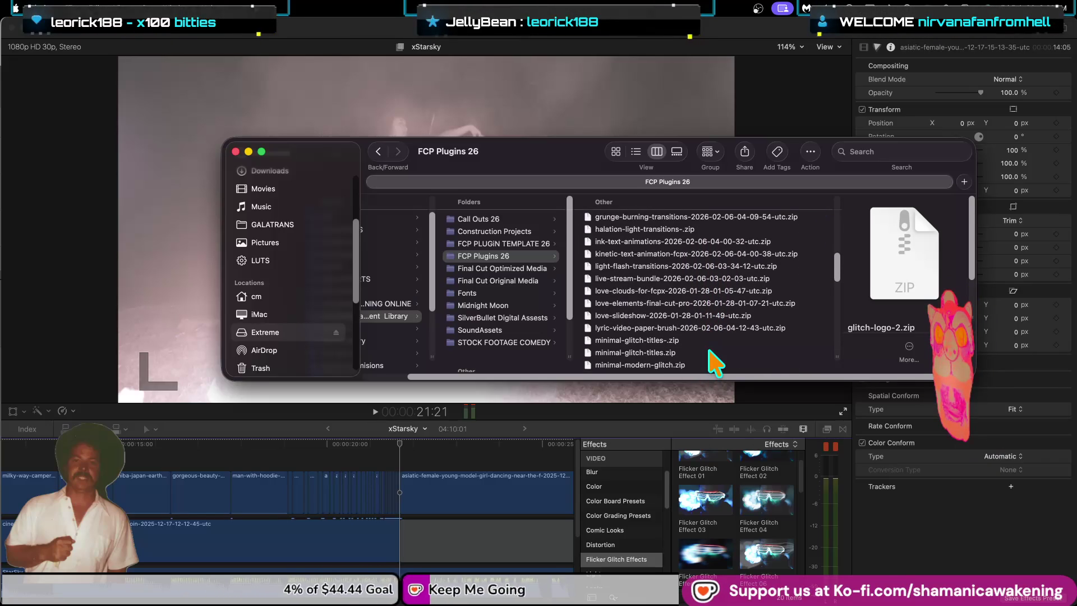
pyautogui.scroll(-2, 715, 364)
pyautogui.scroll(-1, 715, 364)
pyautogui.scroll(-1, 716, 363)
pyautogui.scroll(-1, 715, 362)
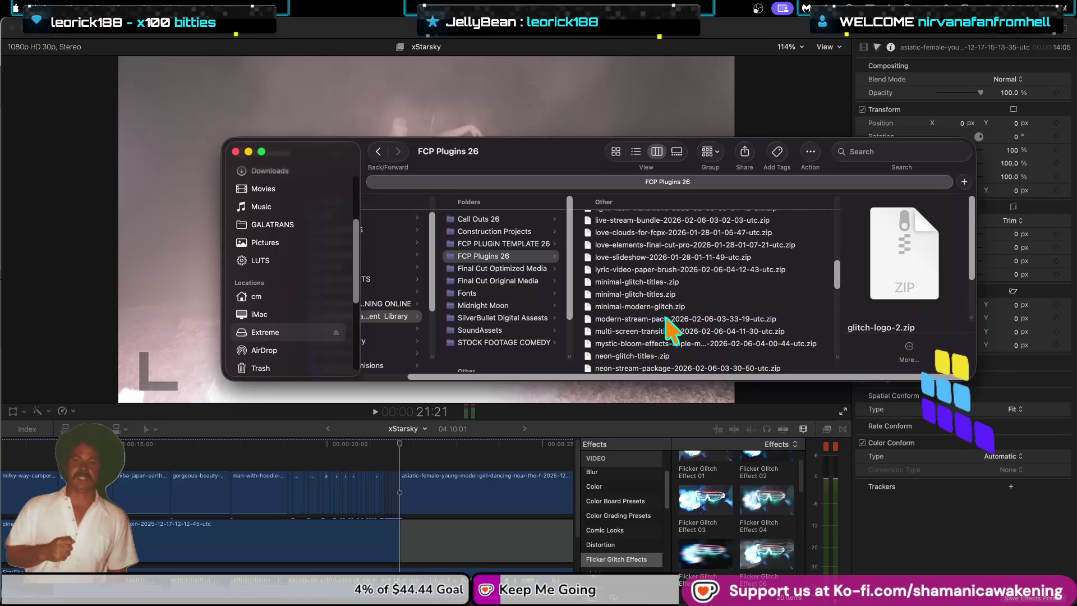
pyautogui.hotkey('alt', 'Up')
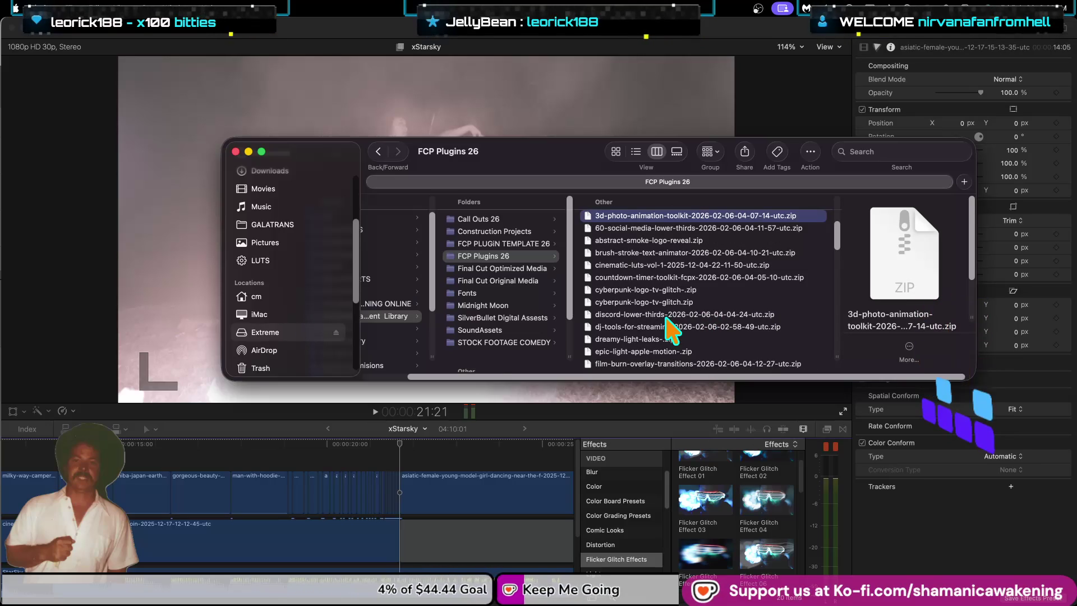
pyautogui.scroll(3, 668, 321)
pyautogui.scroll(-1, 697, 354)
pyautogui.click(716, 330)
# Step: Step through the archives to film-burn-overlay-transitions, then unzip epic-light-apple-motion-.zip
pyautogui.press('Down')
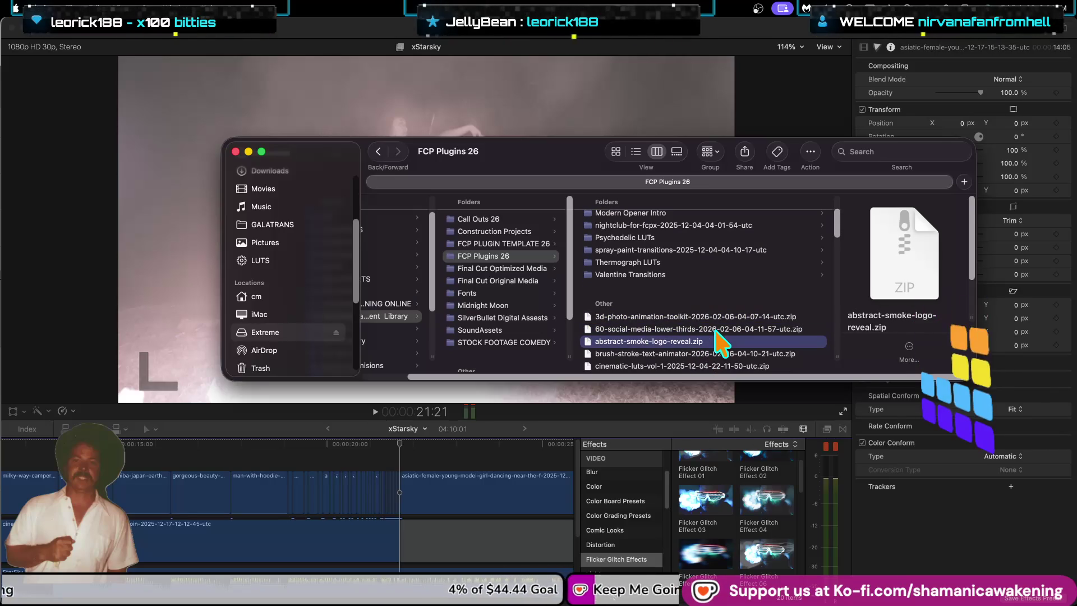
pyautogui.press('Down')
pyautogui.press('Down')
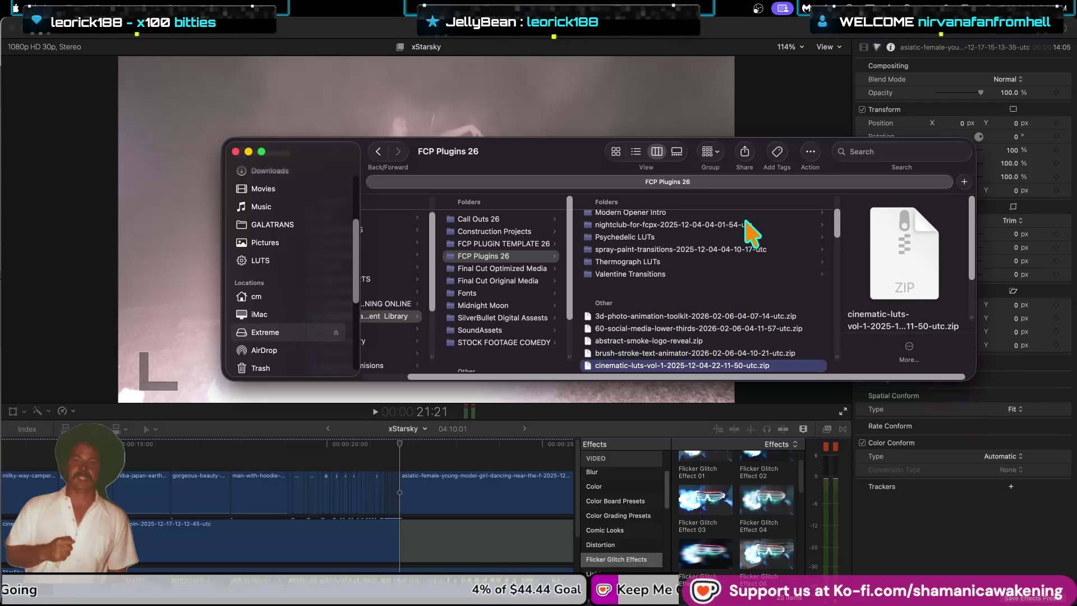
pyautogui.press('Down')
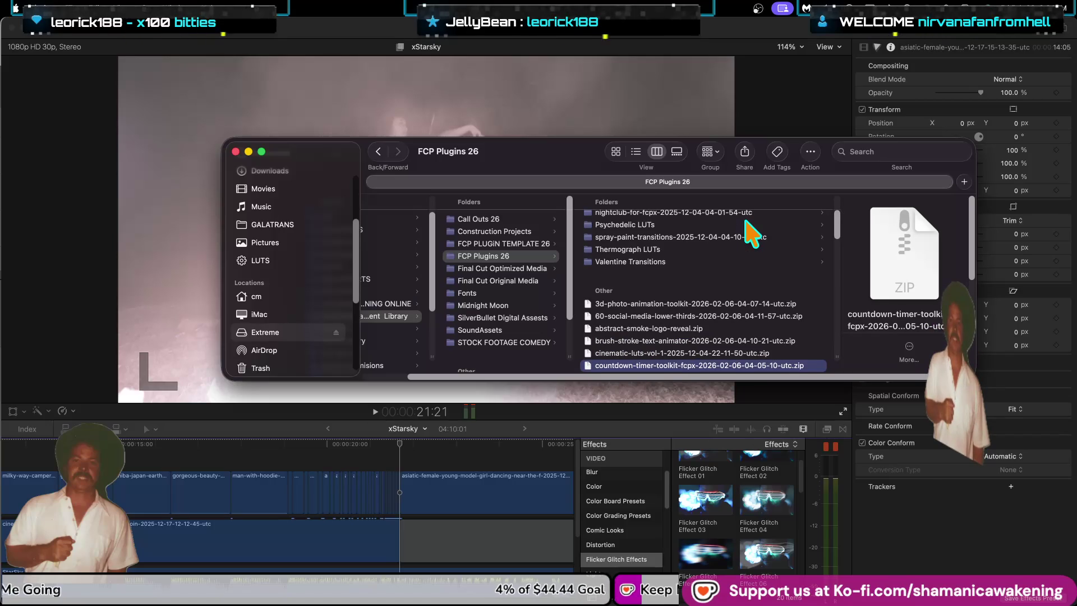
pyautogui.press('Down')
pyautogui.press('Down')
pyautogui.press('Down')
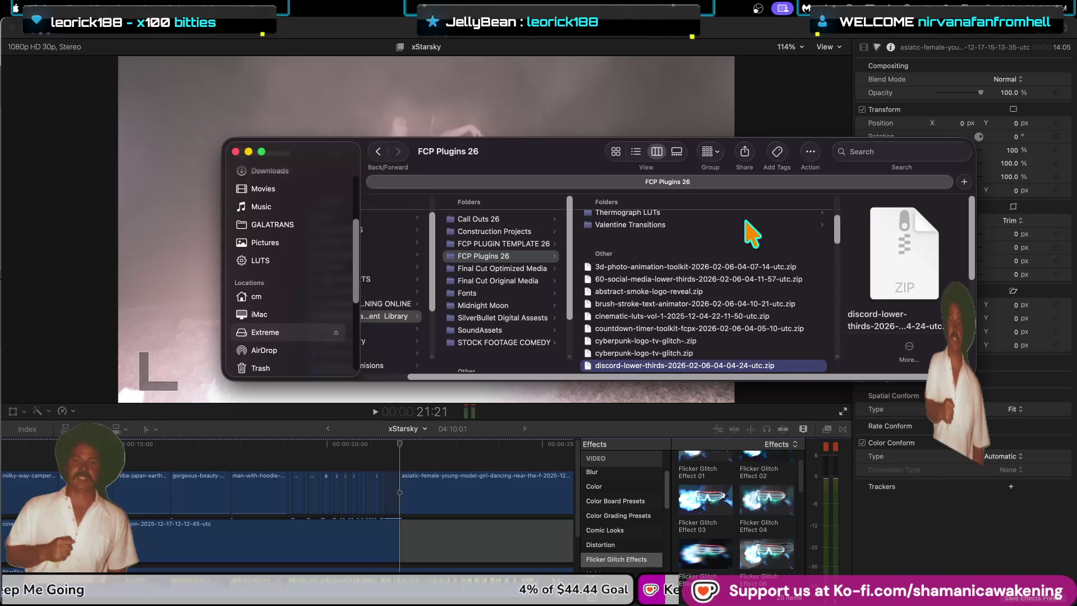
pyautogui.press('Down')
pyautogui.press('Down')
pyautogui.press('Down')
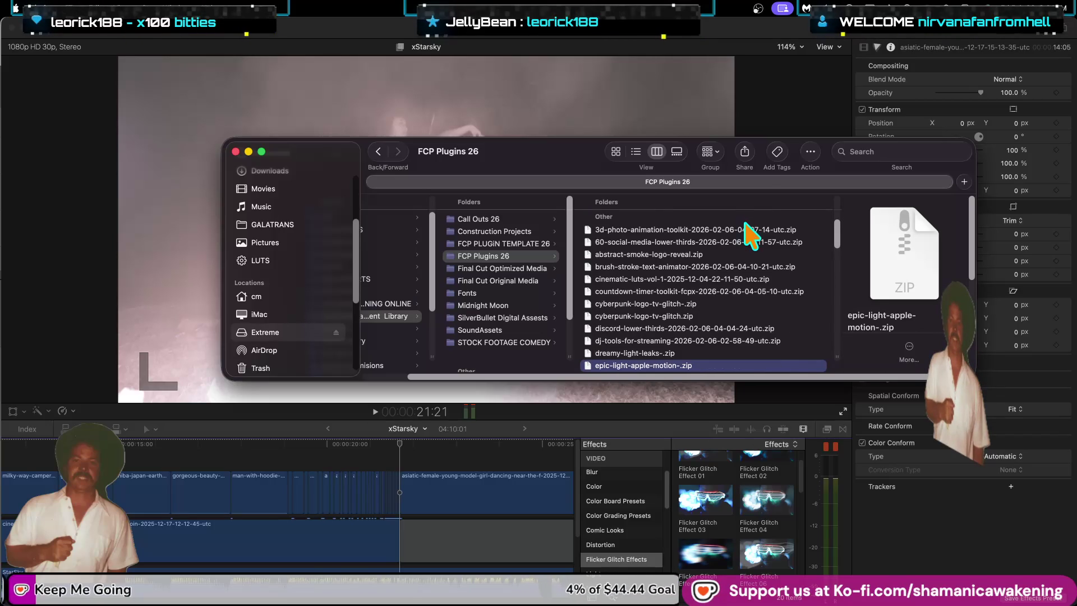
pyautogui.press('Down')
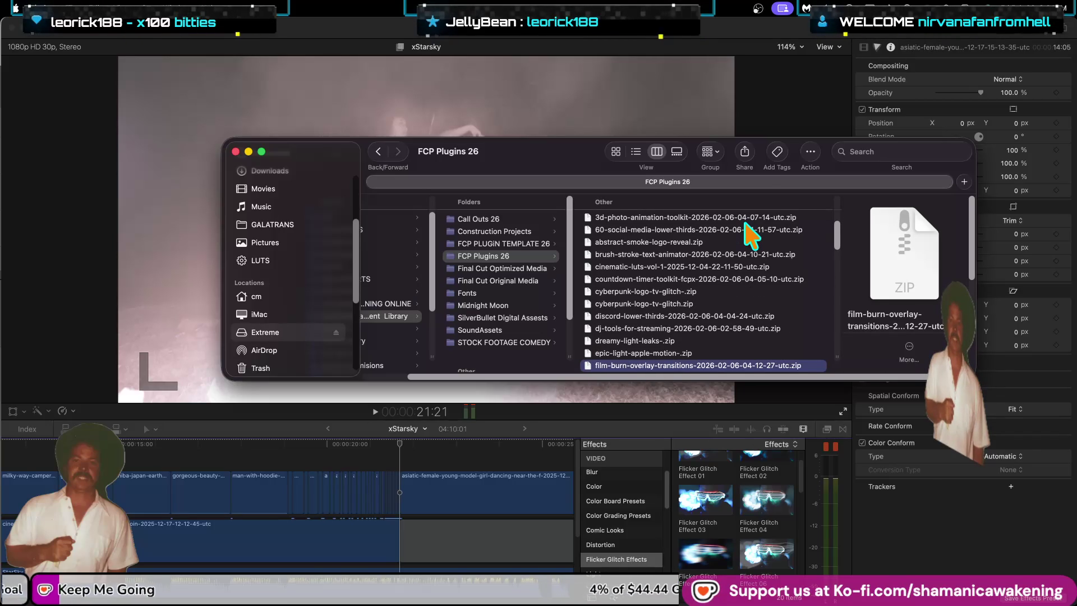
pyautogui.press('Up')
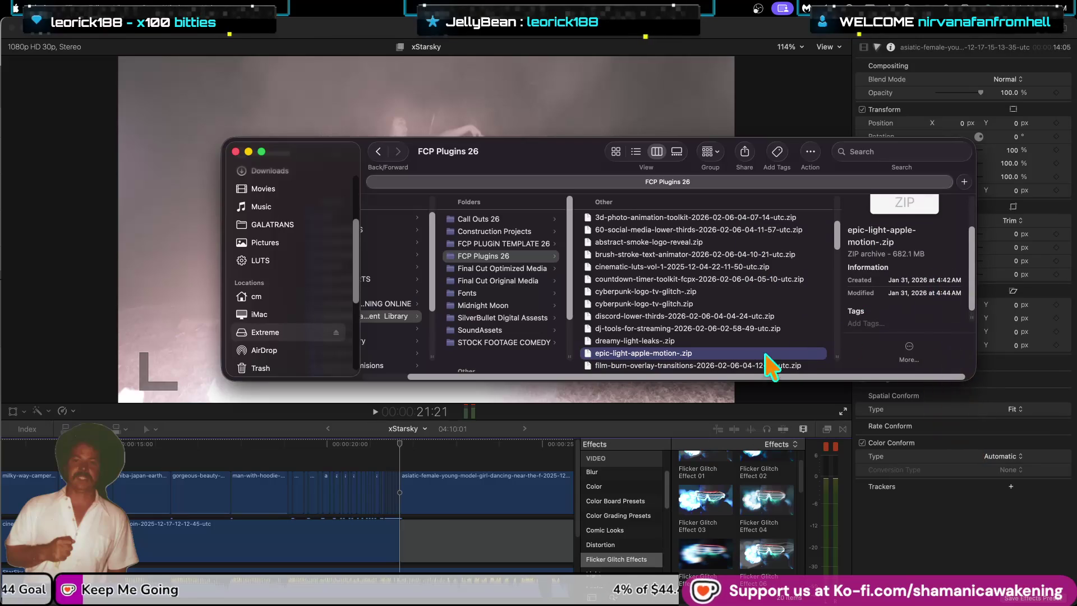
pyautogui.doubleClick(706, 354)
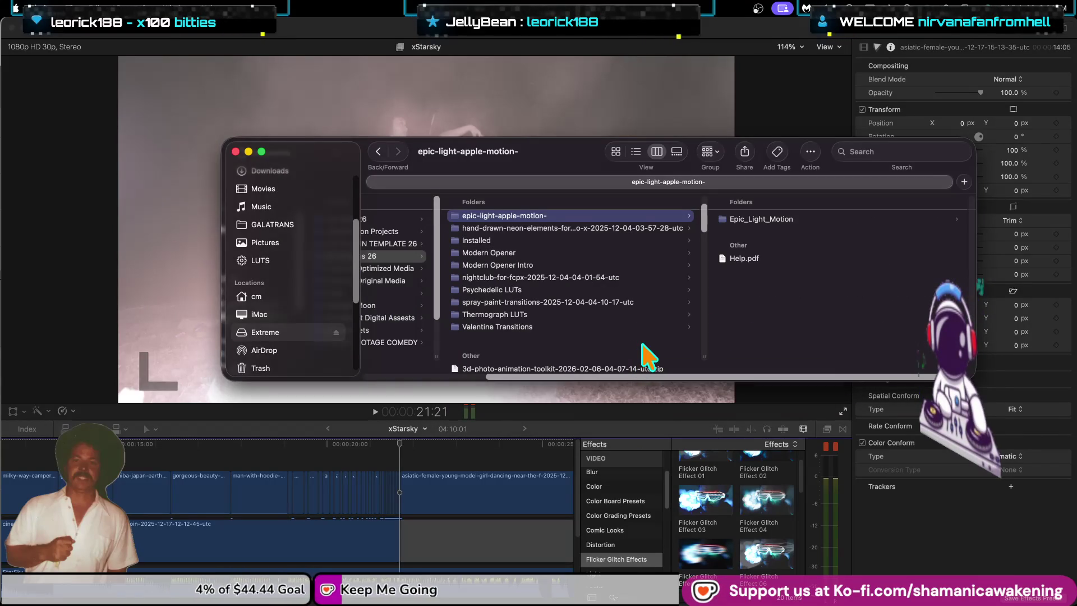
# Step: Open the extracted Epic_Light_Motion folder and its Media folder, and preview Epic_Light_Motion.motn
pyautogui.click(763, 220)
pyautogui.click(763, 219)
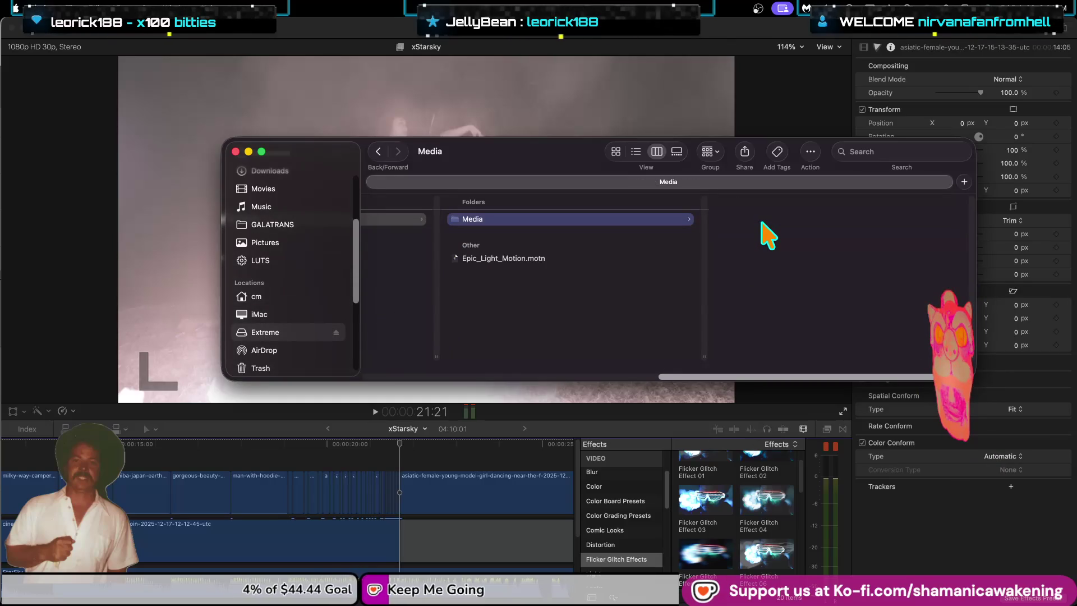
pyautogui.click(598, 257)
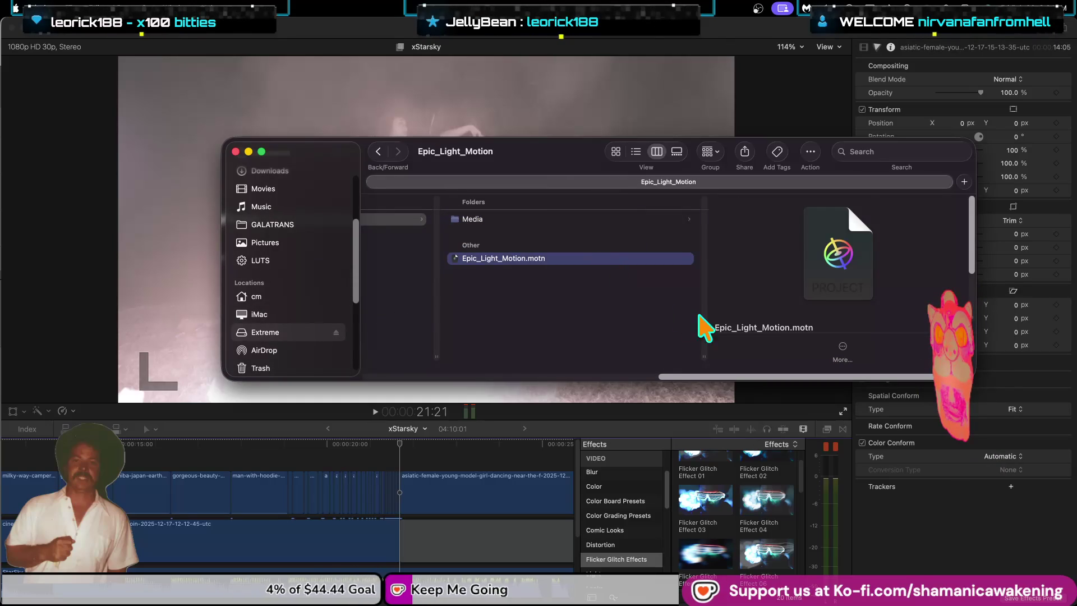
pyautogui.scroll(-3, 746, 305)
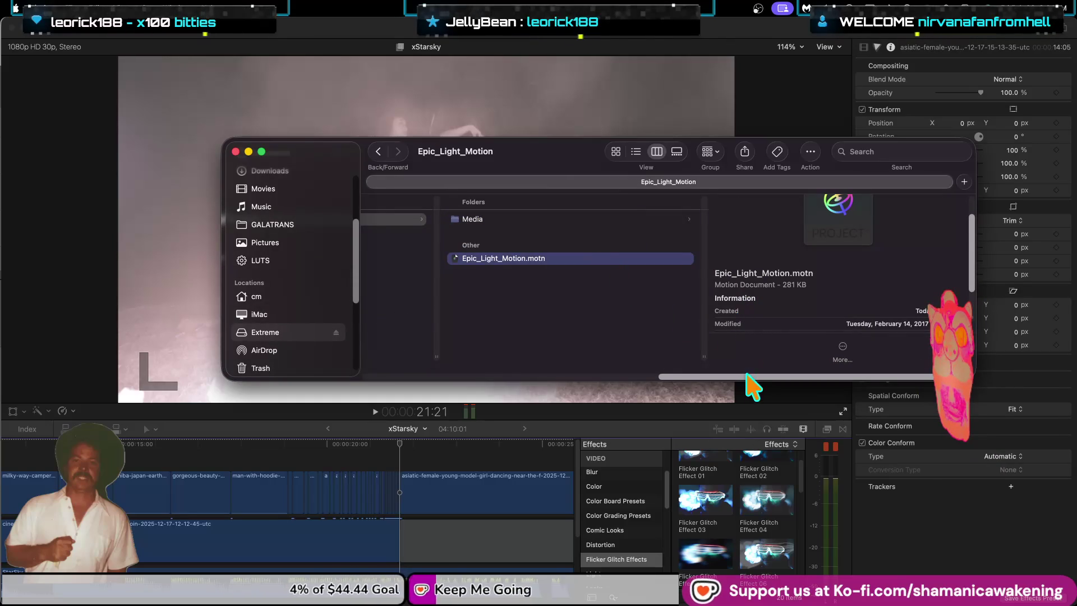
pyautogui.moveTo(748, 378); pyautogui.dragTo(492, 375)
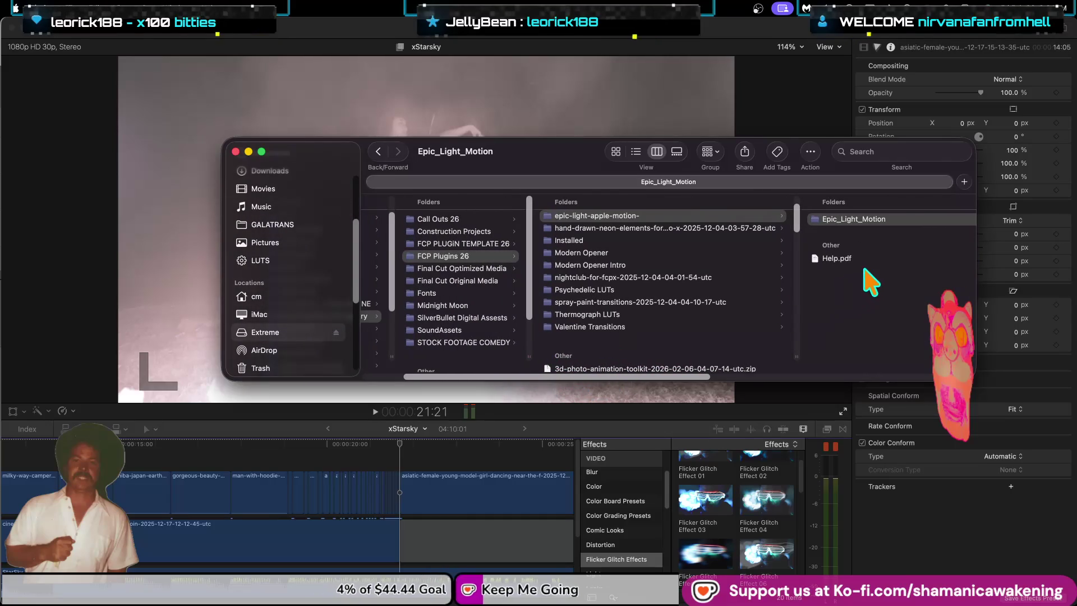
# Step: Return to the epic-light-apple-motion- folder and select Epic_Light_Motion for renaming
pyautogui.click(865, 293)
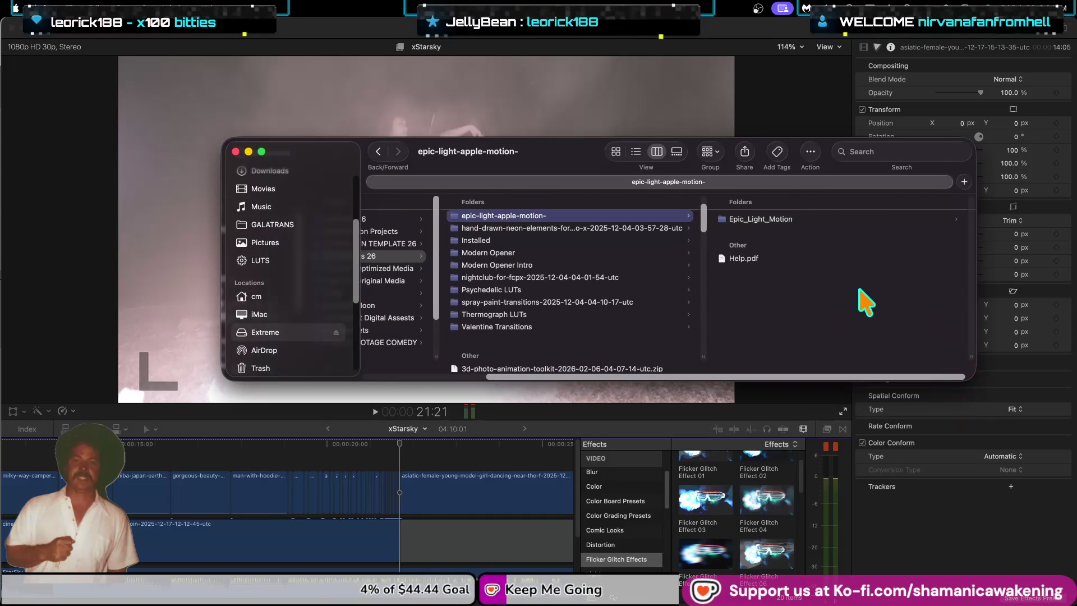
pyautogui.click(812, 220)
pyautogui.press('Return')
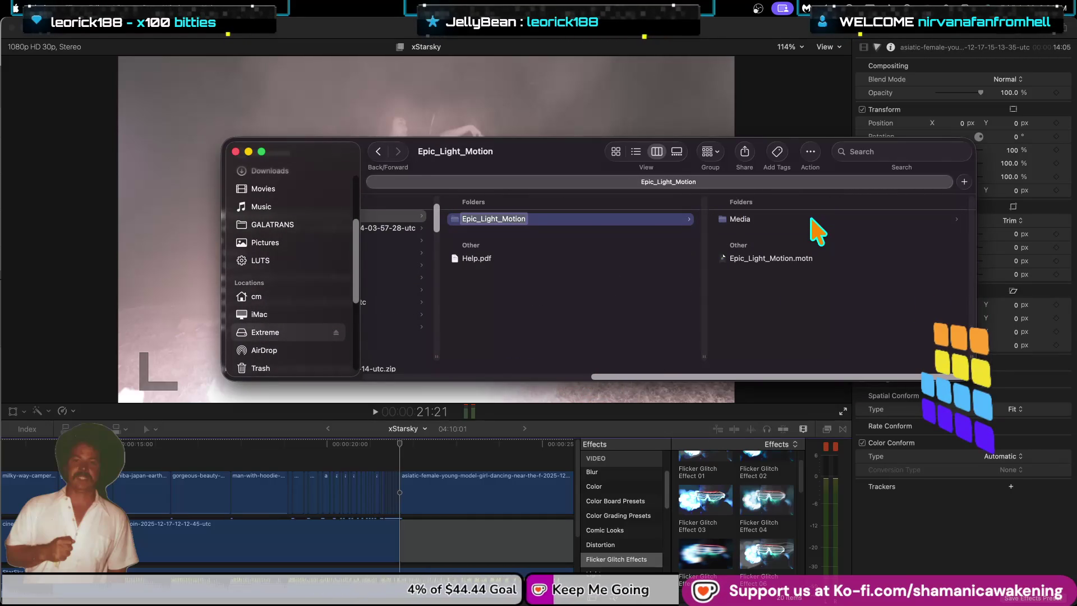
# Step: Rename the folder Epic_Light_Motion.localizable, then change it to Epic_Light_Motion.localized
pyautogui.press('Right')
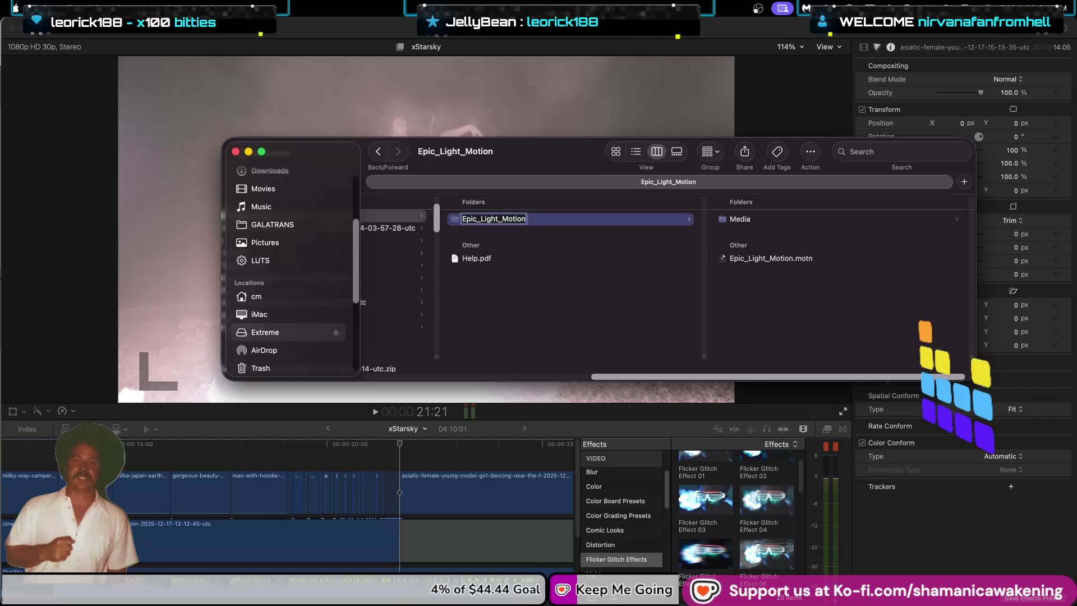
pyautogui.write('/')
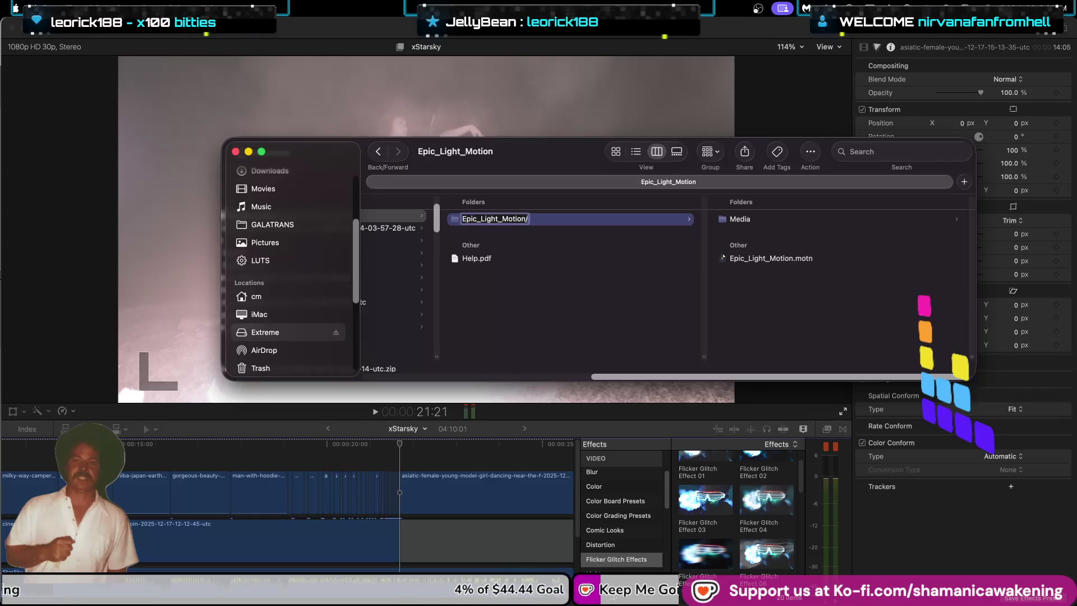
pyautogui.press('BackSpace')
pyautogui.write('.locali')
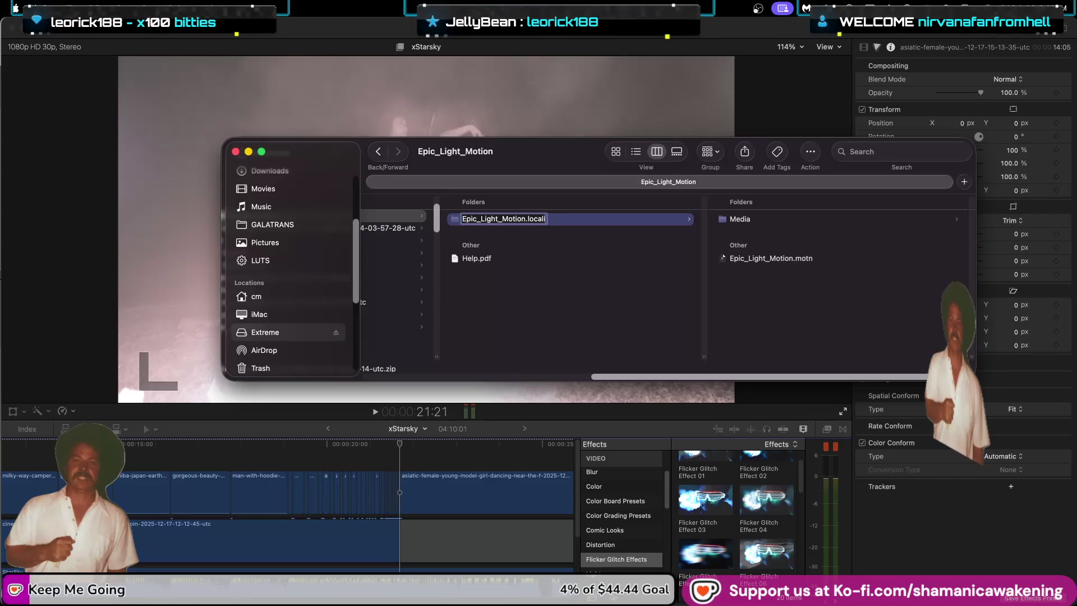
pyautogui.write('zable')
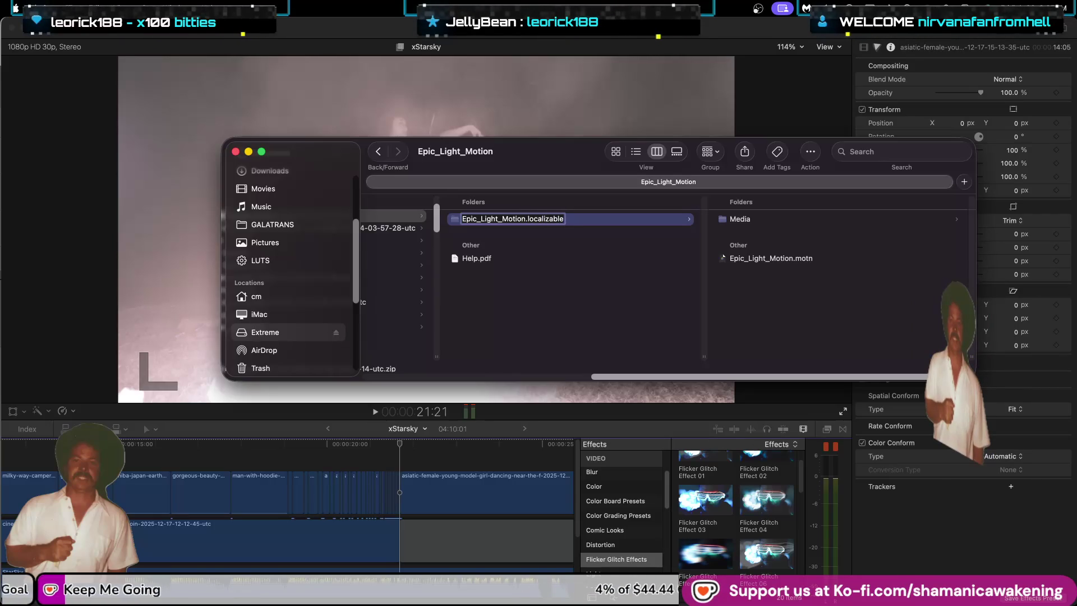
pyautogui.press('Return')
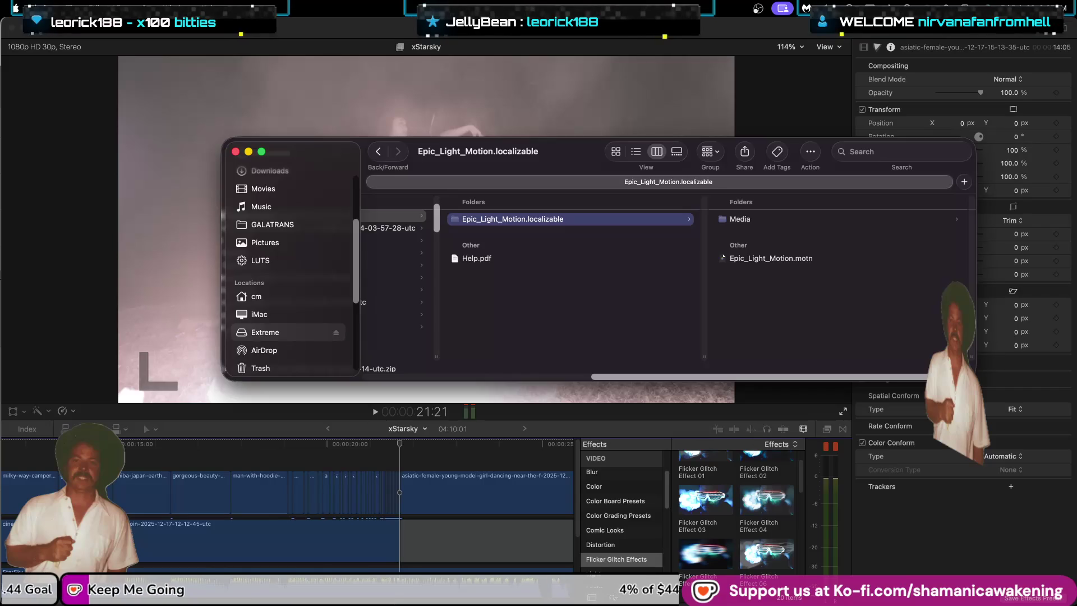
pyautogui.press('Return')
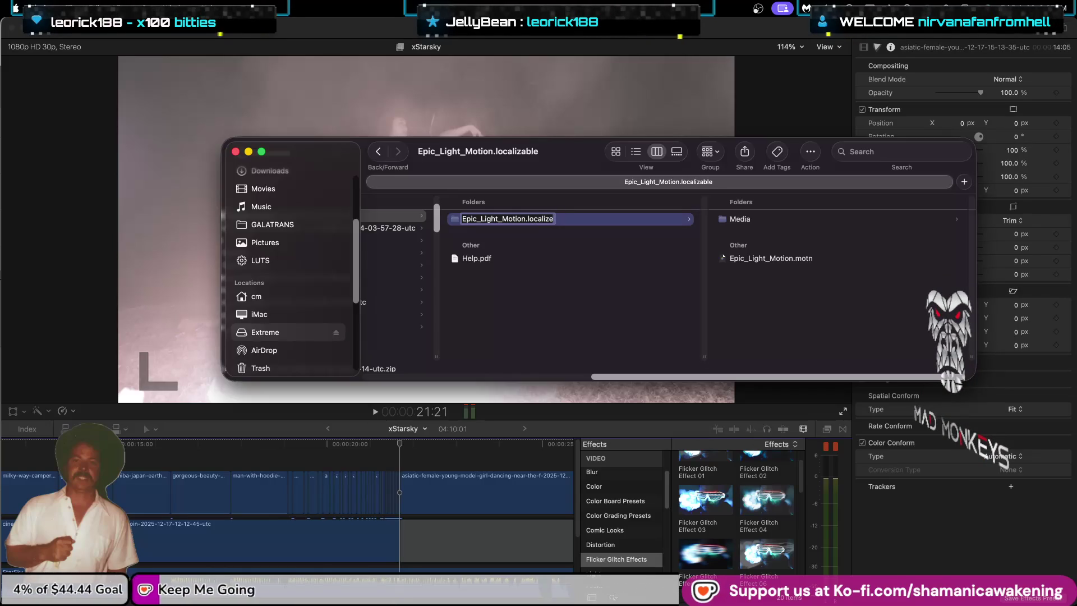
pyautogui.press('Return')
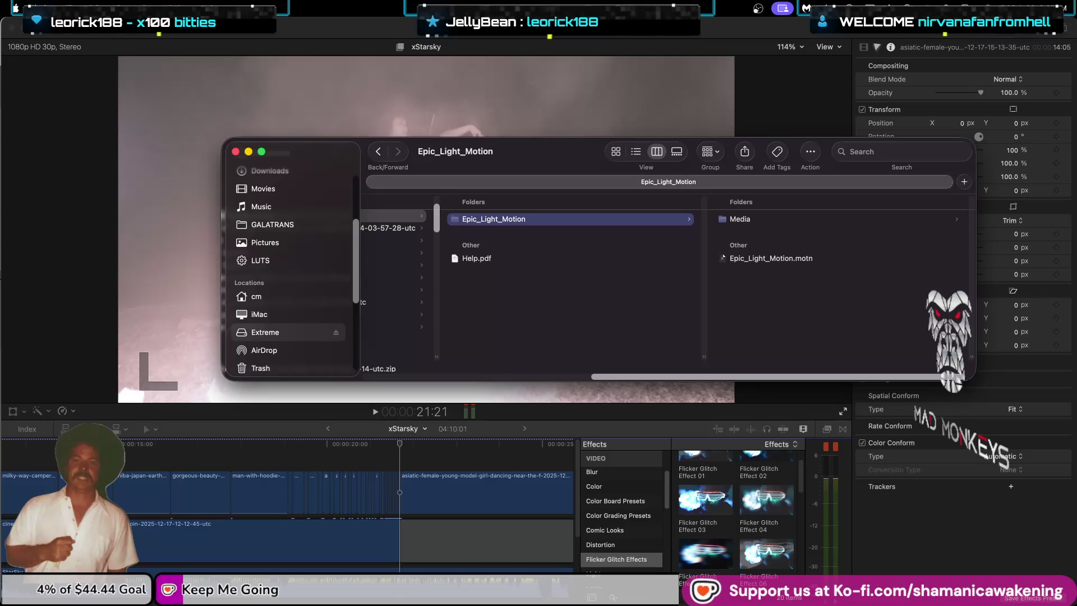
pyautogui.scroll(5, 275, 230)
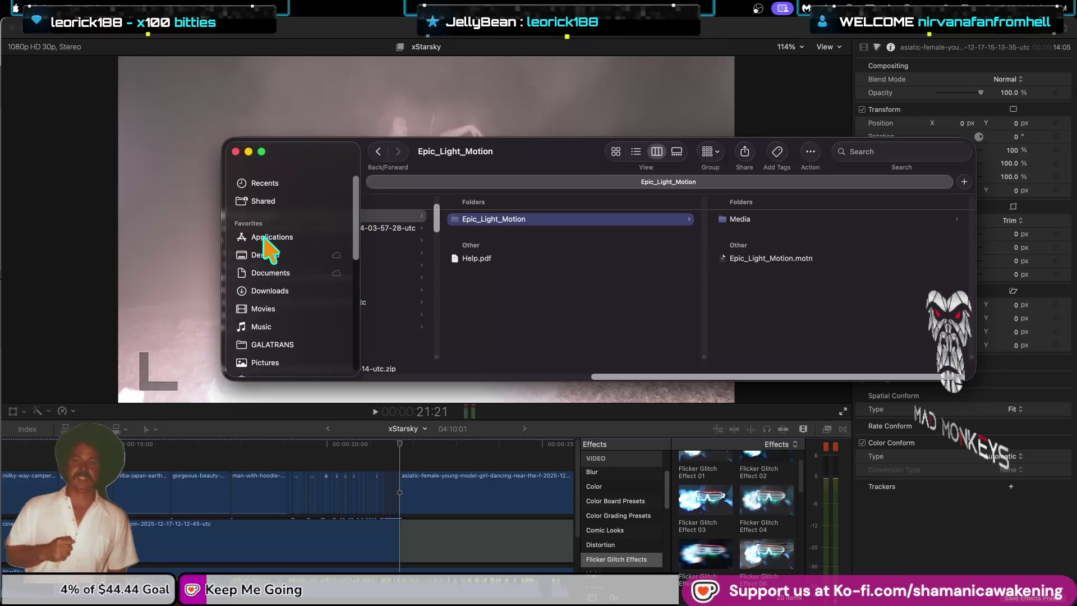
# Step: Open Applications in a separate Finder window and show Final Cut Pro's package contents
pyautogui.rightClick(285, 239)
pyautogui.click(303, 243)
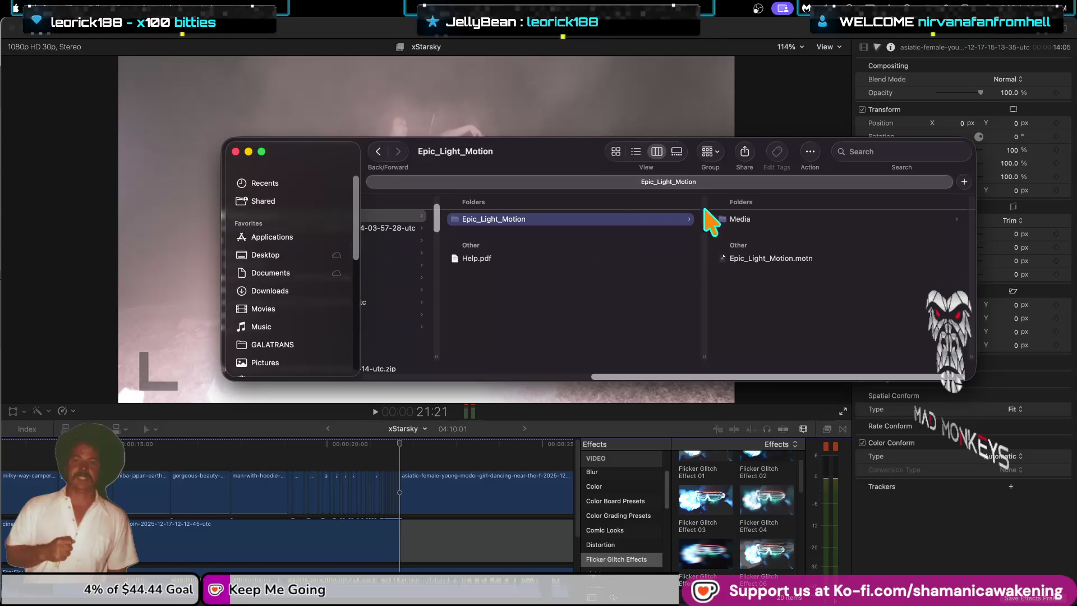
pyautogui.moveTo(764, 184)
pyautogui.mouseDown()
pyautogui.moveTo(423, 379)
pyautogui.moveTo(163, 324)
pyautogui.mouseUp()
pyautogui.scroll(-3, 209, 449)
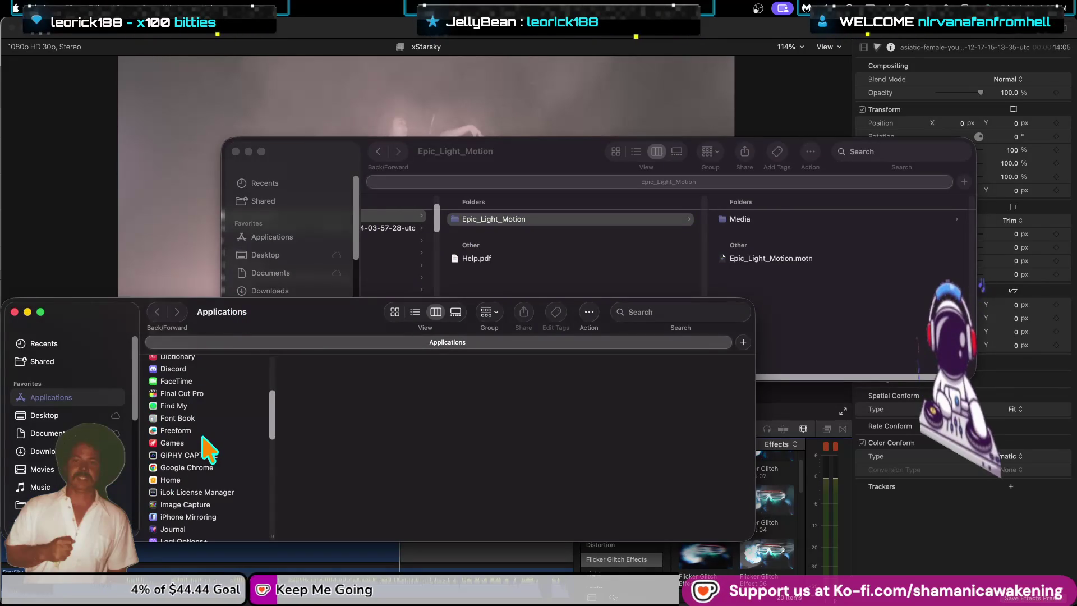
pyautogui.rightClick(205, 395)
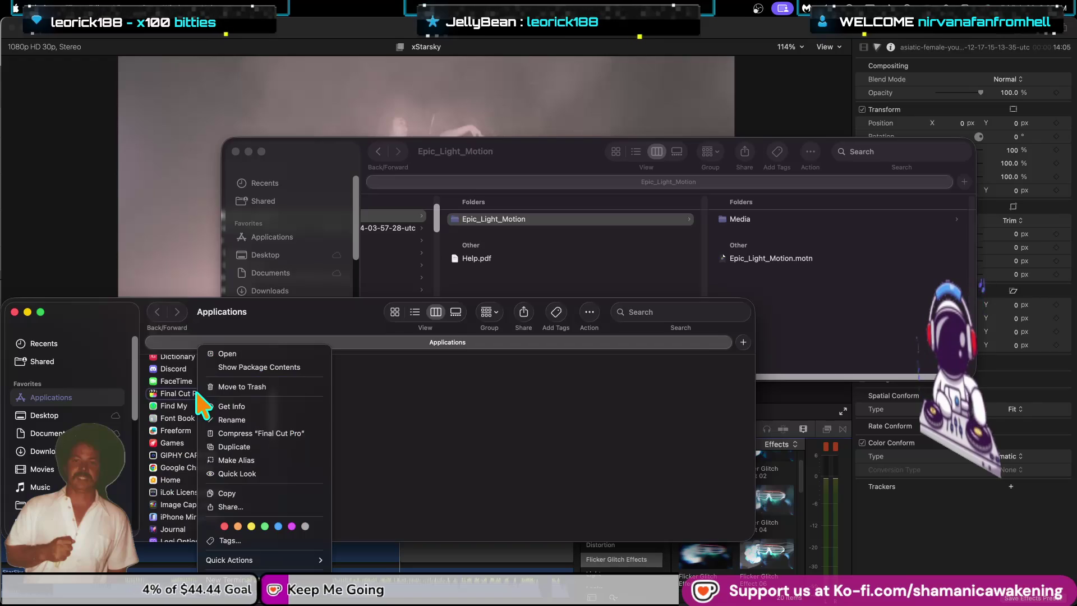
pyautogui.click(263, 367)
# Step: Drill down through Contents, PlugIns, MediaProviders and MotionEffect.fxp to its Resources folder
pyautogui.click(207, 365)
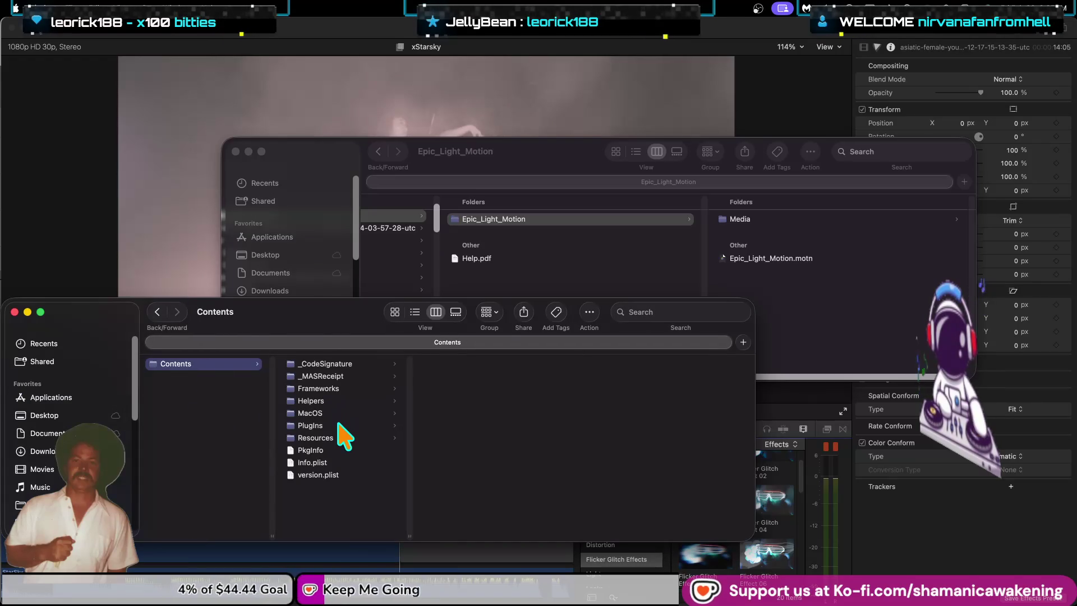
pyautogui.click(348, 414)
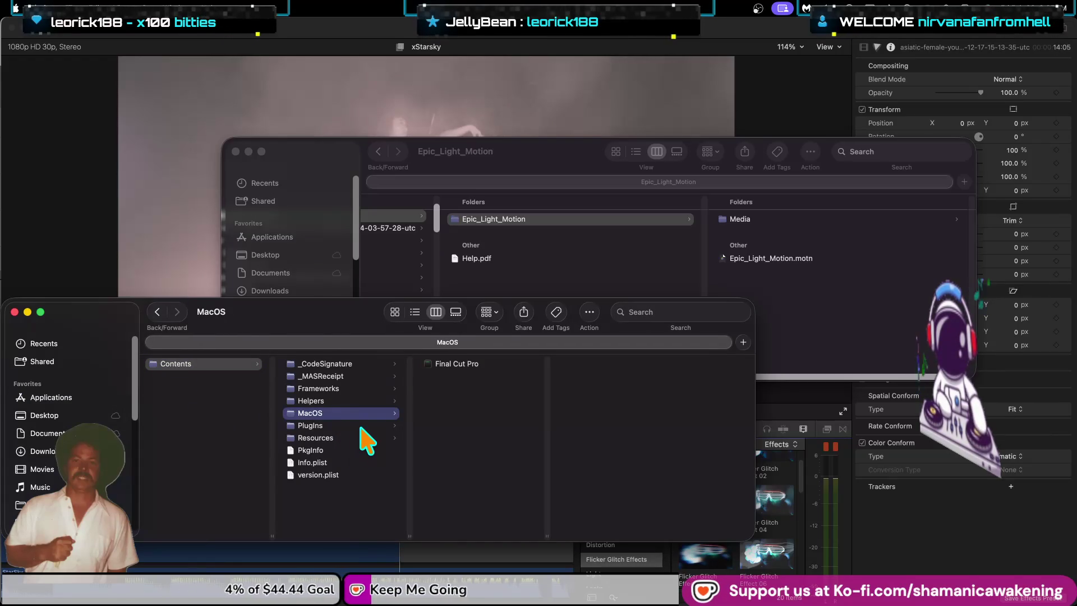
pyautogui.click(359, 426)
pyautogui.click(522, 425)
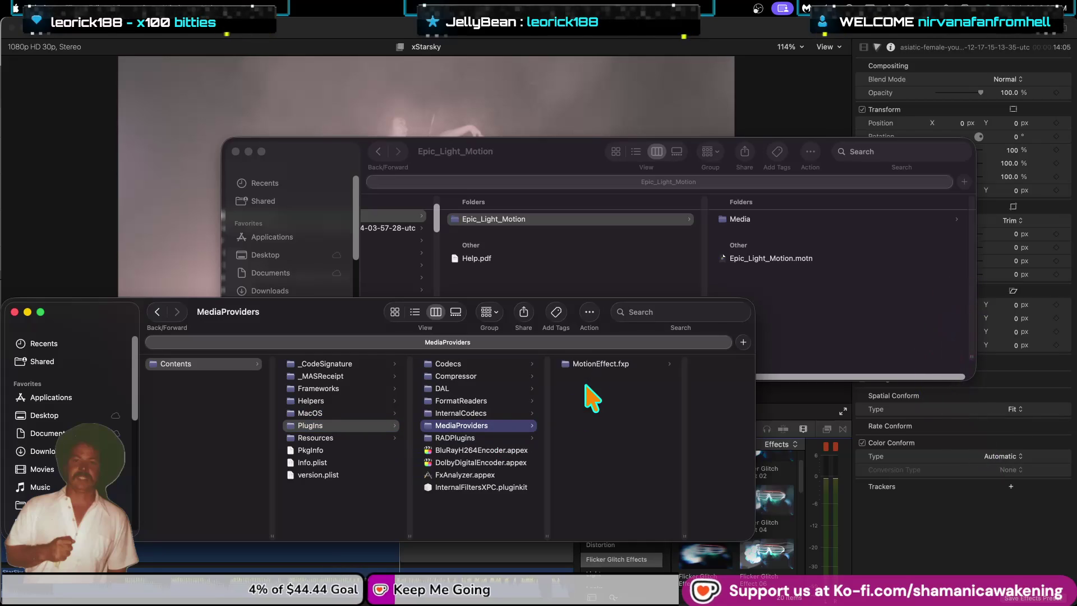
pyautogui.click(606, 364)
pyautogui.click(649, 365)
pyautogui.click(655, 400)
# Step: Open Templates > Generators and browse the ARCADE LOGO COMPOSITION folders and their Media
pyautogui.click(657, 499)
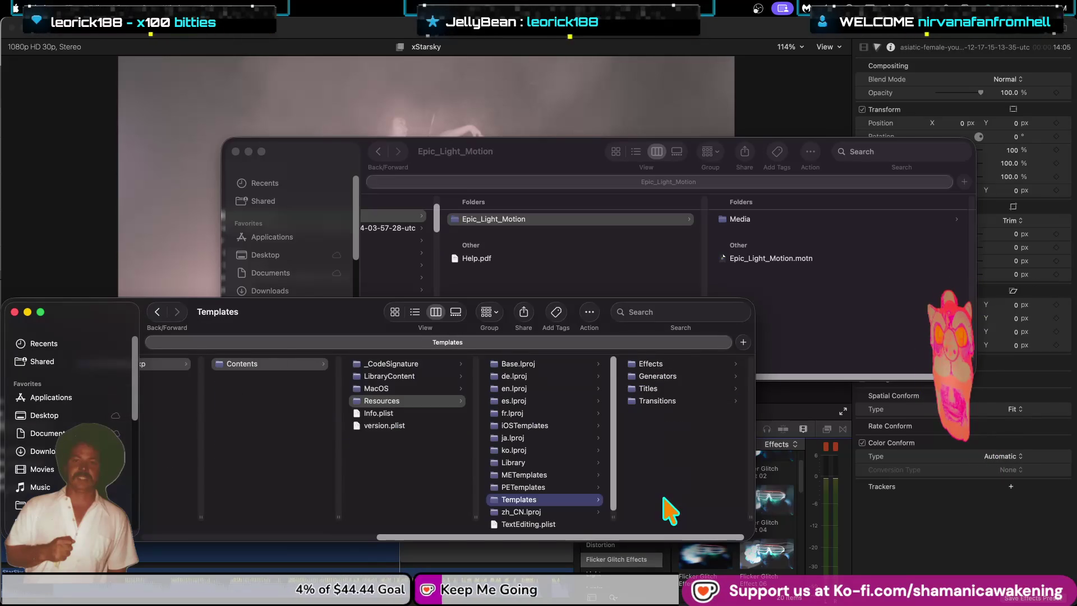
pyautogui.click(669, 376)
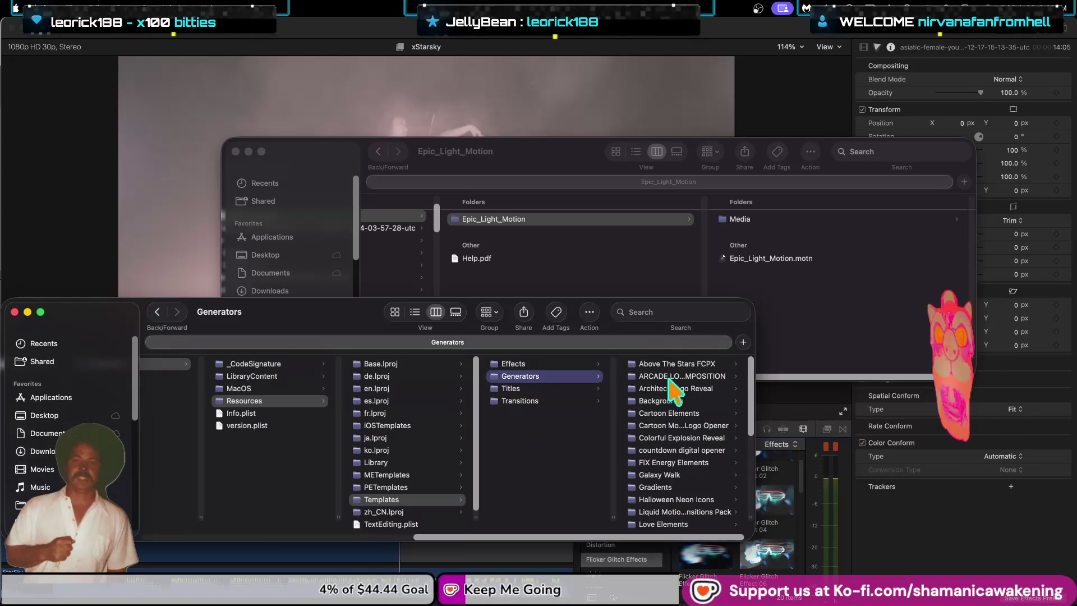
pyautogui.click(671, 377)
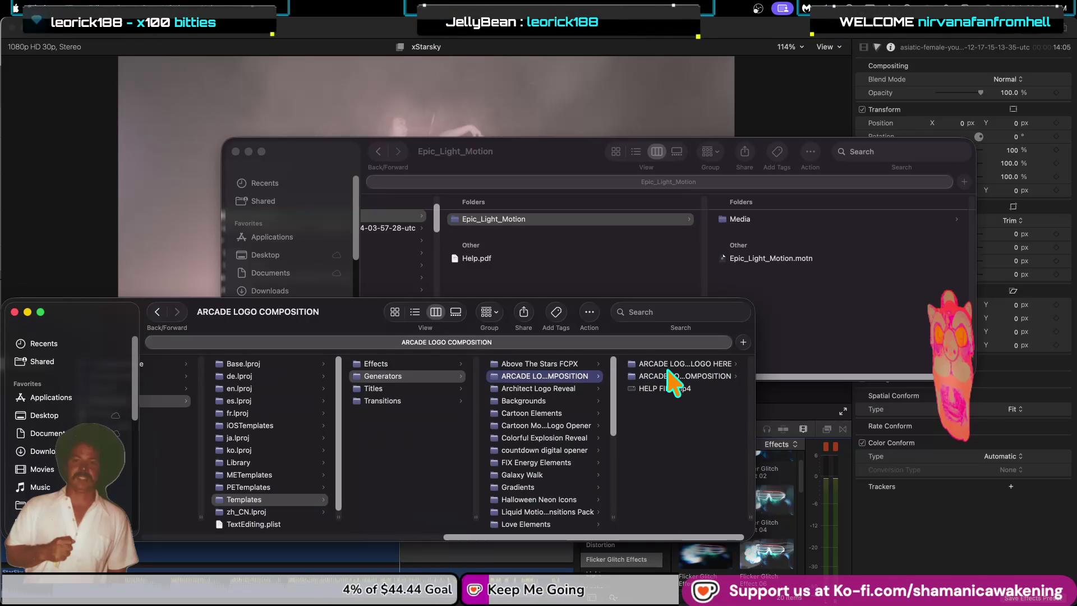
pyautogui.click(659, 380)
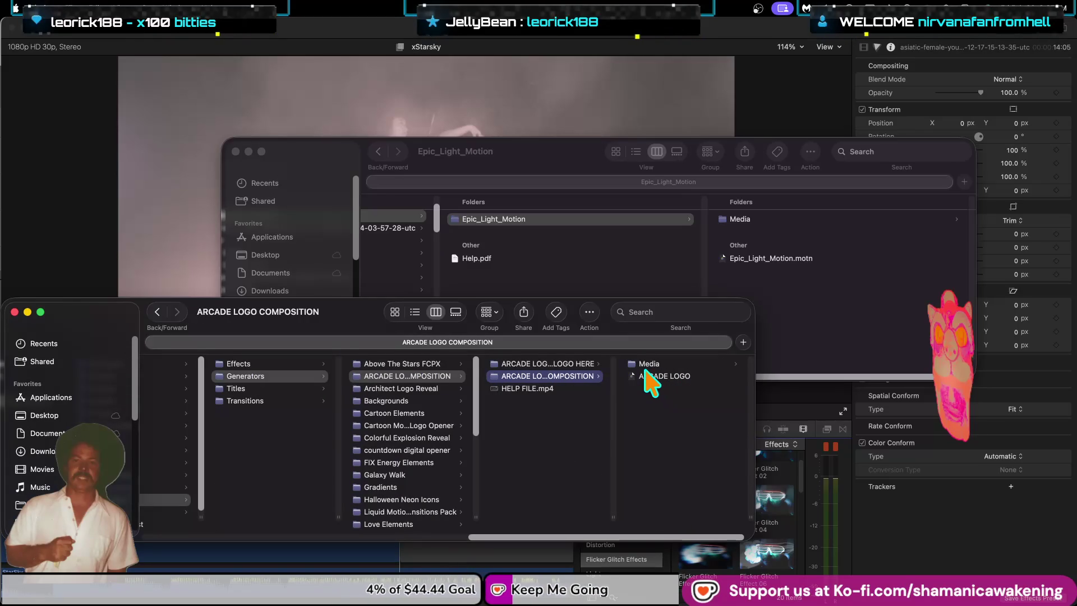
pyautogui.click(646, 364)
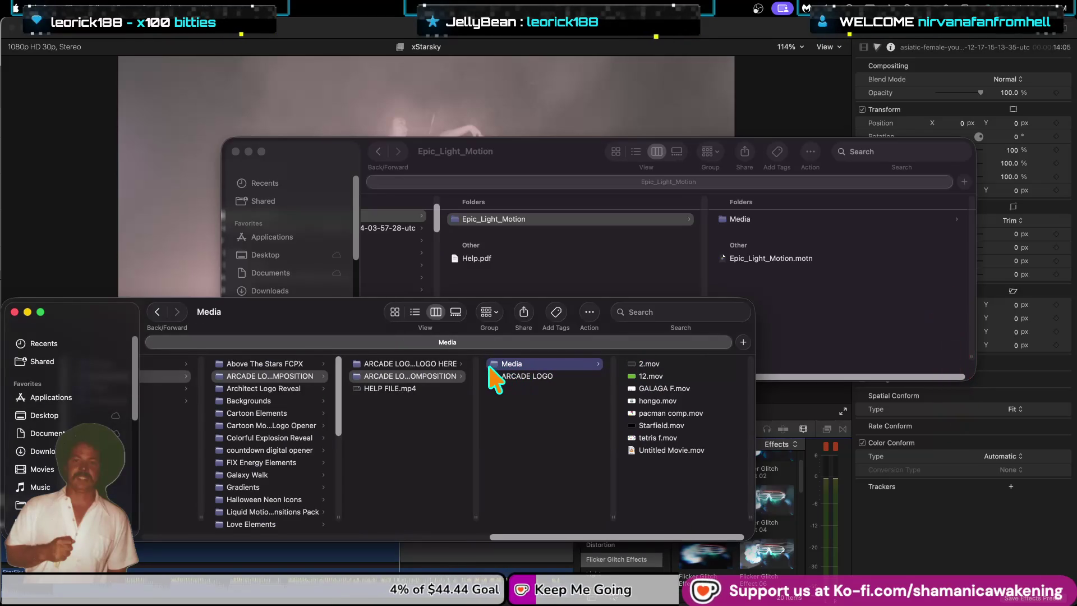
pyautogui.click(418, 374)
pyautogui.click(429, 364)
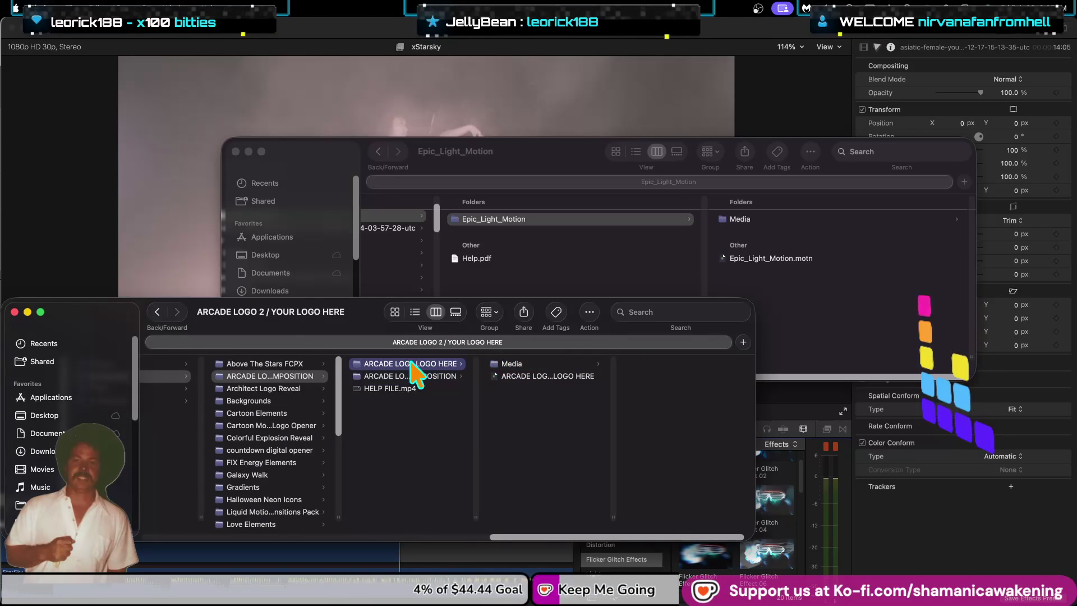
pyautogui.click(533, 365)
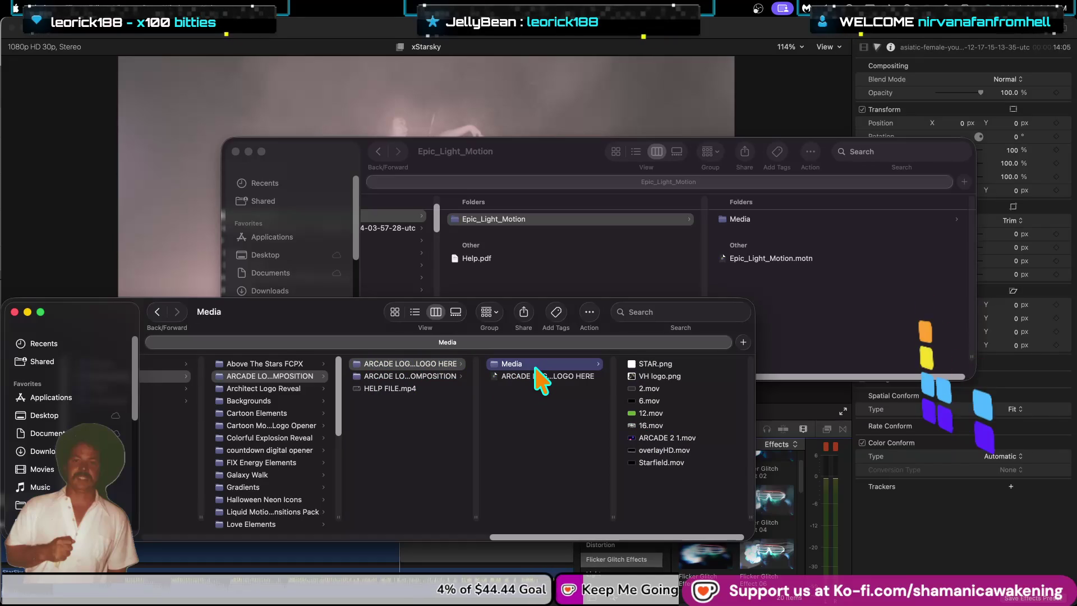
# Step: Browse Architect Logo Reveal and preview its Motion file, ending in Cartoon Moon Logo Opener
pyautogui.click(301, 388)
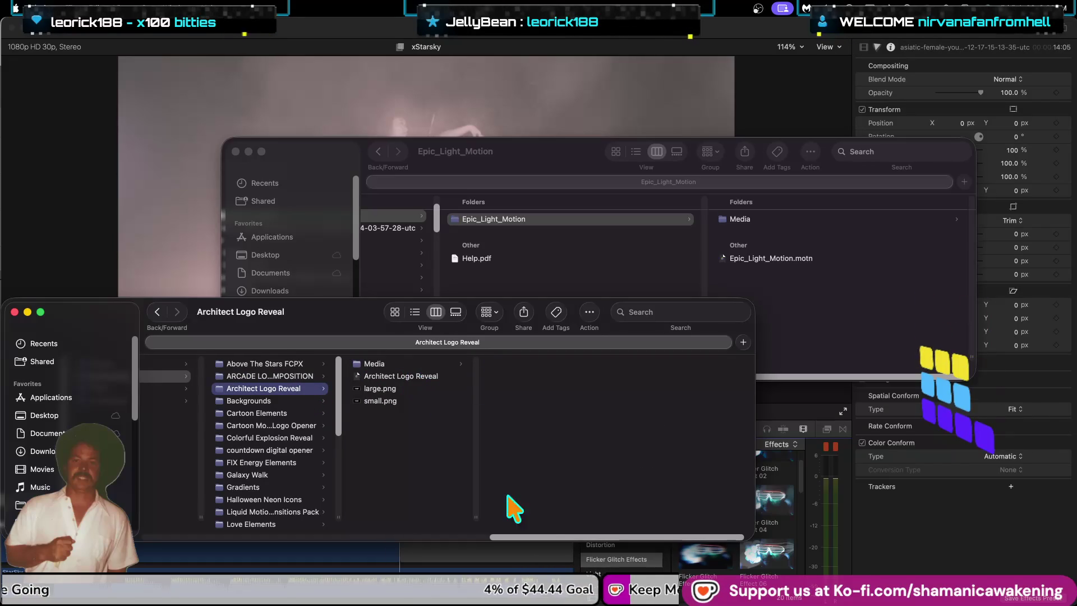
pyautogui.hscroll(-5, 595, 539)
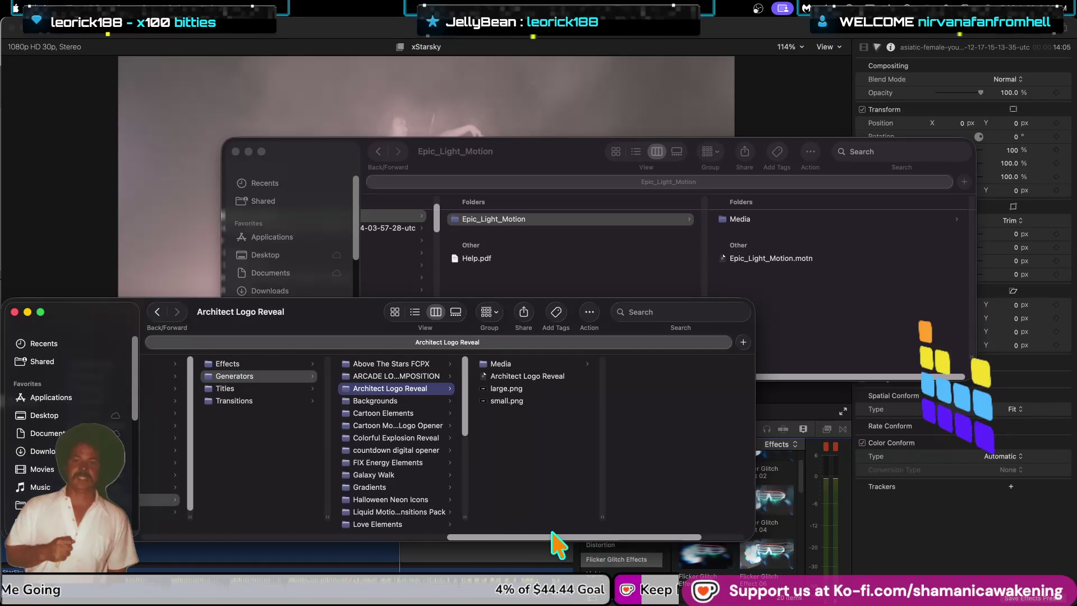
pyautogui.click(511, 364)
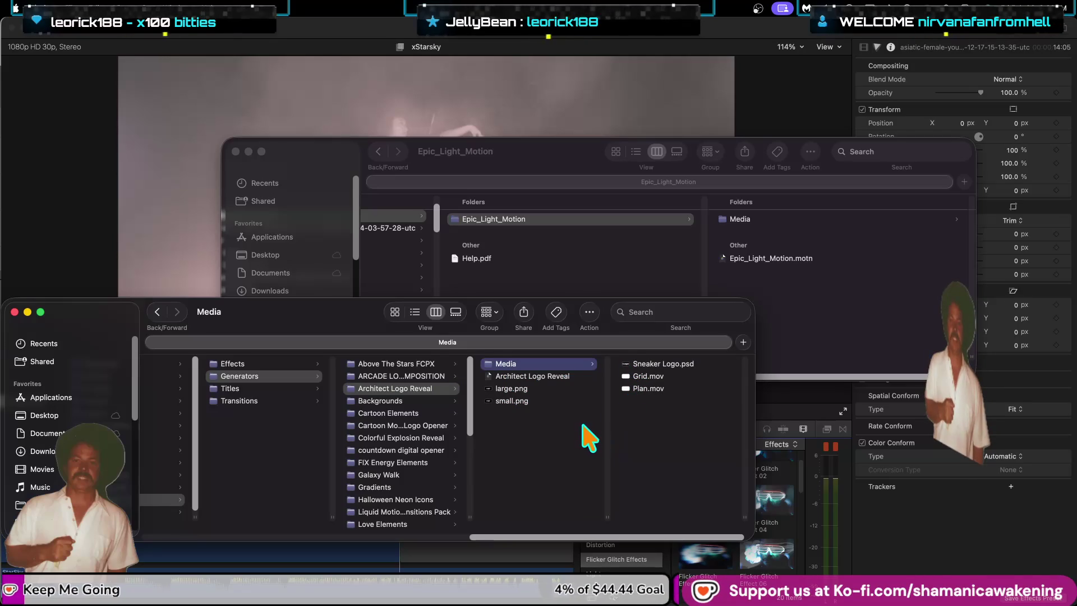
pyautogui.click(540, 377)
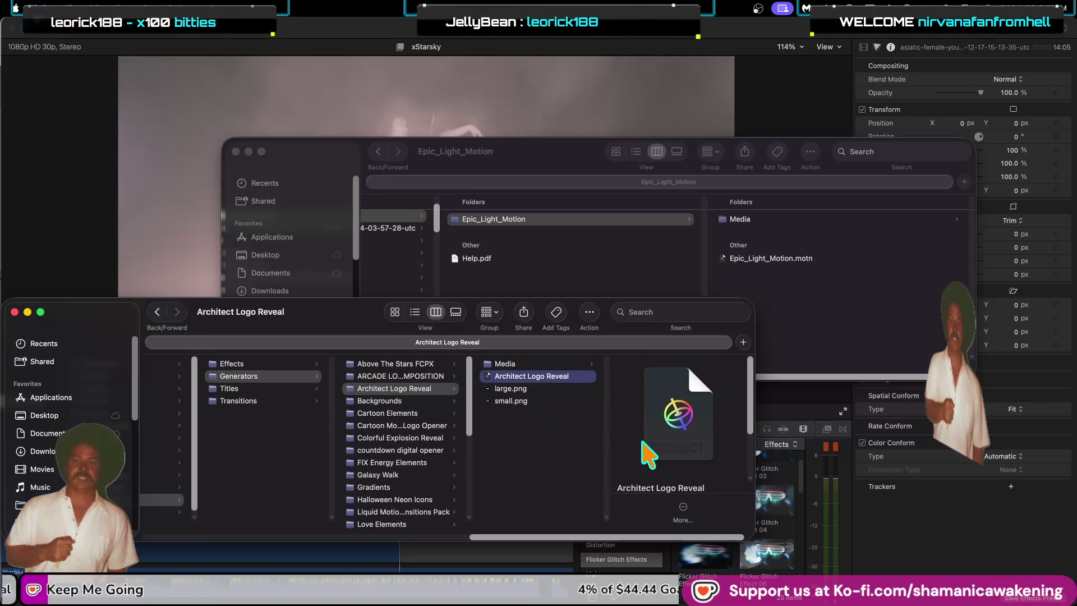
pyautogui.scroll(-3, 649, 469)
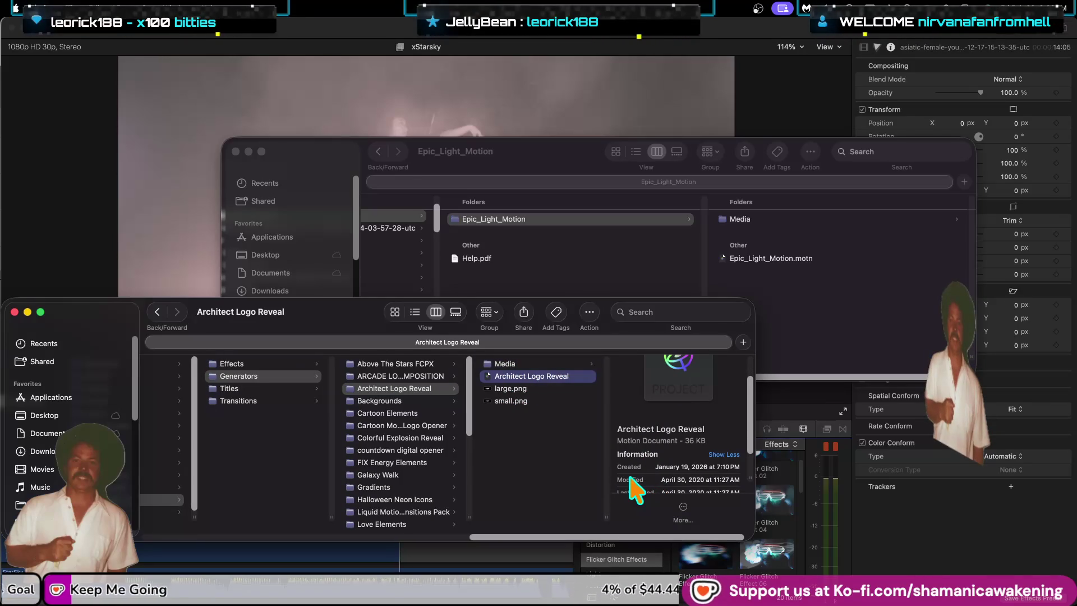
pyautogui.click(429, 426)
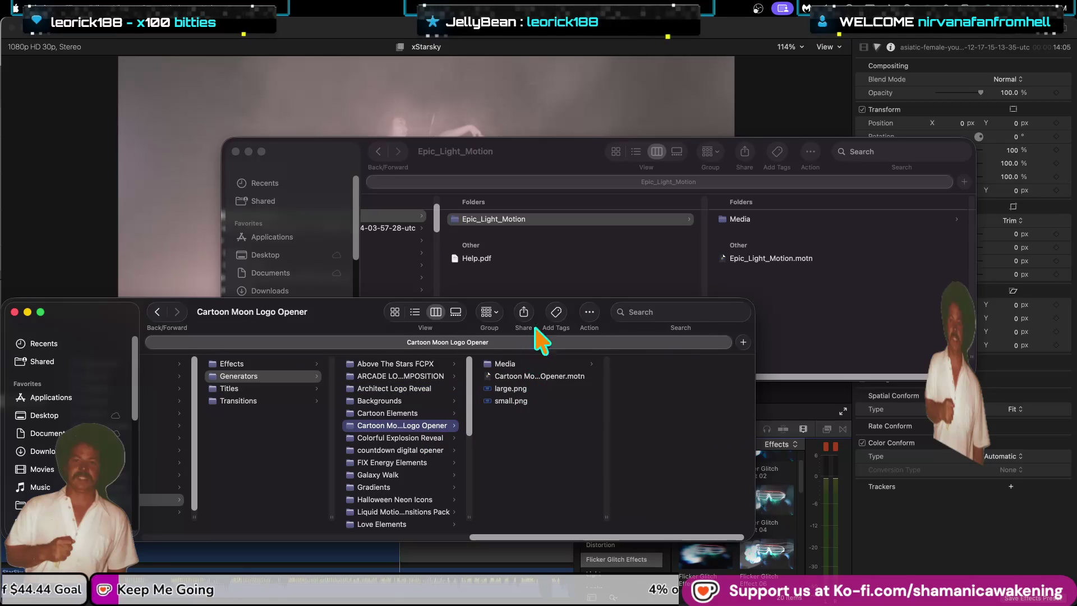
# Step: Copy the Epic_Light_Motion folder into the Generators templates folder, authorizing the change
pyautogui.click(260, 376)
pyautogui.moveTo(456, 222)
pyautogui.mouseDown()
pyautogui.moveTo(232, 448)
pyautogui.moveTo(243, 447)
pyautogui.mouseUp()
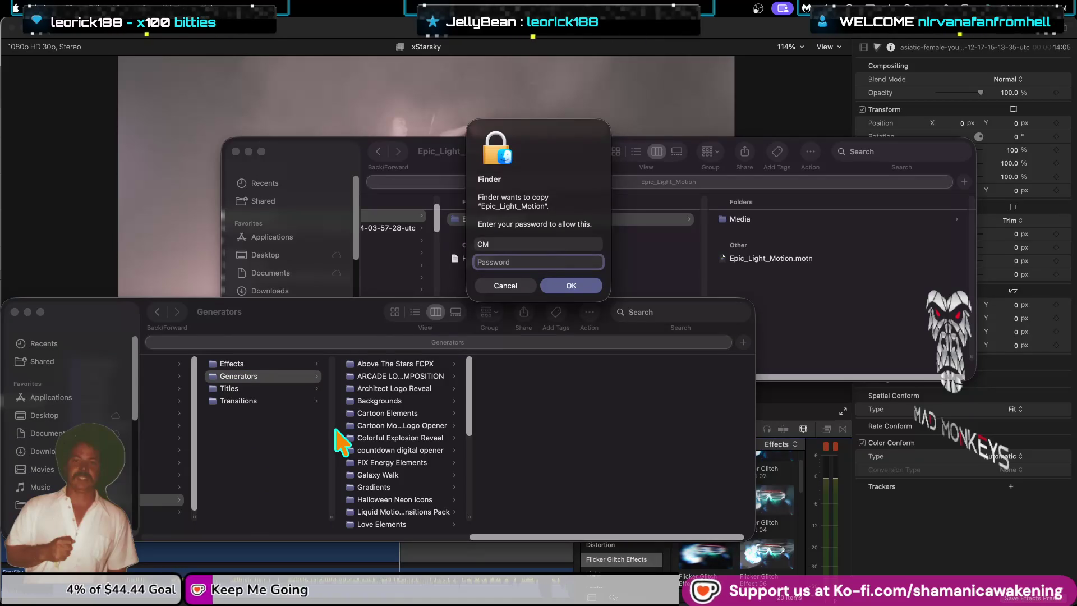
pyautogui.press('Return')
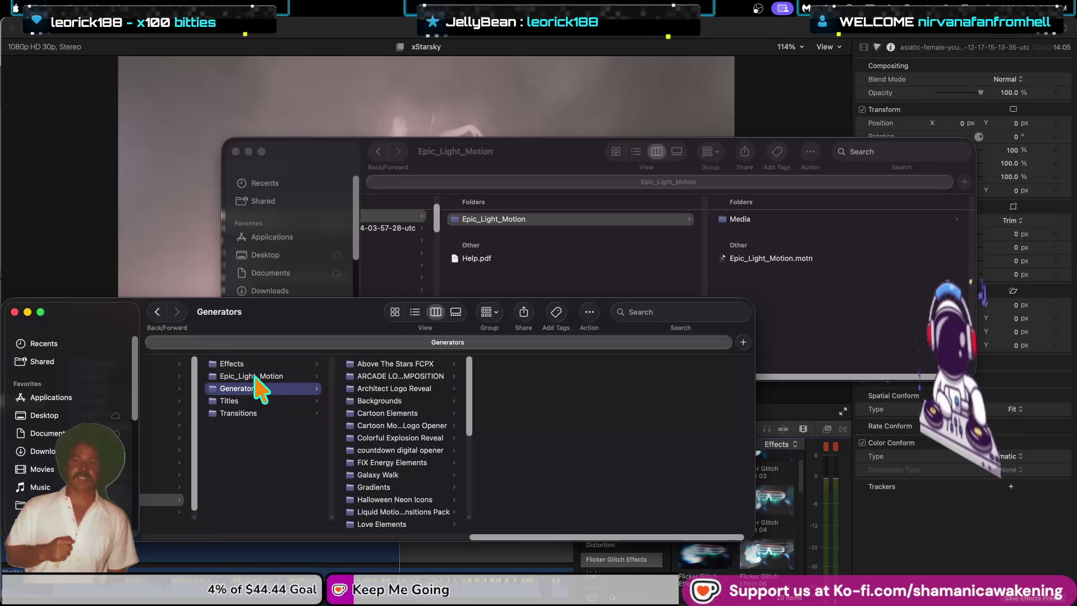
pyautogui.click(251, 376)
pyautogui.moveTo(252, 376); pyautogui.dragTo(240, 392)
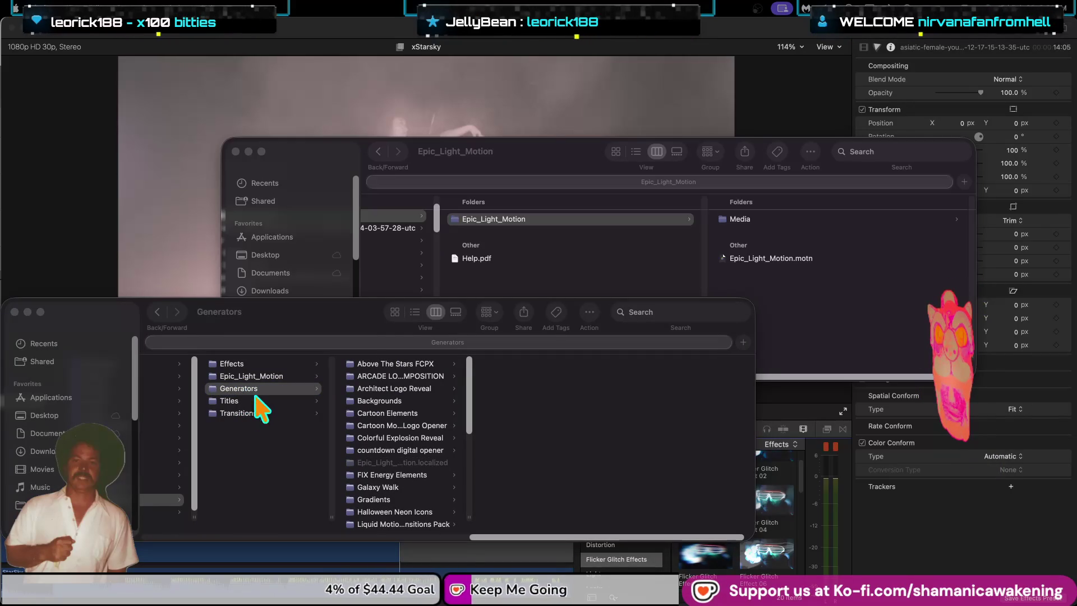
# Step: Move the misplaced Epic_Light_Motion copy to the Trash and authorize the deletion
pyautogui.click(261, 376)
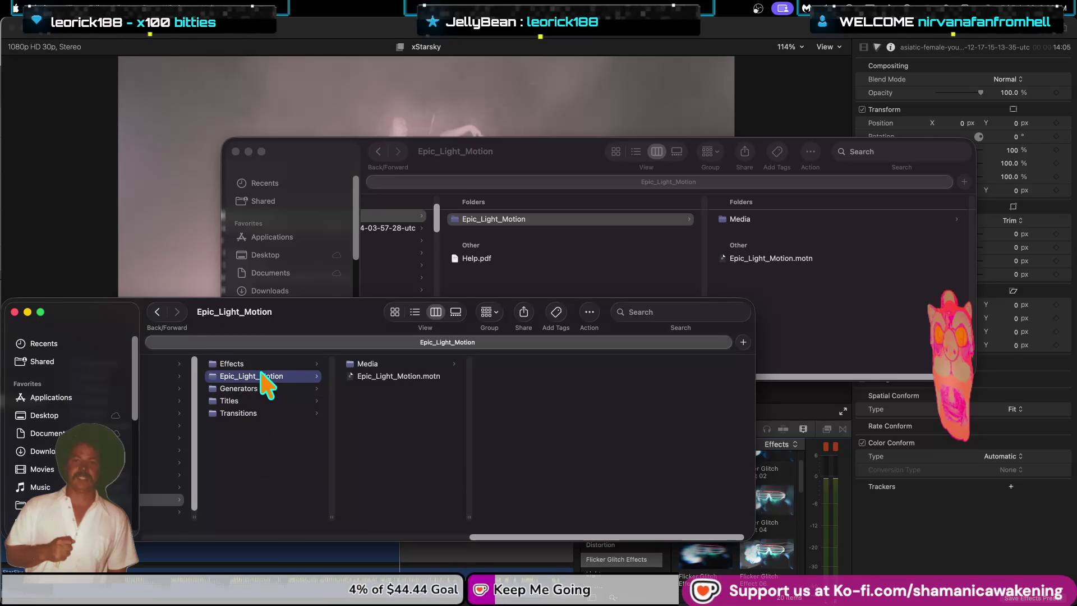
pyautogui.press('super+BackSpace')
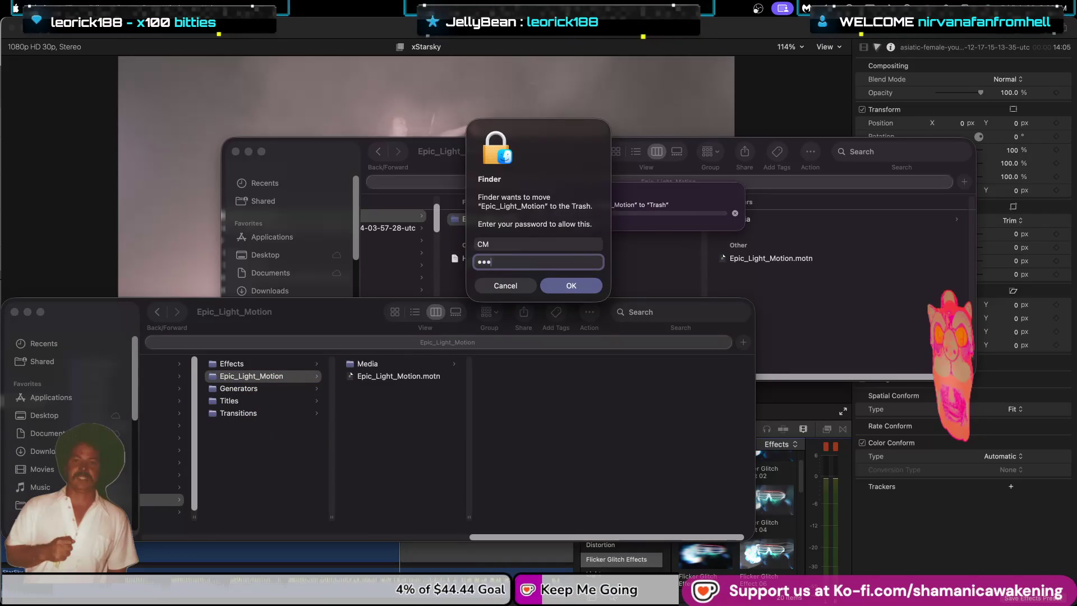
pyautogui.press('Return')
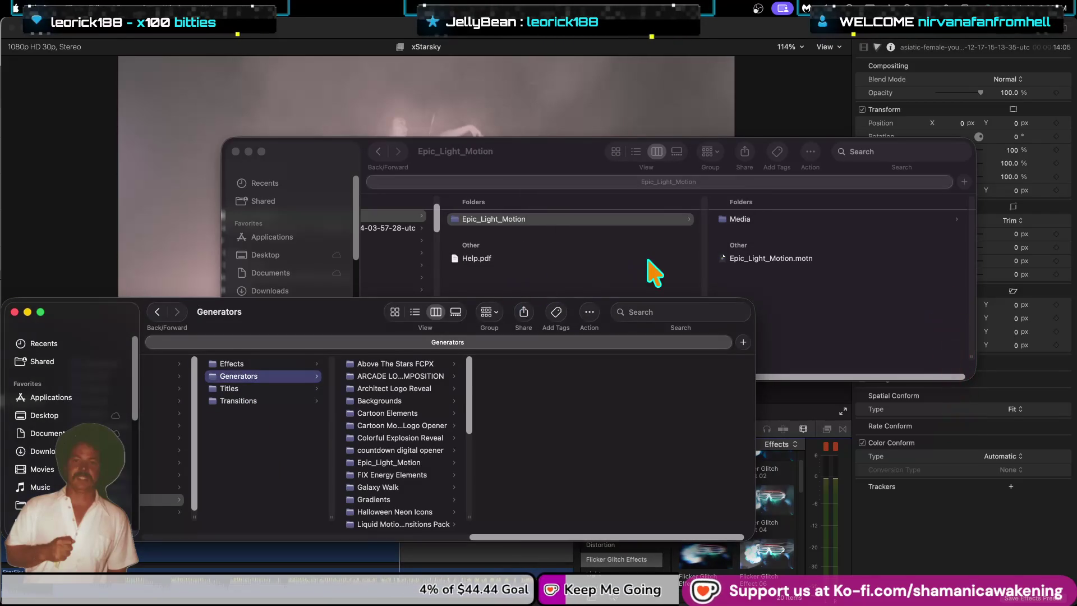
pyautogui.click(649, 271)
# Step: Unzip the glitch-effects- and glitch-effects-3 archives in FCP Plugins 26
pyautogui.moveTo(628, 376); pyautogui.dragTo(509, 377)
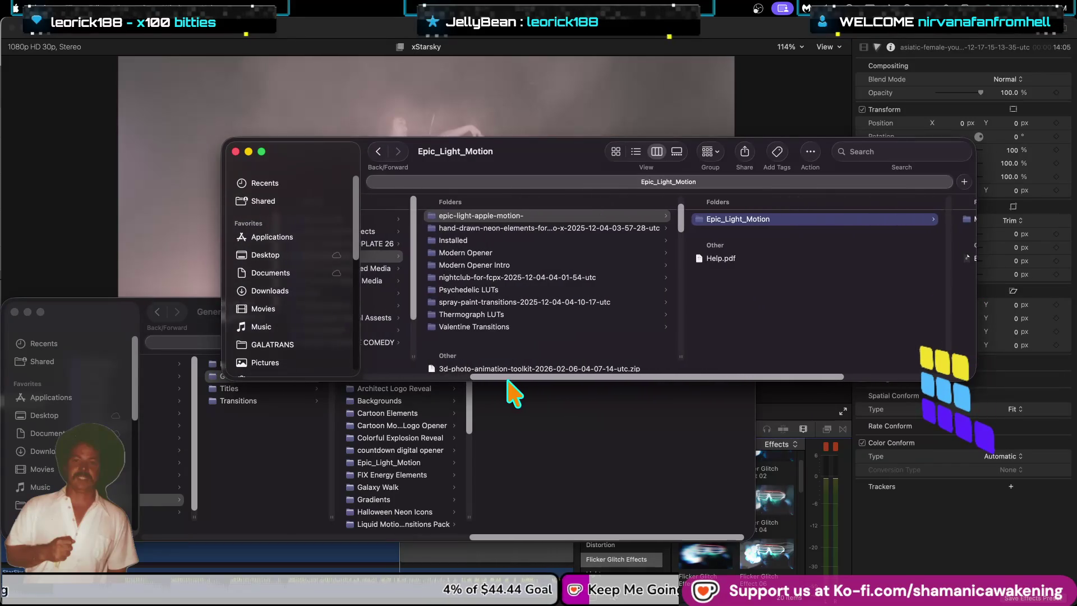
pyautogui.scroll(-5, 547, 335)
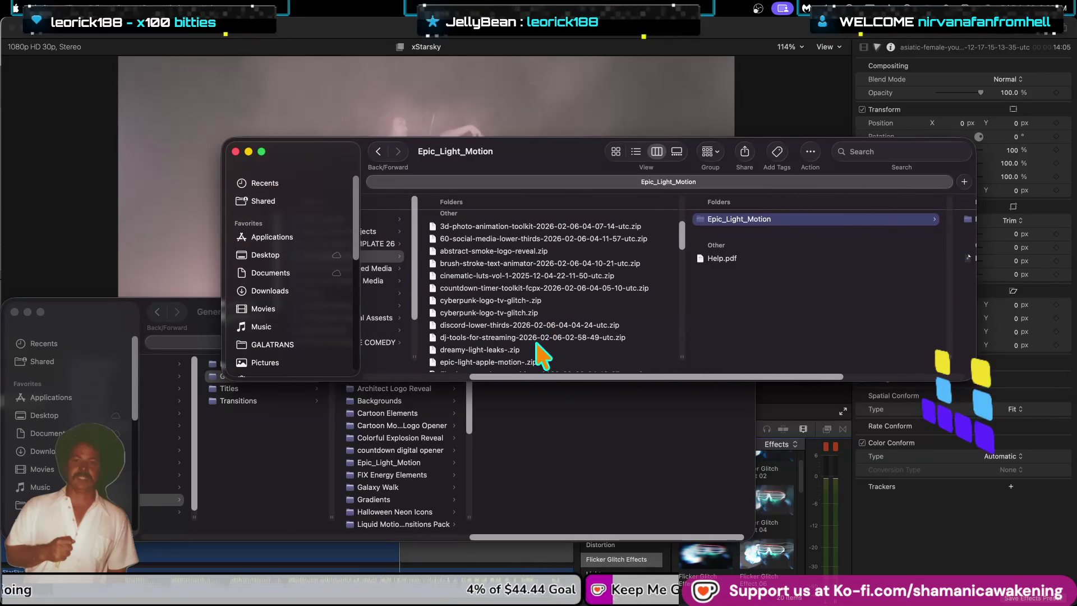
pyautogui.click(571, 350)
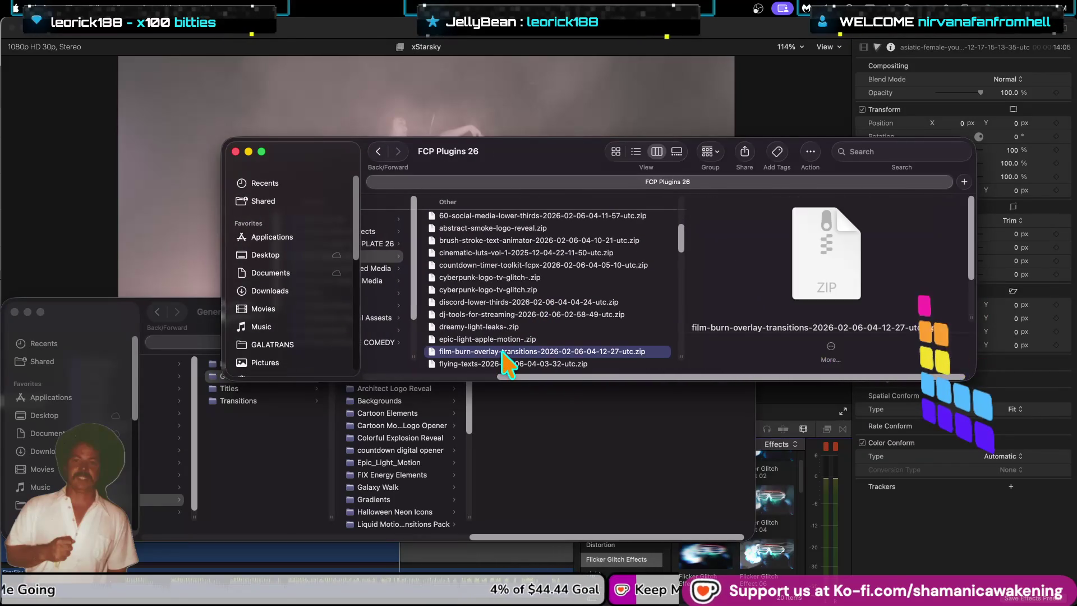
pyautogui.click(575, 363)
pyautogui.scroll(-2, 595, 286)
pyautogui.scroll(-2, 589, 275)
pyautogui.press('Down')
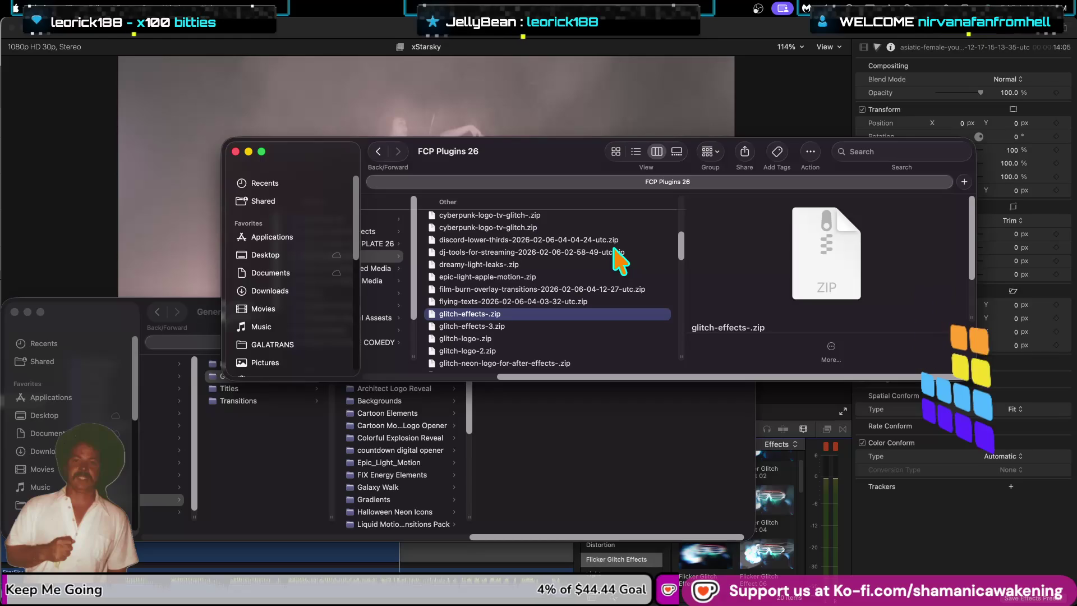
pyautogui.doubleClick(497, 317)
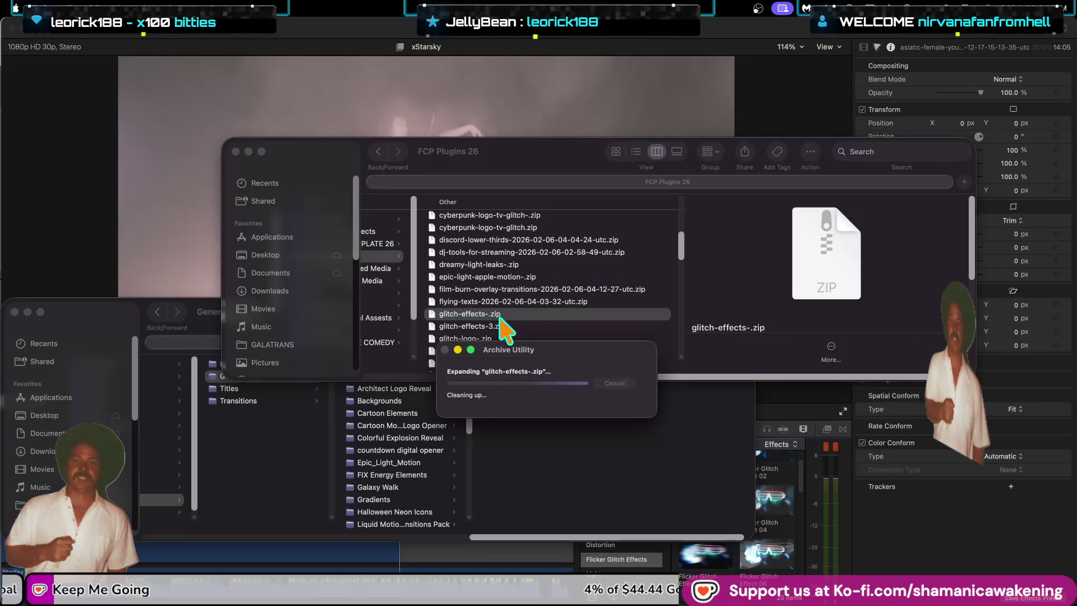
pyautogui.scroll(-10, 507, 331)
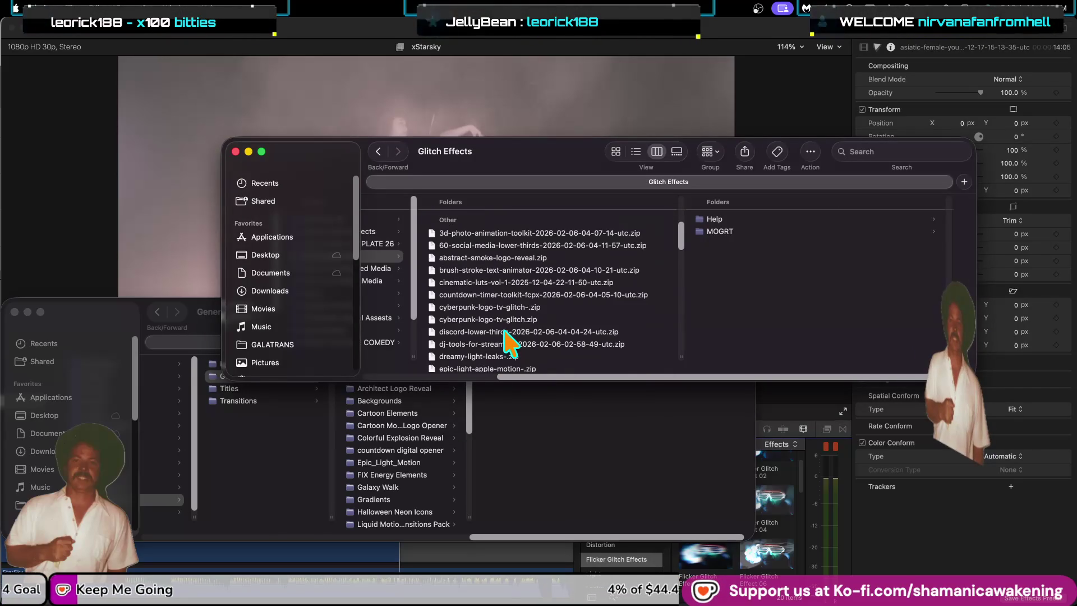
pyautogui.click(508, 314)
pyautogui.doubleClick(508, 314)
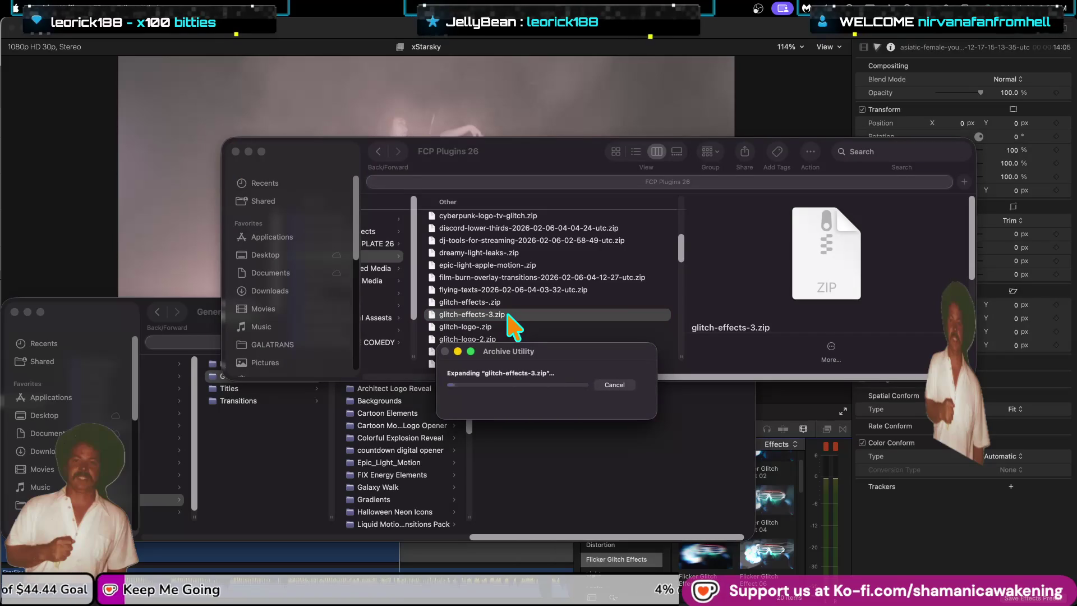
# Step: Browse the extracted Glitch Effects MOGRT templates, then the Glitch Effects 2 folder
pyautogui.scroll(3, 525, 311)
pyautogui.click(534, 279)
pyautogui.click(733, 231)
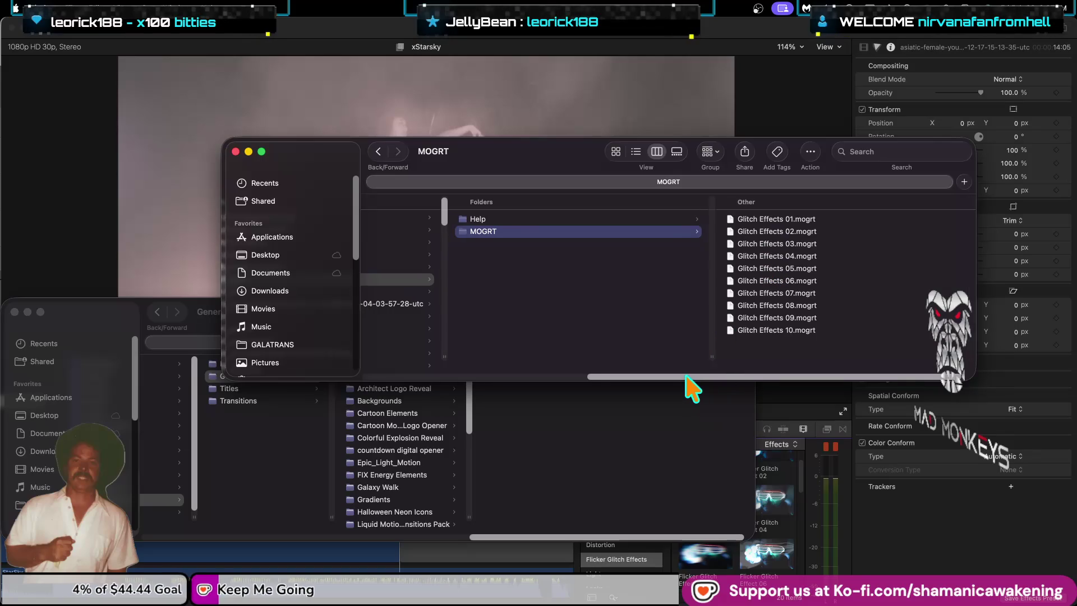
pyautogui.moveTo(702, 378); pyautogui.dragTo(548, 380)
pyautogui.click(573, 292)
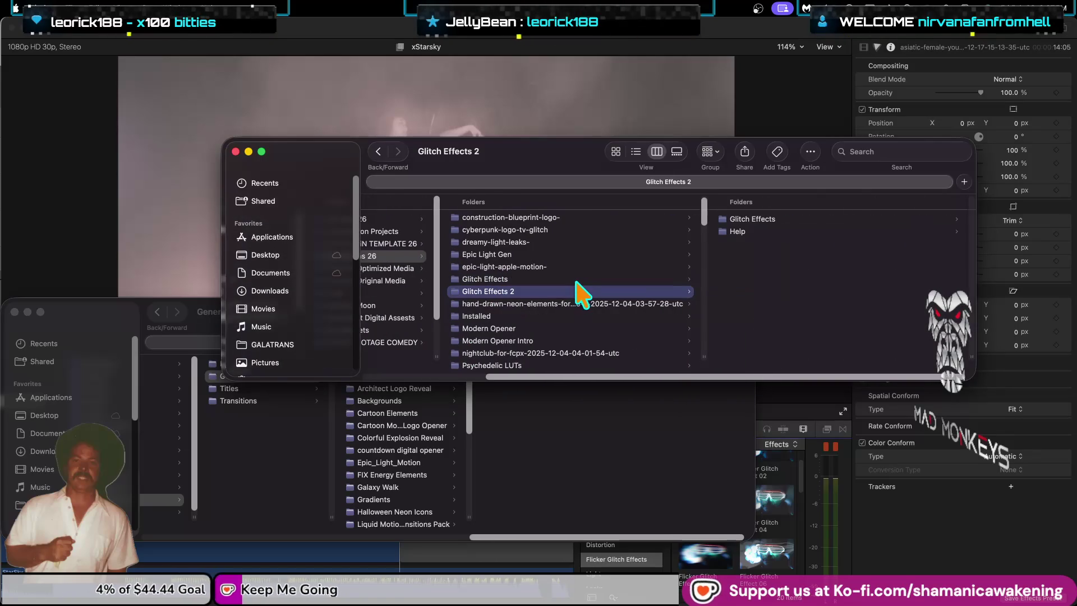
# Step: Move the Glitch Effects folder inside Glitch Effects 2 and inspect its Glitch Effect 02 template
pyautogui.press('Up')
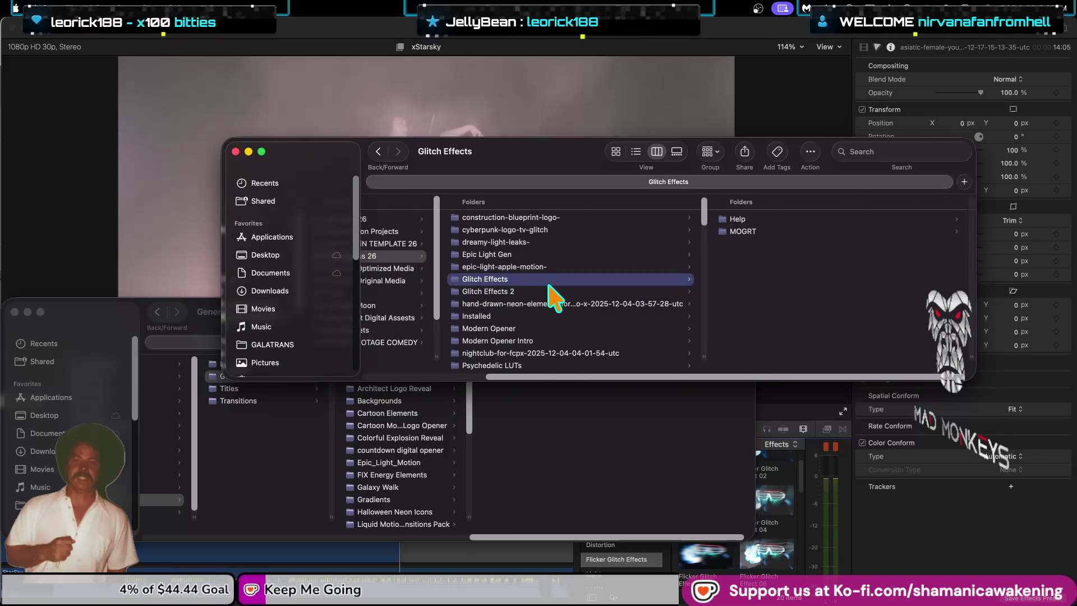
pyautogui.moveTo(548, 285); pyautogui.dragTo(548, 286)
pyautogui.click(758, 219)
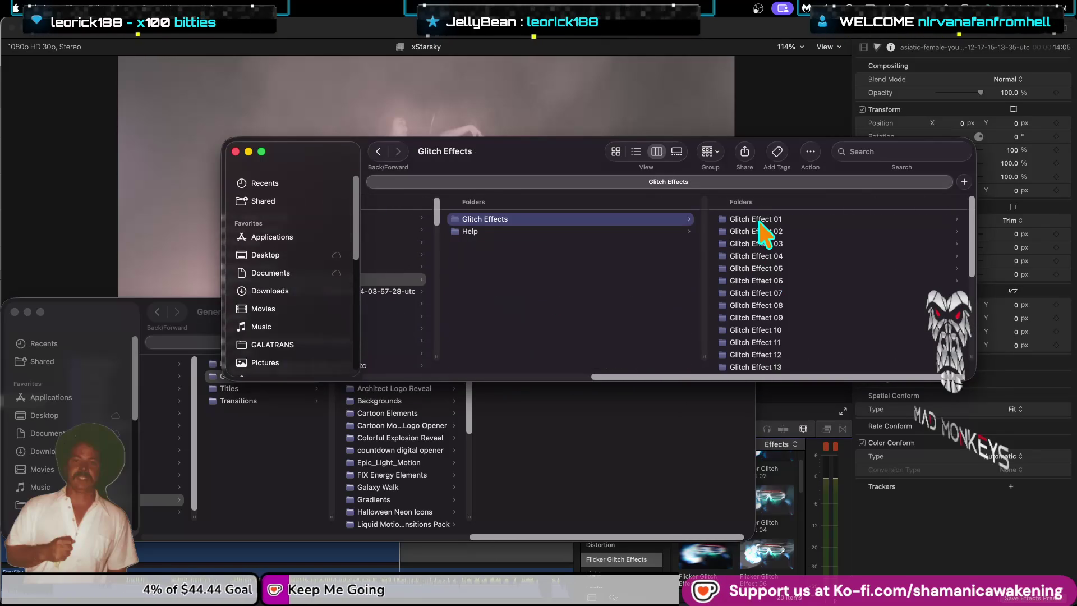
pyautogui.click(761, 231)
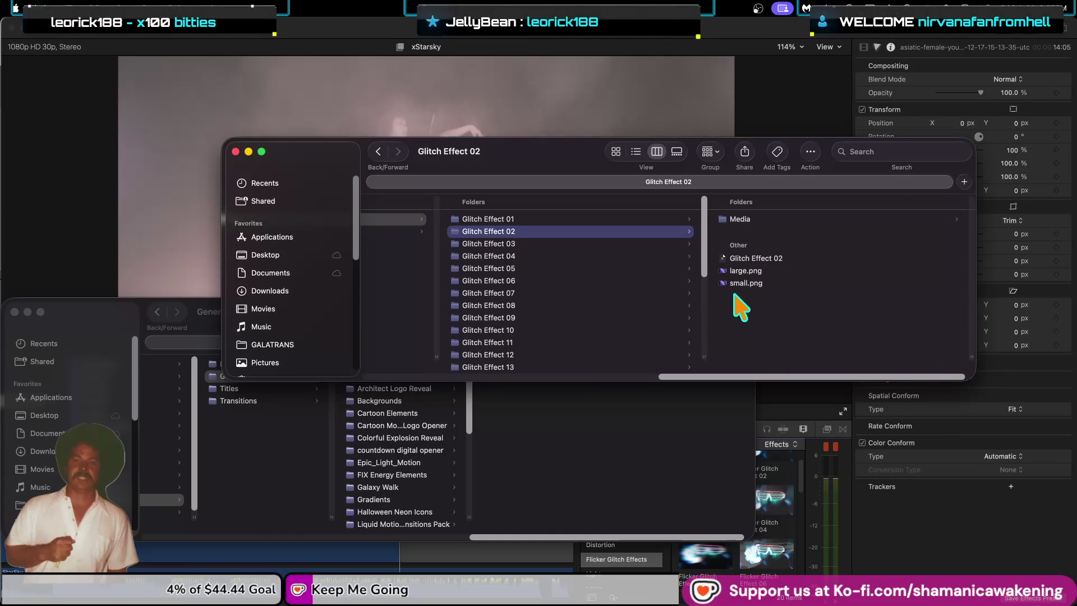
pyautogui.click(752, 259)
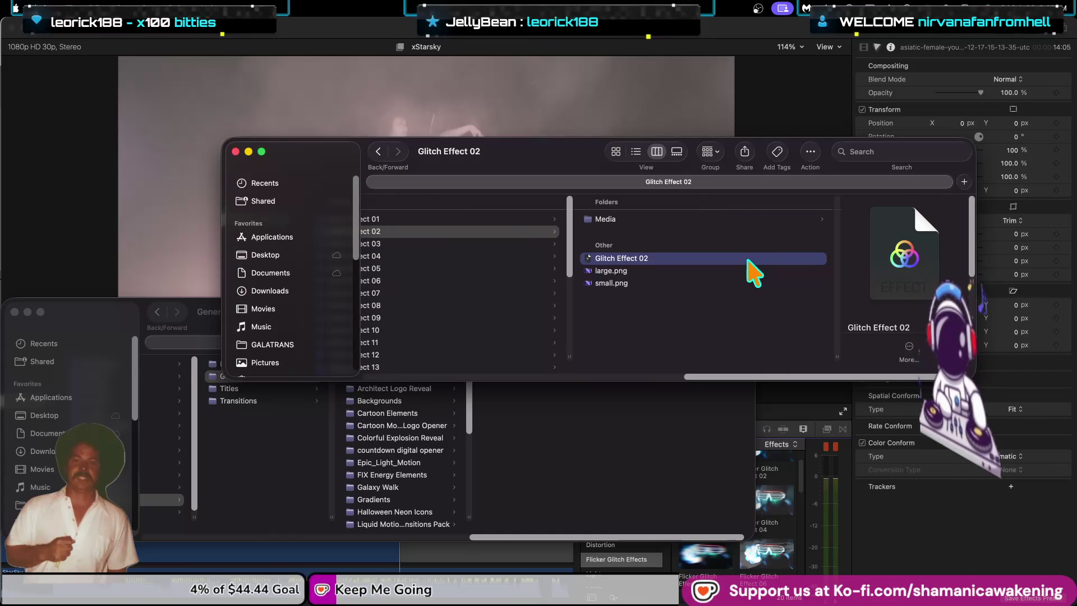
pyautogui.moveTo(841, 383)
pyautogui.mouseDown()
pyautogui.moveTo(740, 395)
pyautogui.moveTo(654, 385)
pyautogui.mouseUp()
# Step: Rename the nested folder to Glitch Effects.localized
pyautogui.click(630, 250)
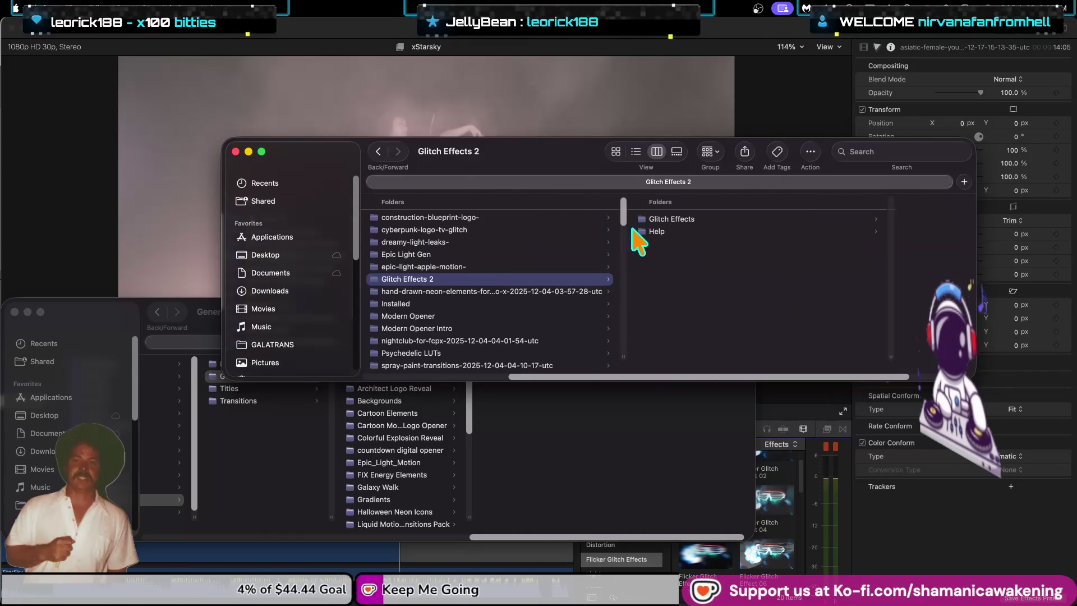
pyautogui.click(700, 219)
pyautogui.press('Return')
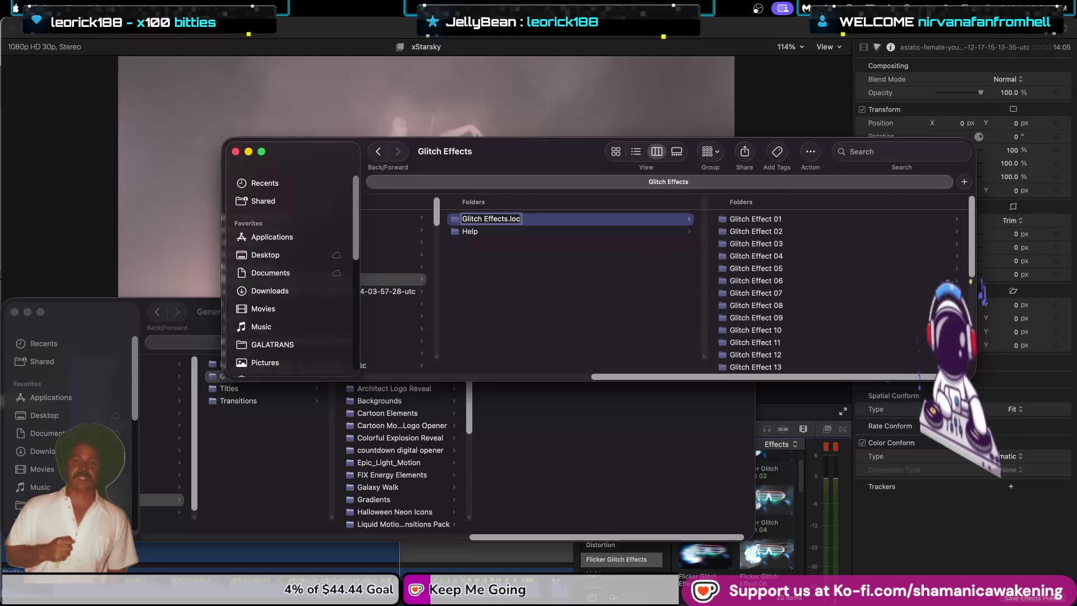
pyautogui.write('alized')
pyautogui.press('Return')
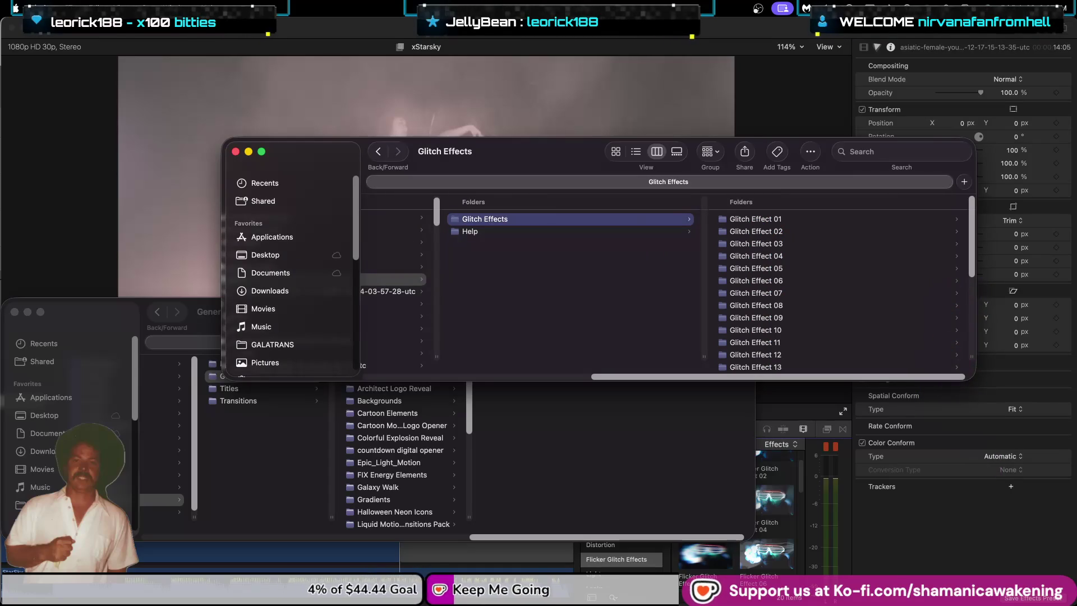
# Step: Copy the Glitch Effects 2 folder into Final Cut Pro's Effects templates folder
pyautogui.moveTo(603, 377)
pyautogui.mouseDown()
pyautogui.moveTo(443, 404)
pyautogui.moveTo(425, 395)
pyautogui.mouseUp()
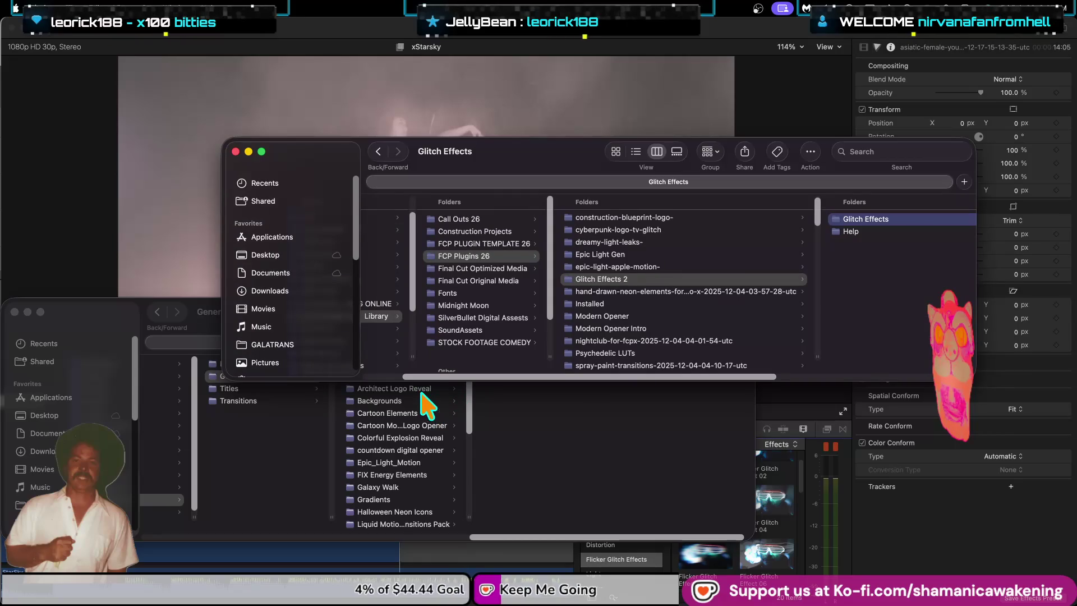
pyautogui.click(253, 460)
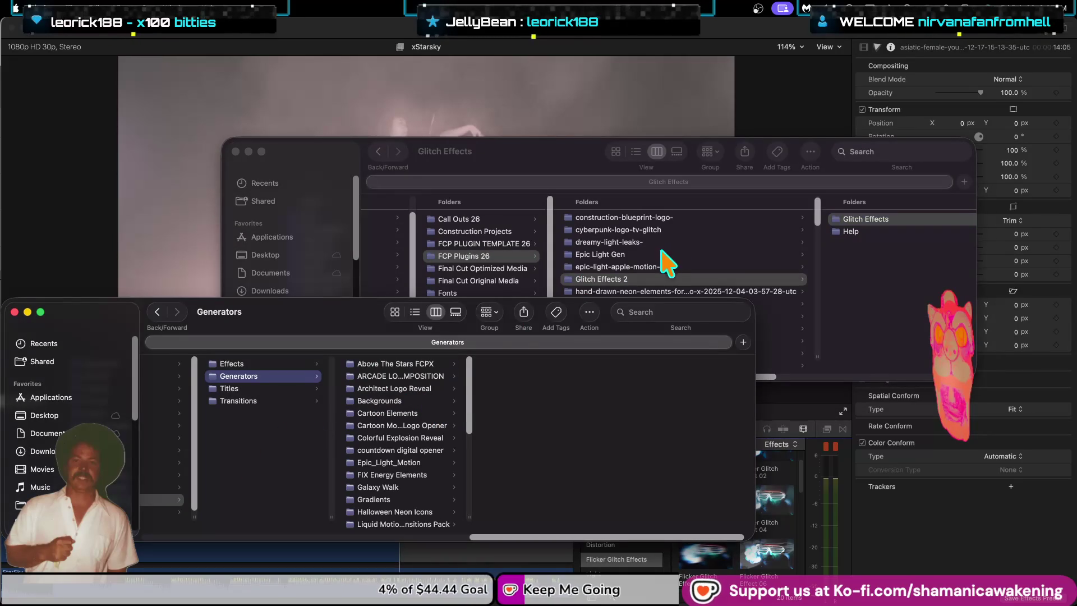
pyautogui.moveTo(628, 278); pyautogui.dragTo(238, 368)
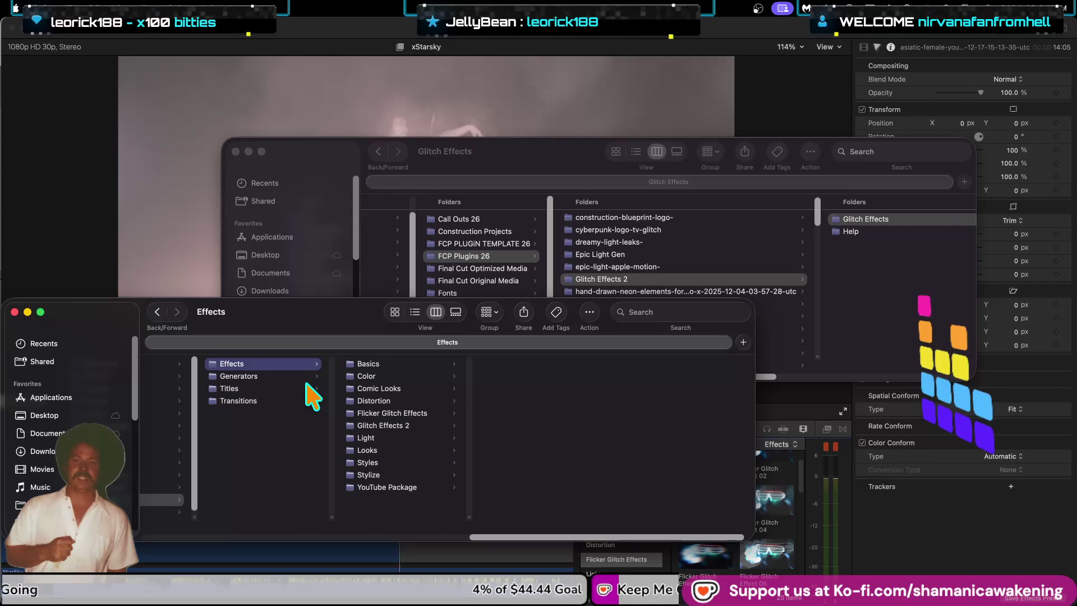
# Step: Move down the FCP Plugins 26 zip list from grunge-burning-transitions past multi-screen-transitions
pyautogui.click(543, 154)
pyautogui.scroll(-3, 505, 337)
pyautogui.scroll(-5, 662, 343)
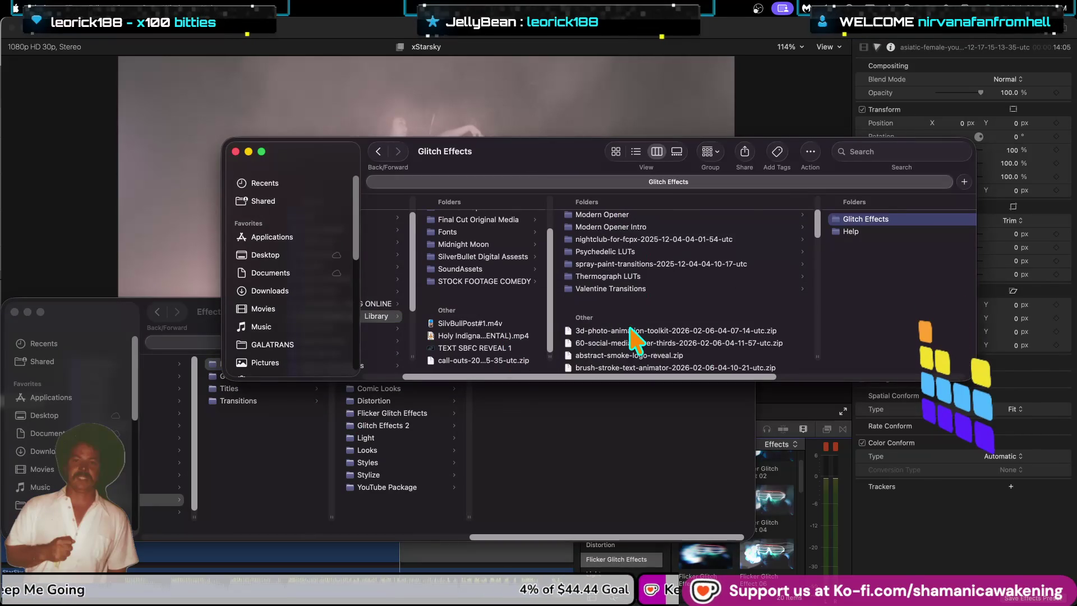
pyautogui.scroll(-5, 664, 345)
pyautogui.scroll(-2, 679, 344)
pyautogui.scroll(-2, 690, 344)
pyautogui.scroll(-2, 690, 345)
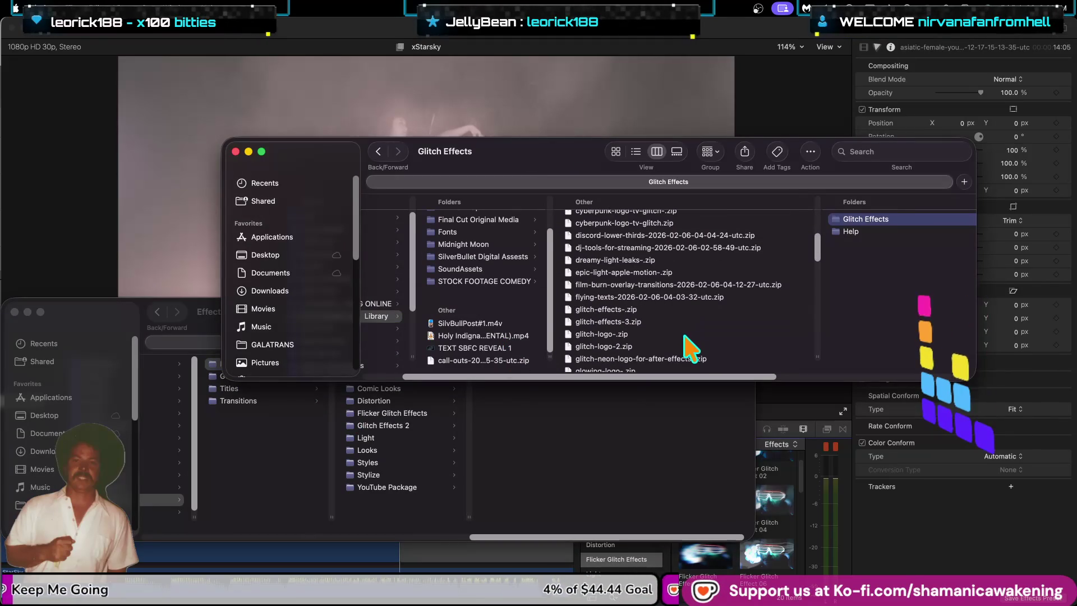
pyautogui.scroll(-2, 689, 348)
pyautogui.scroll(-1, 686, 345)
pyautogui.click(686, 354)
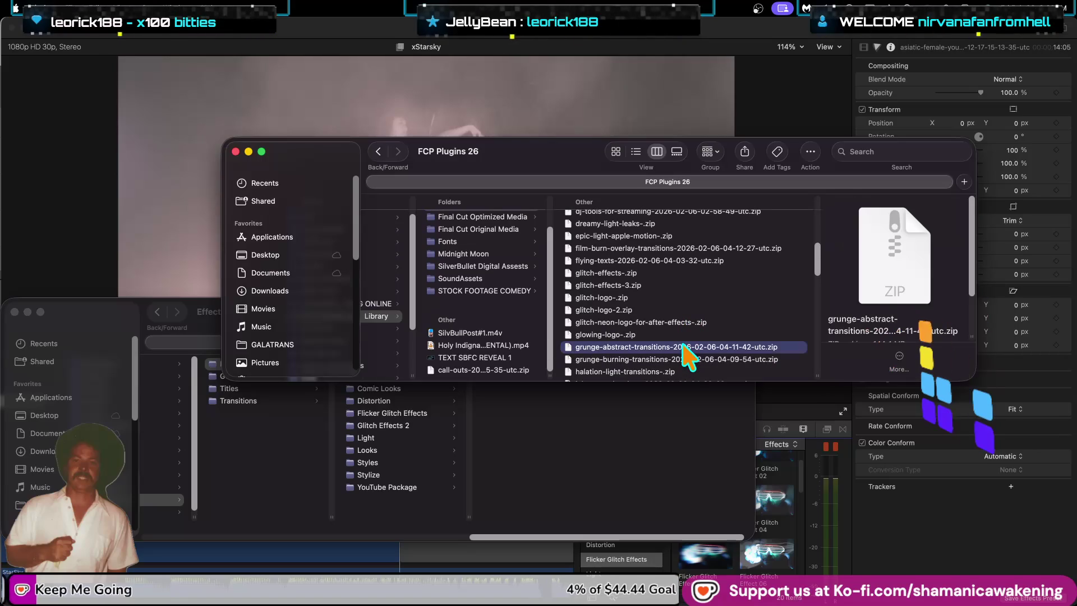
pyautogui.press('Down')
pyautogui.press('Down')
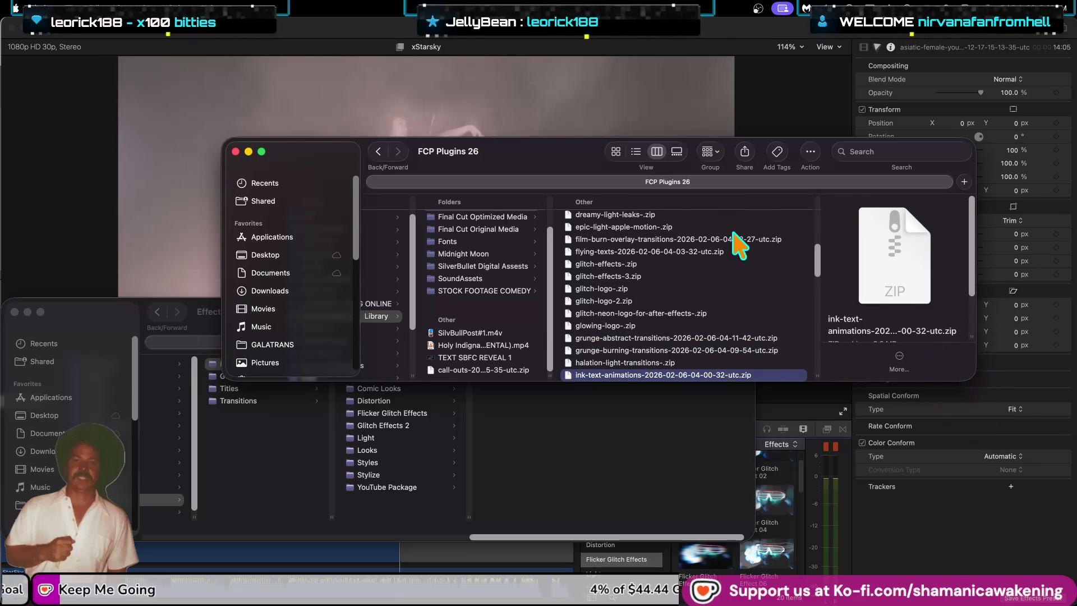
pyautogui.press('Down')
pyautogui.press('Down')
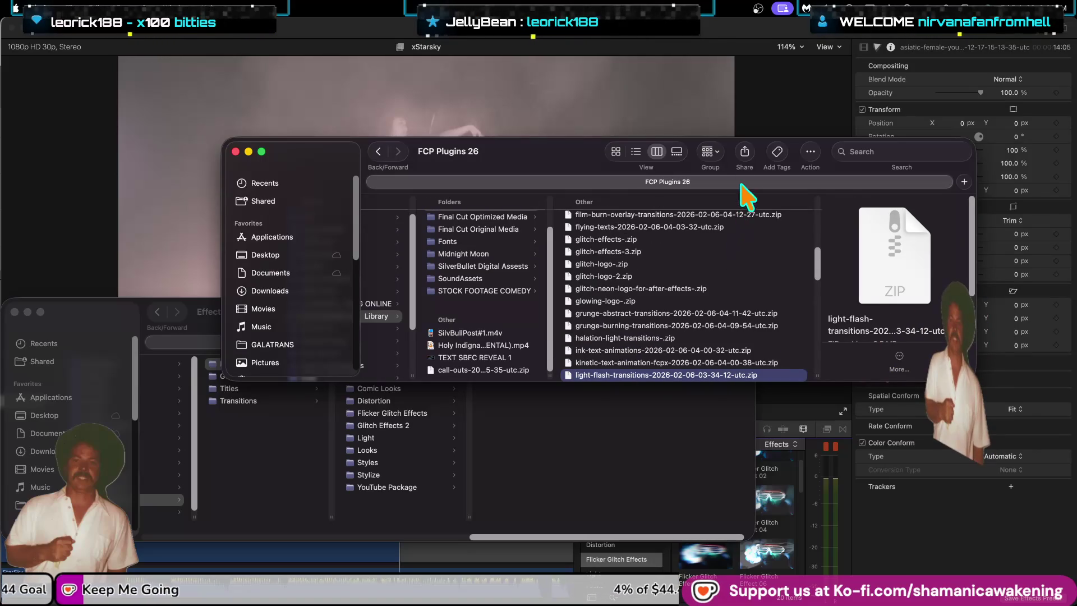
pyautogui.press('Down')
pyautogui.press('Down')
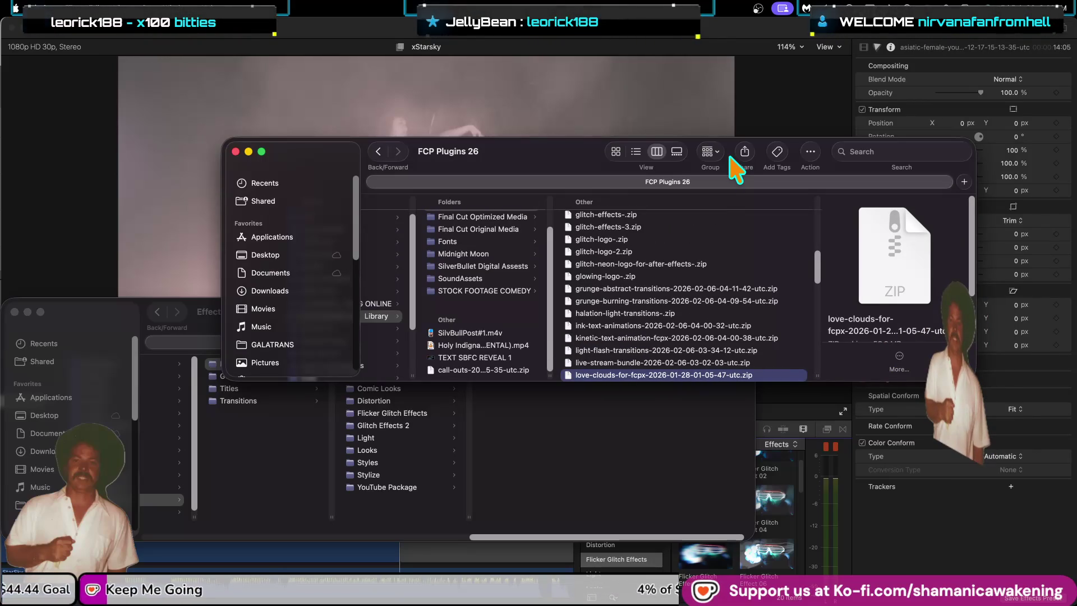
pyautogui.press('Down')
pyautogui.press('Down')
pyautogui.press('Down')
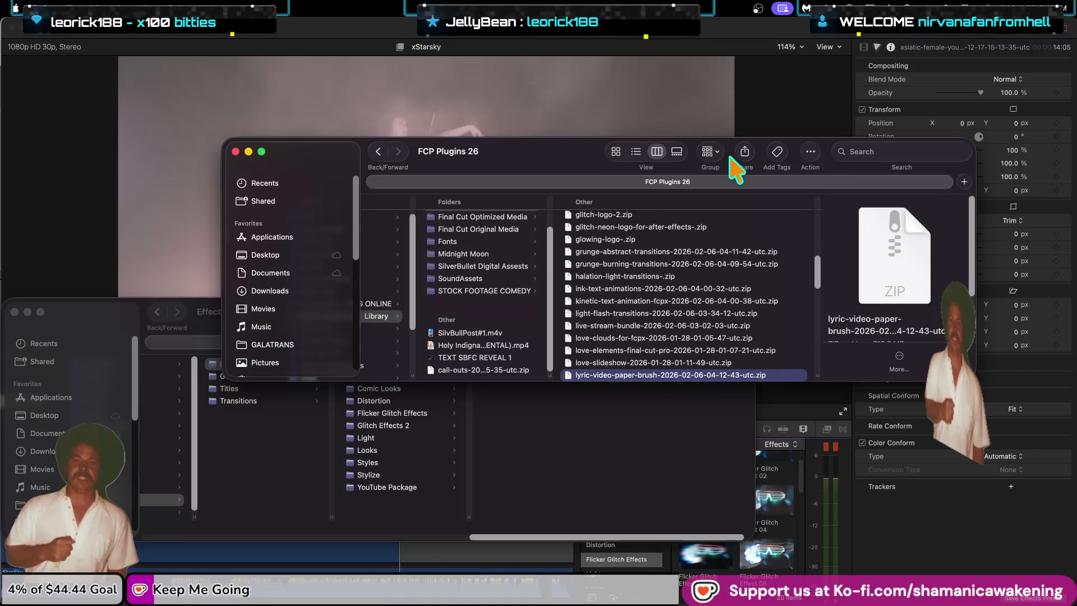
pyautogui.press('Down')
pyautogui.press('Down')
pyautogui.press('Down')
pyautogui.press('Down')
pyautogui.press('Down')
pyautogui.press('Down')
pyautogui.scroll(-3, 713, 281)
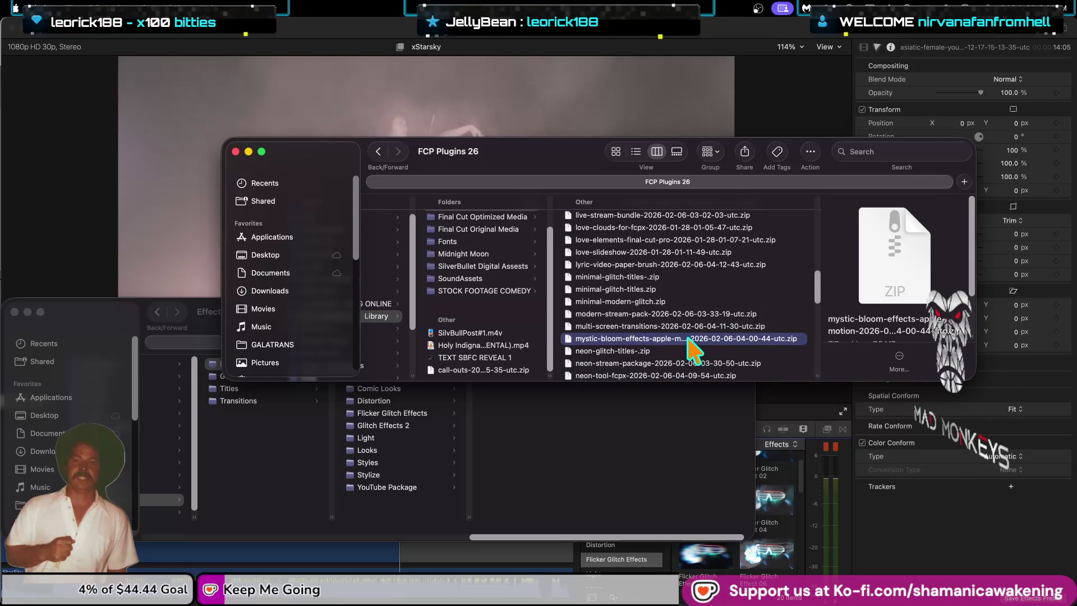
# Step: Unzip the mystic-bloom effects archive and open its Final Cut Pro folder
pyautogui.click(635, 364)
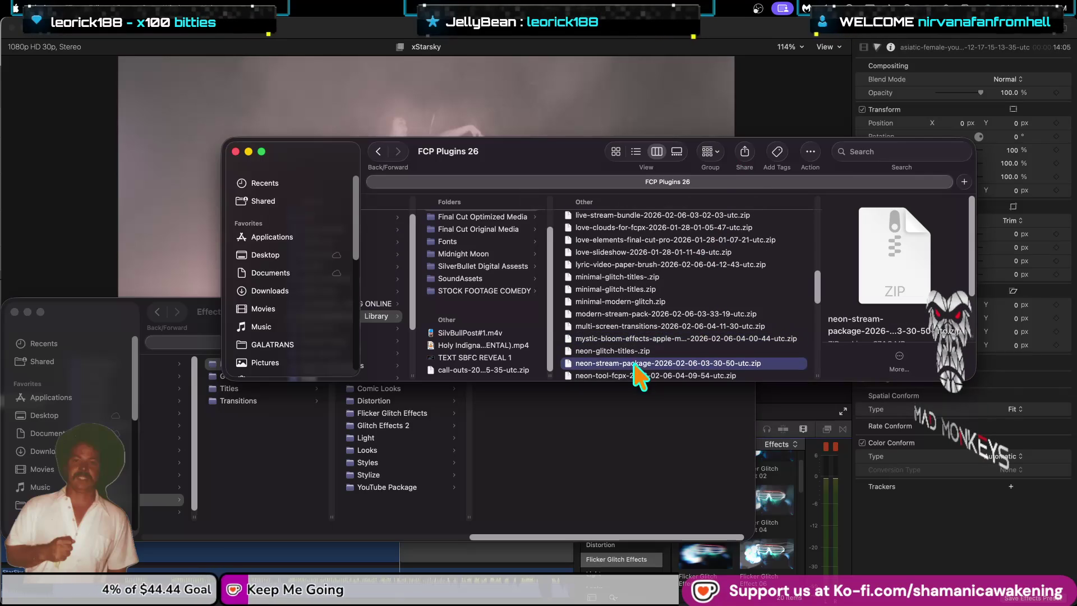
pyautogui.click(636, 351)
pyautogui.click(649, 339)
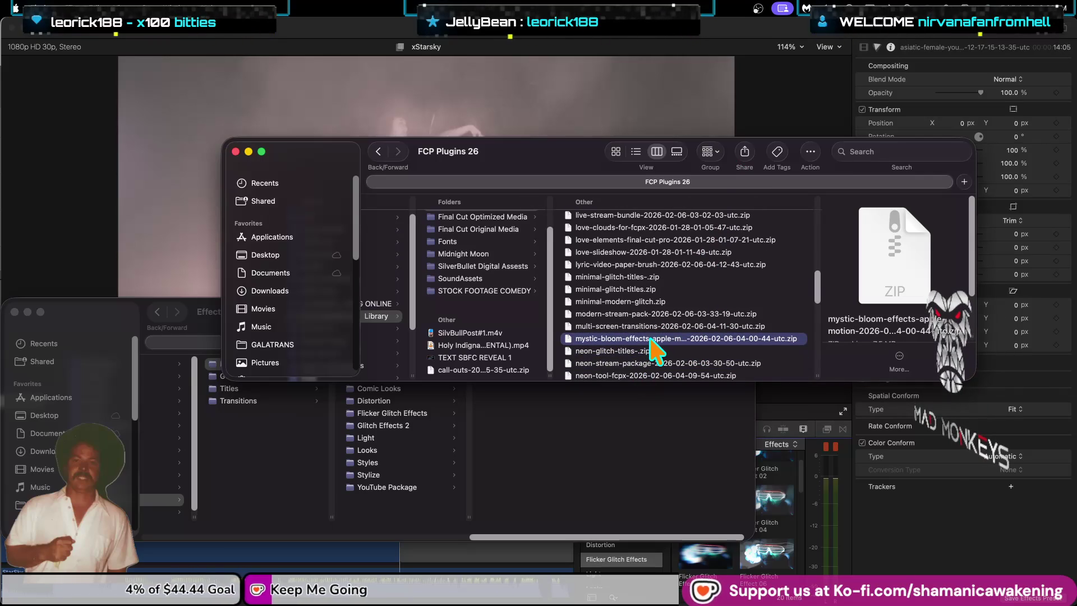
pyautogui.doubleClick(649, 338)
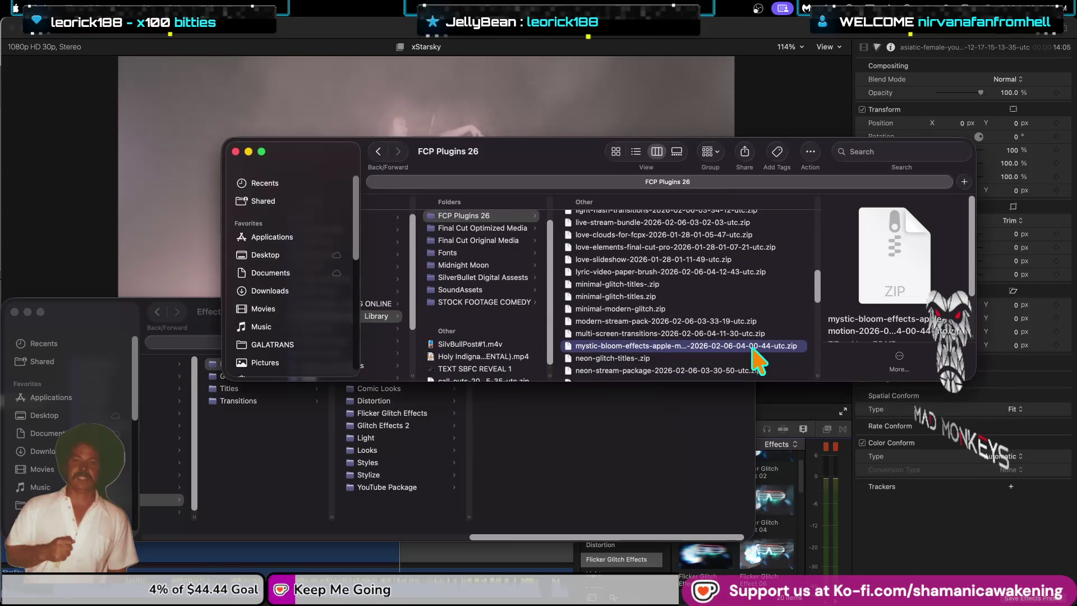
pyautogui.click(784, 220)
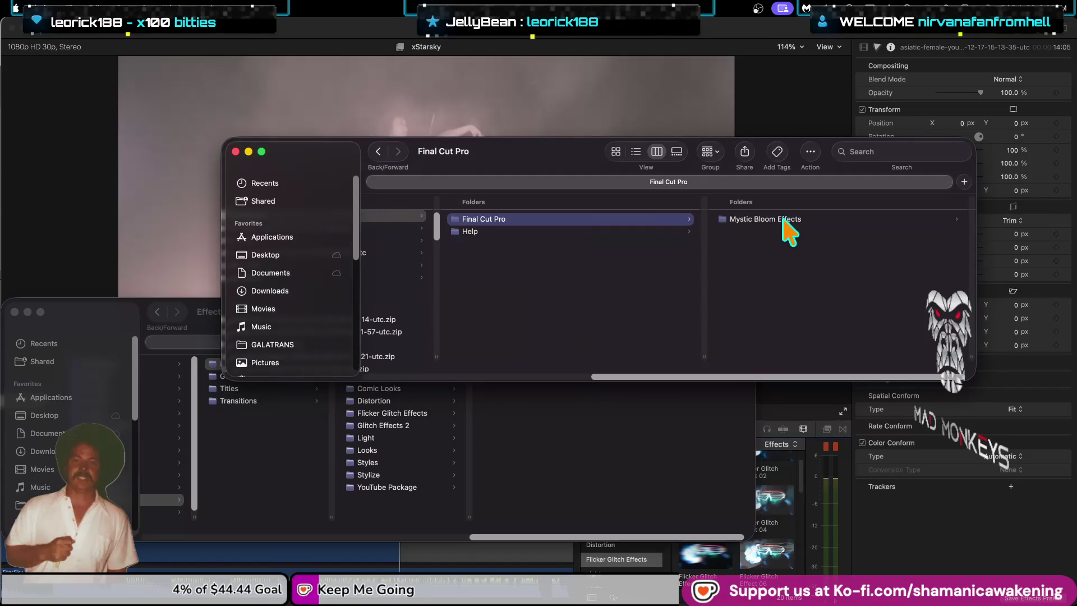
# Step: Drag the Mystic Bloom Effects folder into the Templates window, prompting for a password
pyautogui.click(795, 220)
pyautogui.click(797, 220)
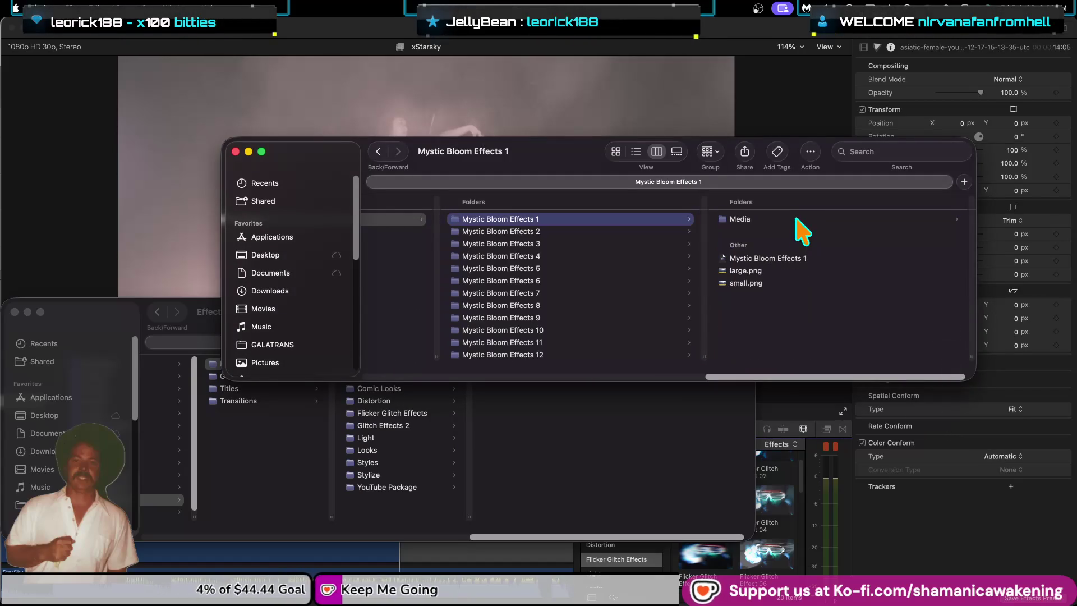
pyautogui.moveTo(769, 384); pyautogui.dragTo(651, 385)
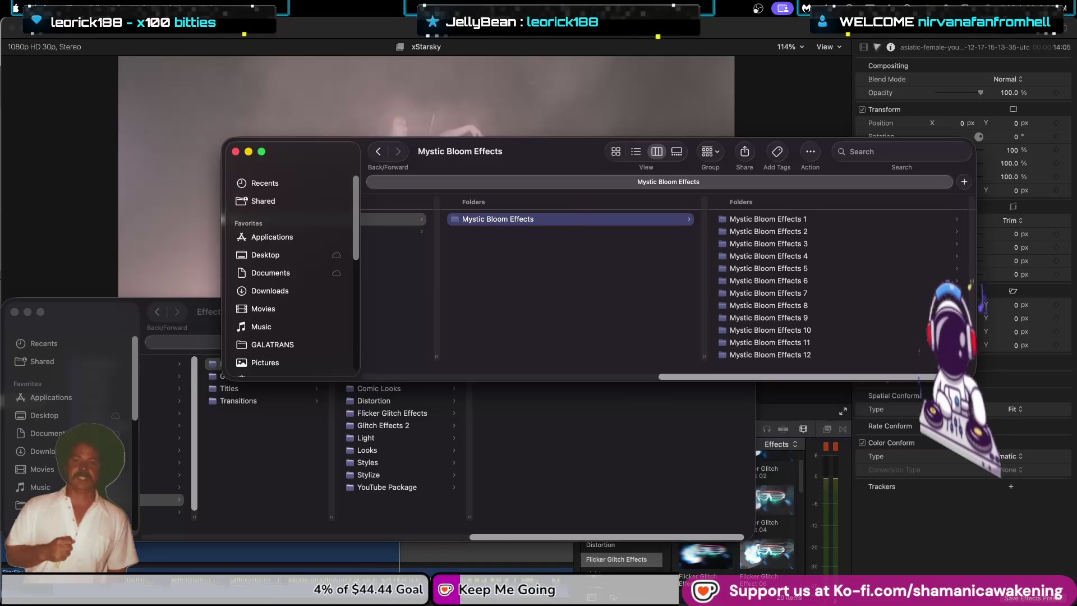
pyautogui.moveTo(510, 160); pyautogui.dragTo(527, 81)
pyautogui.moveTo(526, 140)
pyautogui.mouseDown()
pyautogui.moveTo(227, 373)
pyautogui.moveTo(249, 364)
pyautogui.mouseUp()
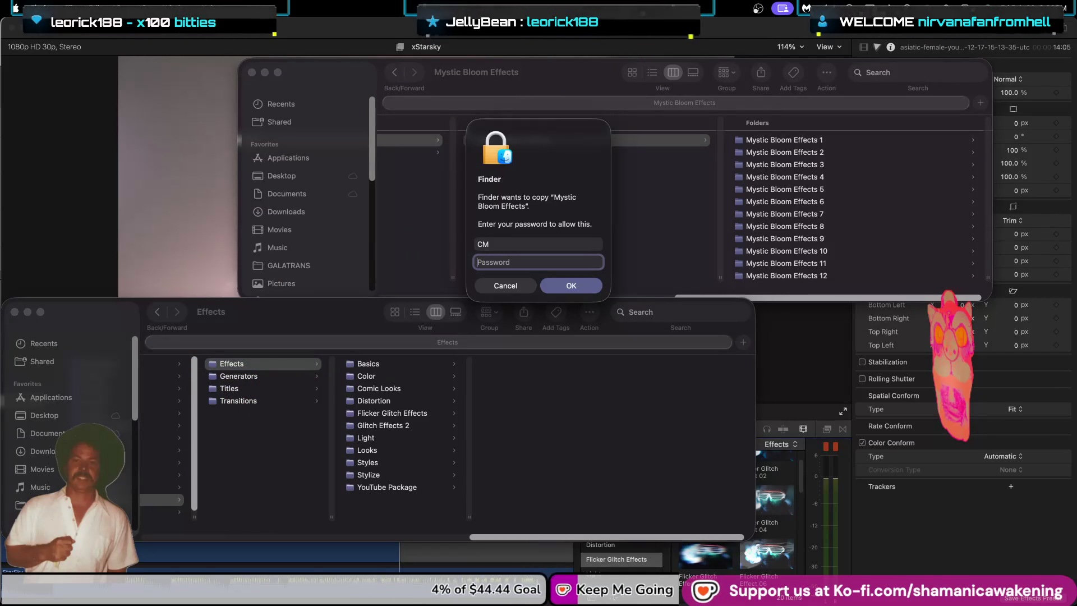
# Step: Approve the protected copy and check the Templates and Effects folders' contents
pyautogui.press('Return')
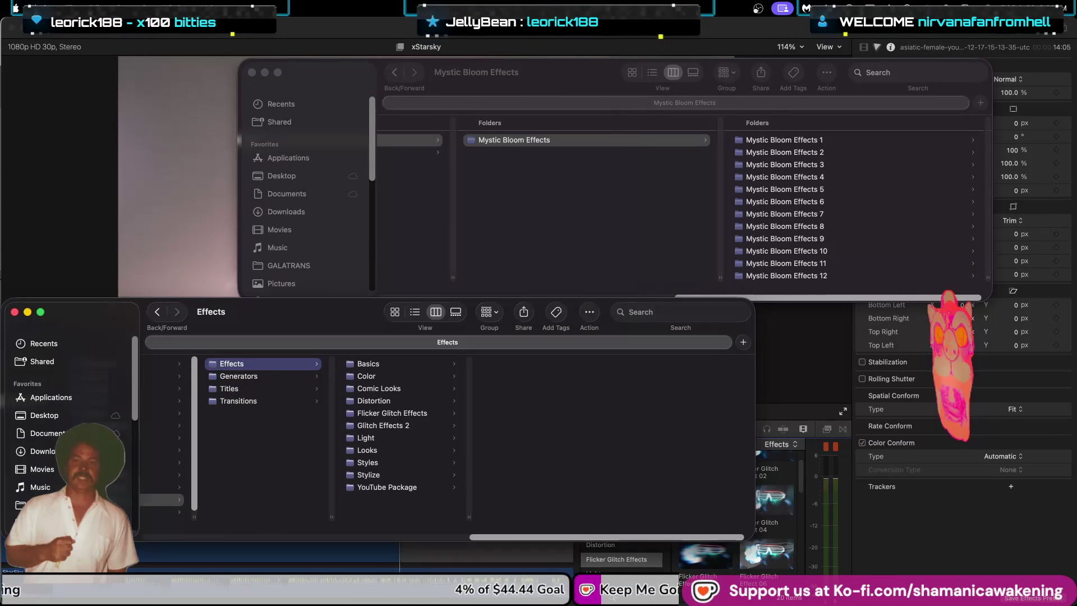
pyautogui.click(179, 512)
pyautogui.click(218, 499)
pyautogui.moveTo(333, 391); pyautogui.dragTo(340, 392)
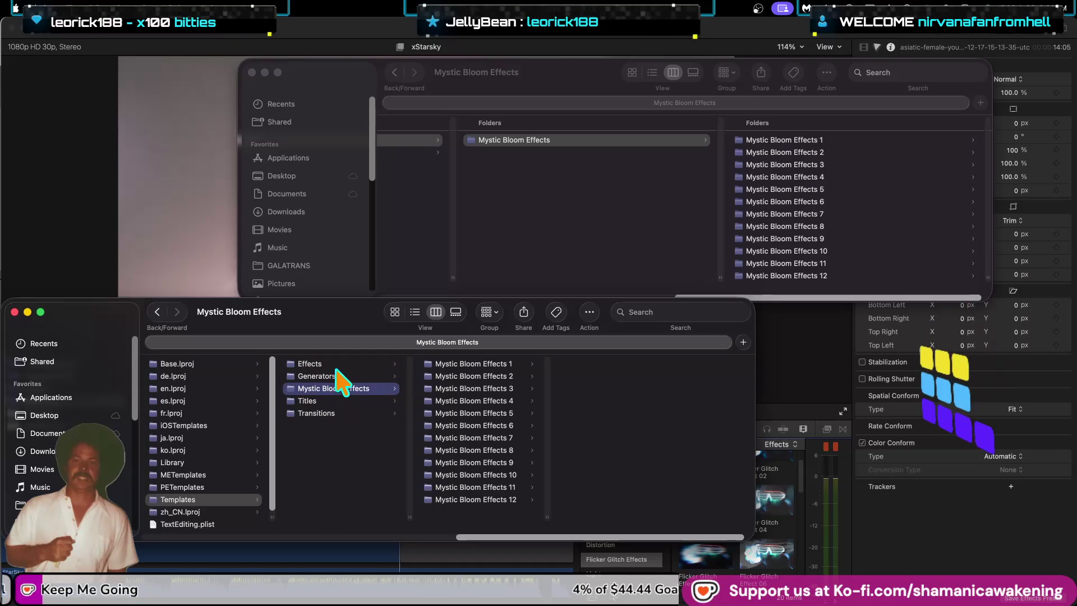
pyautogui.click(333, 364)
pyautogui.click(342, 388)
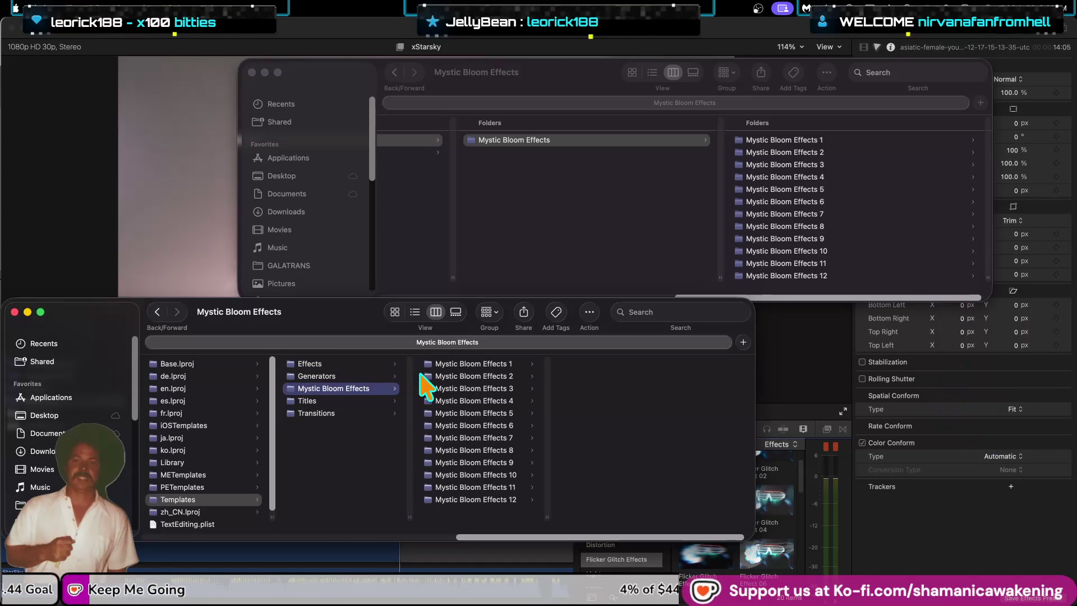
# Step: Move the stray Mystic Bloom Effects copy in Templates to the Trash, authenticating with the password
pyautogui.press('super+BackSpace')
pyautogui.write('••')
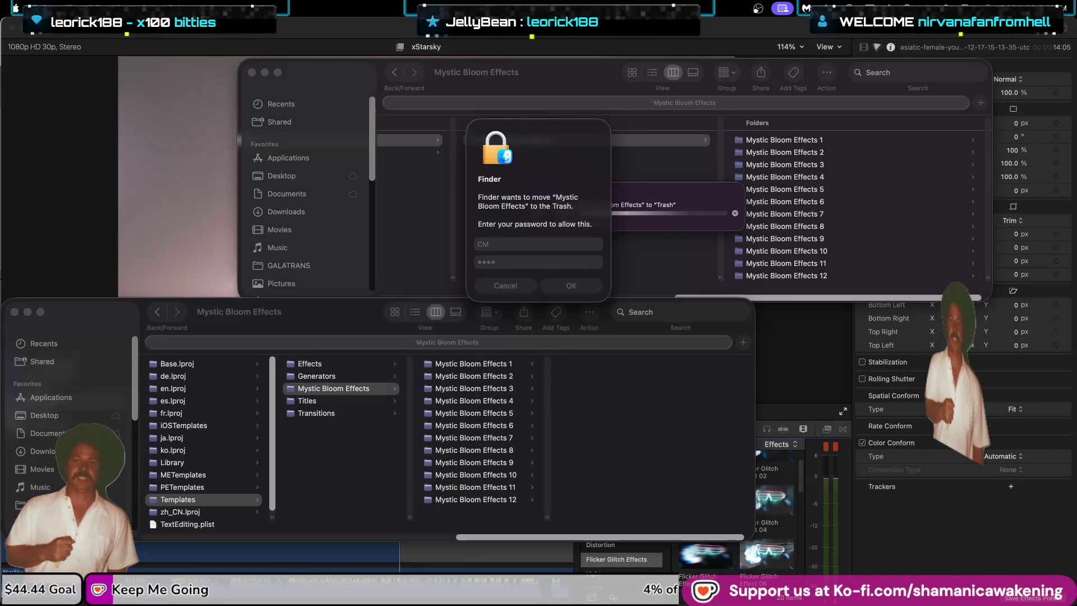
pyautogui.press('Return')
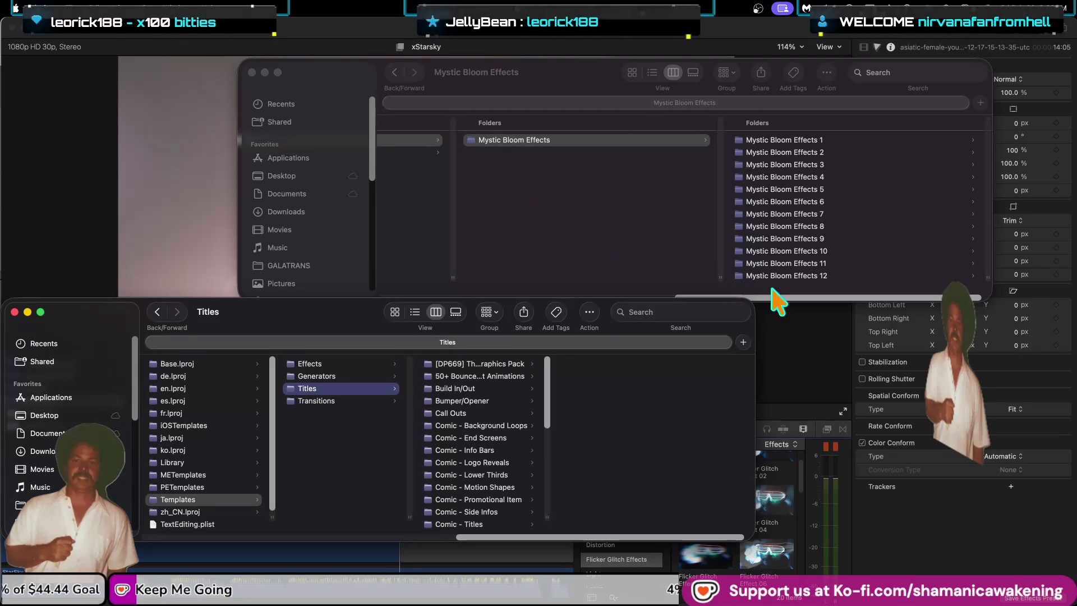
pyautogui.moveTo(763, 296); pyautogui.dragTo(586, 280)
pyautogui.scroll(-3, 586, 280)
pyautogui.scroll(-3, 586, 281)
pyautogui.scroll(-3, 588, 280)
pyautogui.scroll(-3, 589, 280)
pyautogui.scroll(-3, 586, 281)
pyautogui.scroll(-2, 587, 280)
pyautogui.scroll(-1, 587, 280)
pyautogui.scroll(-1, 586, 281)
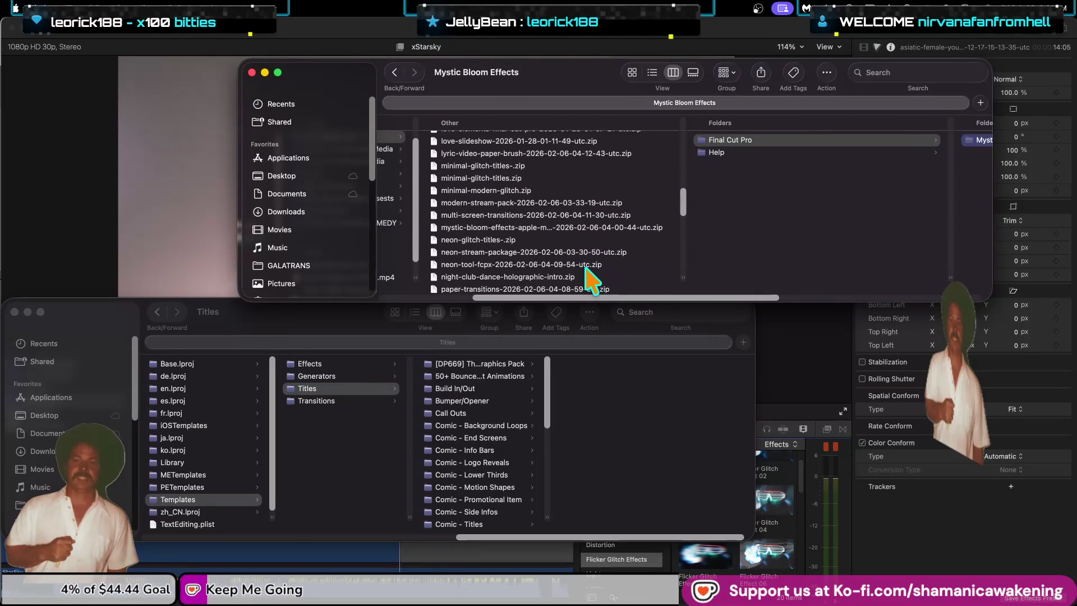
pyautogui.scroll(-1, 582, 272)
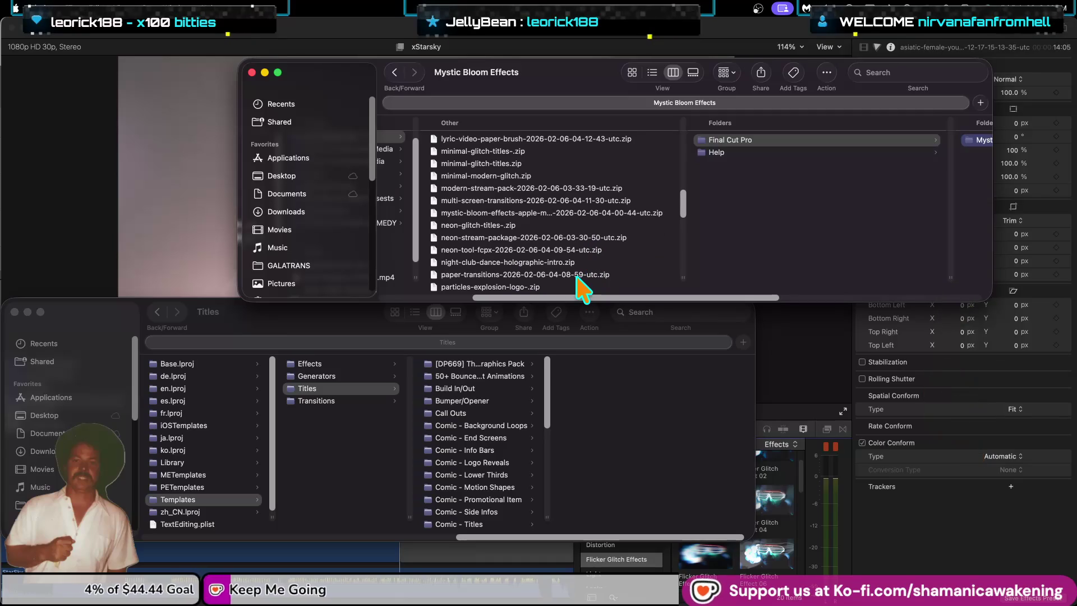
pyautogui.click(544, 274)
pyautogui.scroll(-3, 541, 276)
pyautogui.scroll(1, 547, 286)
pyautogui.scroll(-1, 542, 275)
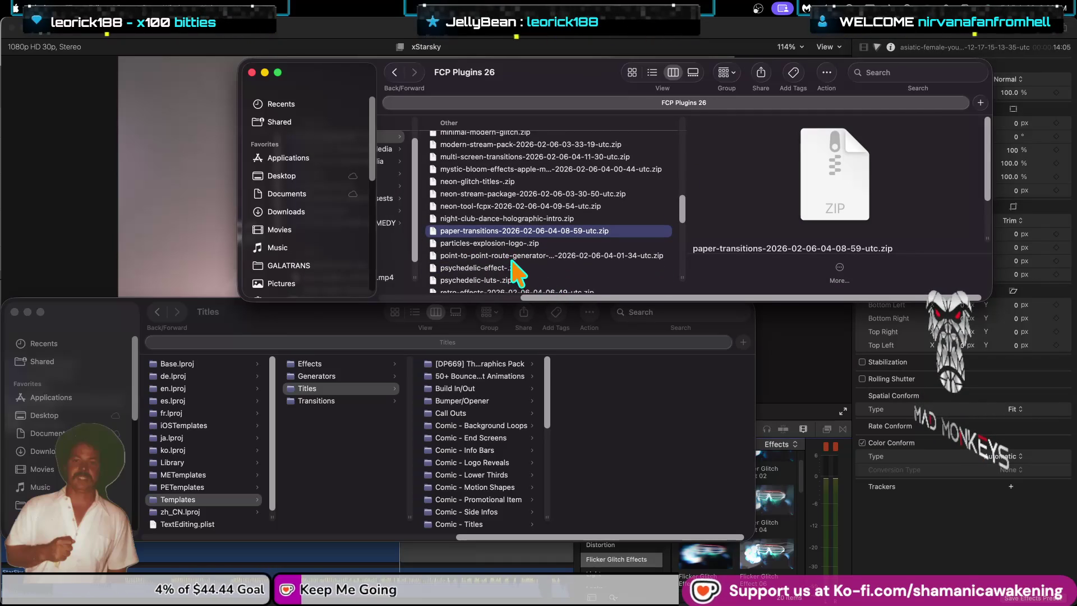
pyautogui.scroll(-2, 503, 283)
pyautogui.scroll(-2, 514, 286)
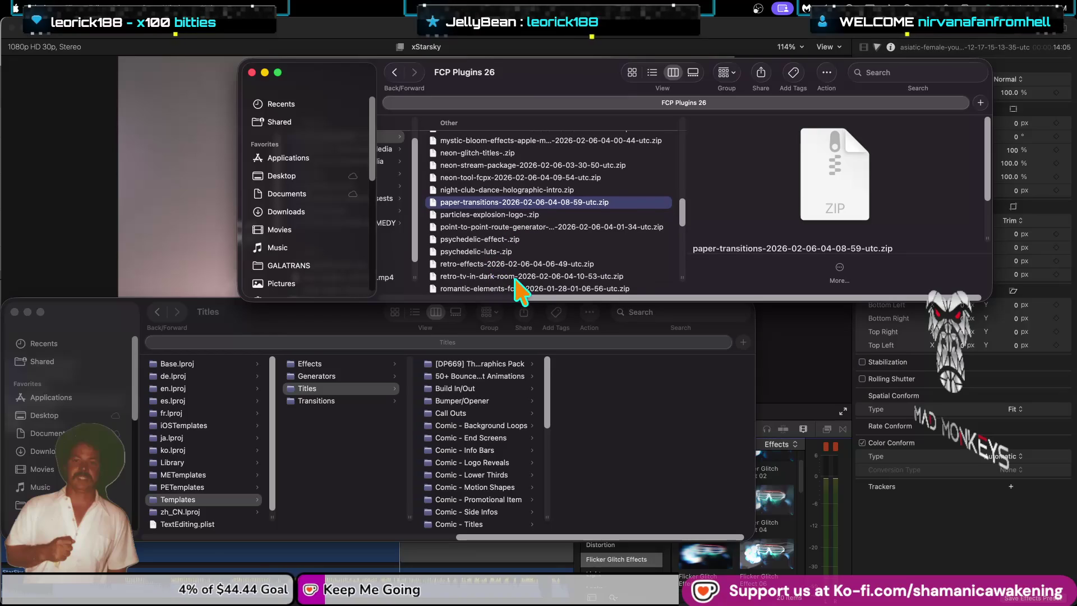
pyautogui.click(518, 264)
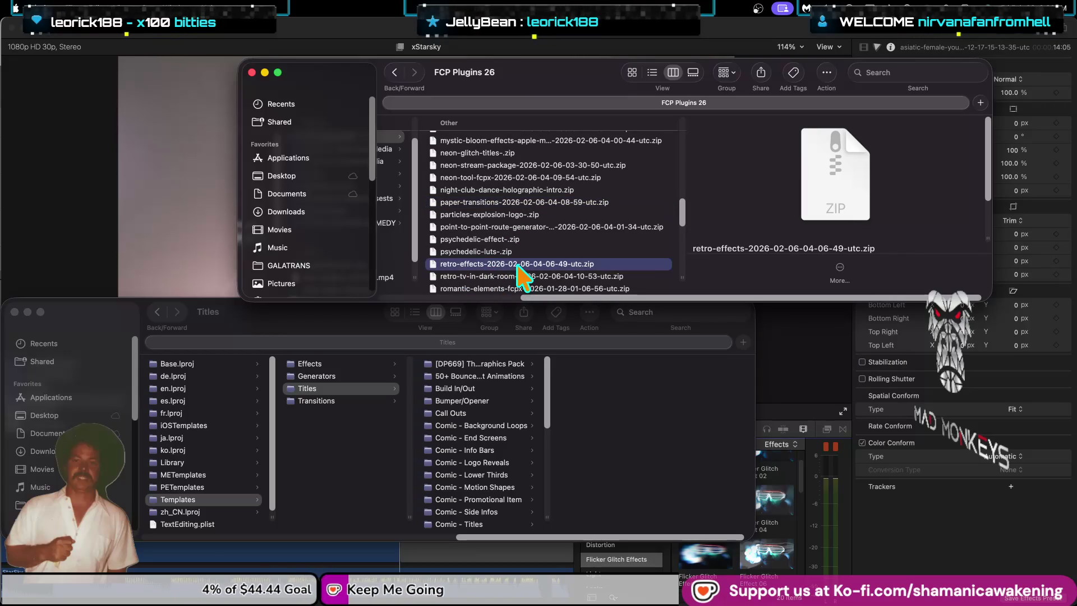
pyautogui.doubleClick(590, 266)
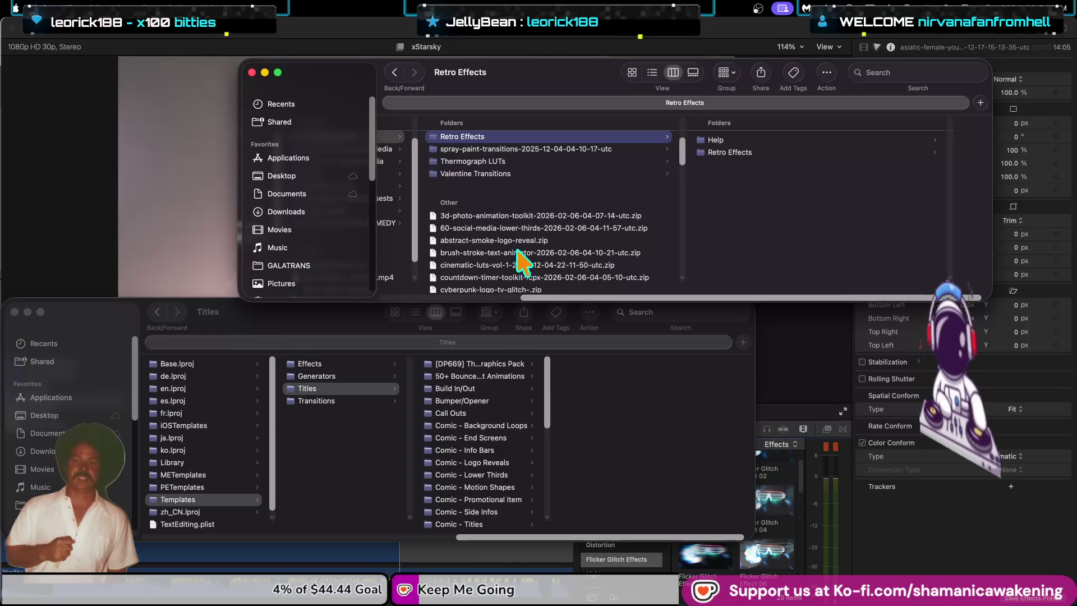
# Step: Start unzipping the psychedelic-effect- archive with Archive Utility
pyautogui.scroll(-5, 516, 255)
pyautogui.scroll(-5, 516, 255)
pyautogui.scroll(-5, 517, 254)
pyautogui.scroll(-3, 518, 252)
pyautogui.scroll(-3, 517, 251)
pyautogui.scroll(-3, 517, 251)
pyautogui.scroll(-3, 517, 250)
pyautogui.scroll(-2, 517, 251)
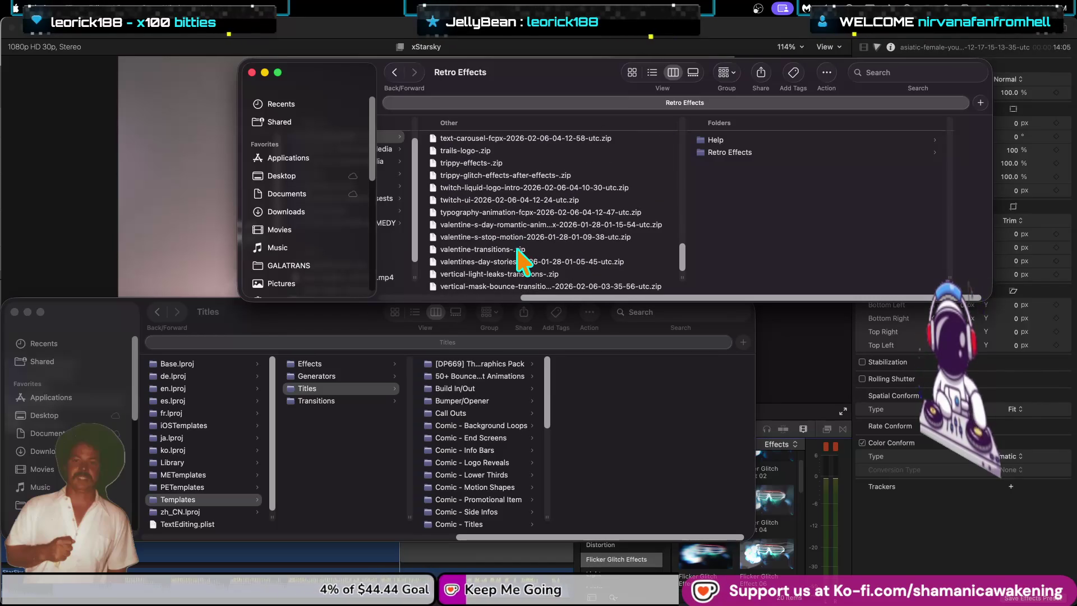
pyautogui.scroll(2, 517, 256)
pyautogui.scroll(2, 517, 255)
pyautogui.scroll(2, 517, 255)
pyautogui.scroll(3, 518, 256)
pyautogui.scroll(3, 516, 250)
pyautogui.scroll(1, 516, 250)
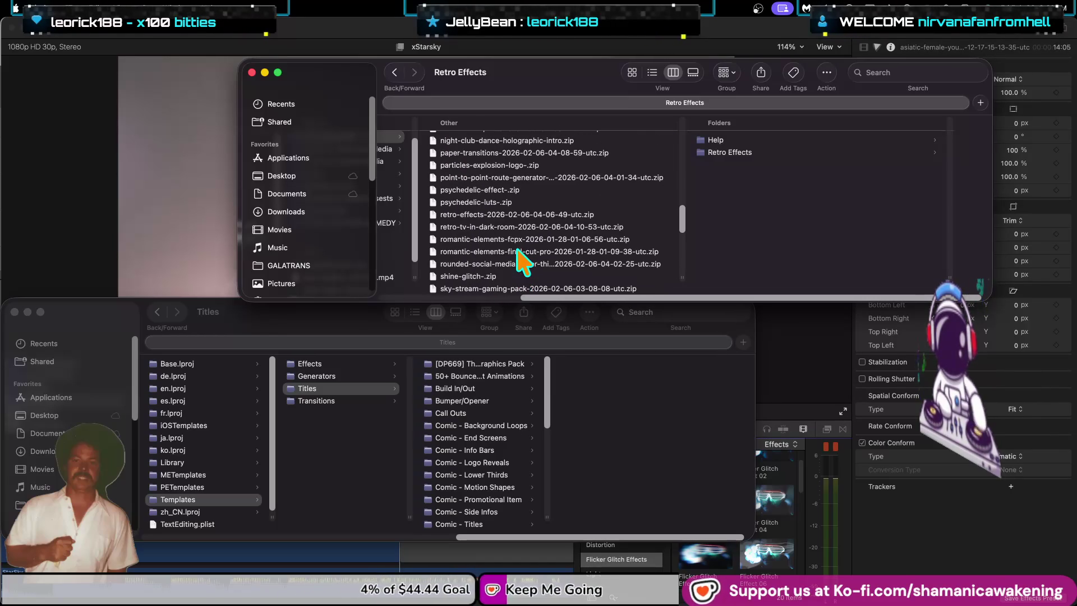
pyautogui.doubleClick(488, 191)
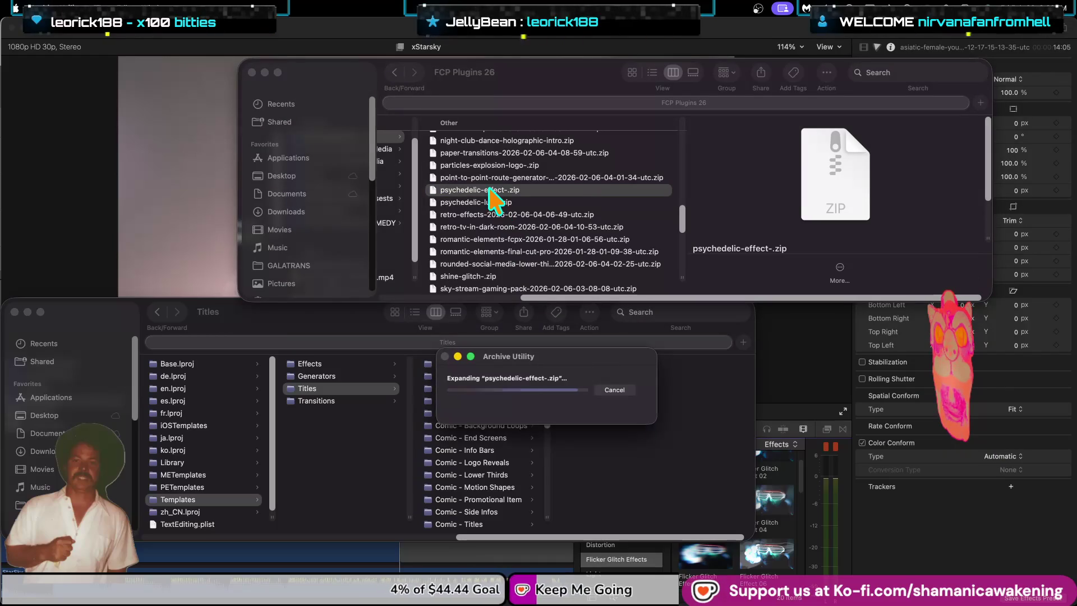
# Step: Review the extracted psychedelic-effect files and select the shine-glitch- zip
pyautogui.scroll(2, 522, 250)
pyautogui.scroll(3, 525, 250)
pyautogui.scroll(3, 526, 252)
pyautogui.scroll(-2, 529, 256)
pyautogui.scroll(-2, 530, 256)
pyautogui.scroll(-2, 533, 258)
pyautogui.scroll(-1, 536, 259)
pyautogui.scroll(2, 533, 258)
pyautogui.scroll(2, 533, 259)
pyautogui.scroll(2, 533, 259)
pyautogui.scroll(2, 534, 259)
pyautogui.scroll(1, 534, 259)
pyautogui.scroll(2, 534, 259)
pyautogui.scroll(2, 534, 260)
pyautogui.scroll(-4, 534, 259)
pyautogui.scroll(-1, 534, 260)
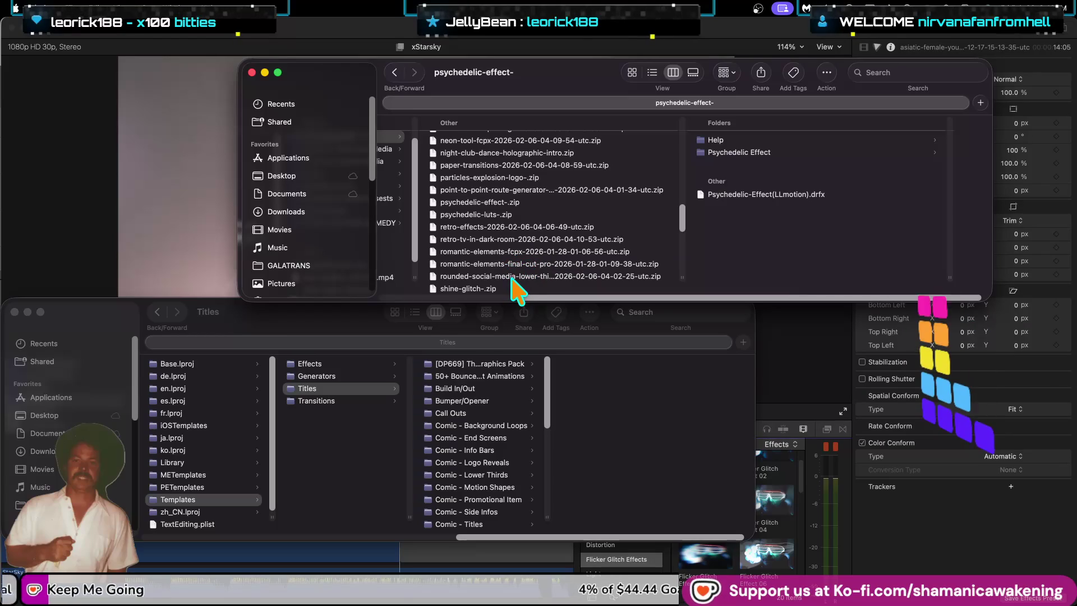
pyautogui.scroll(-2, 511, 280)
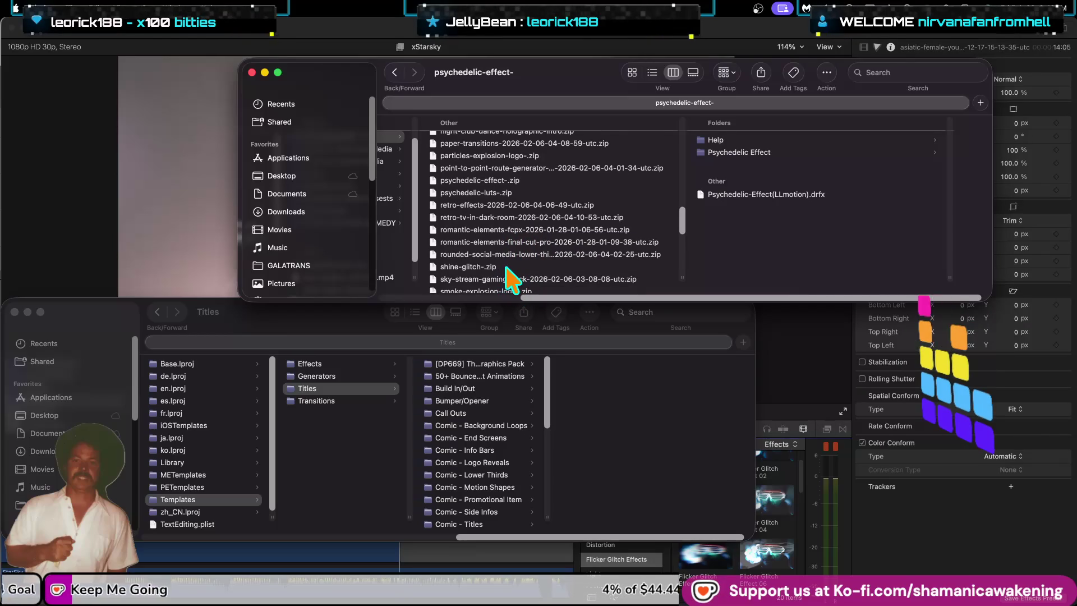
pyautogui.click(507, 268)
# Step: Unzip the trippy-effects- archive into its Main File folder
pyautogui.scroll(-2, 508, 268)
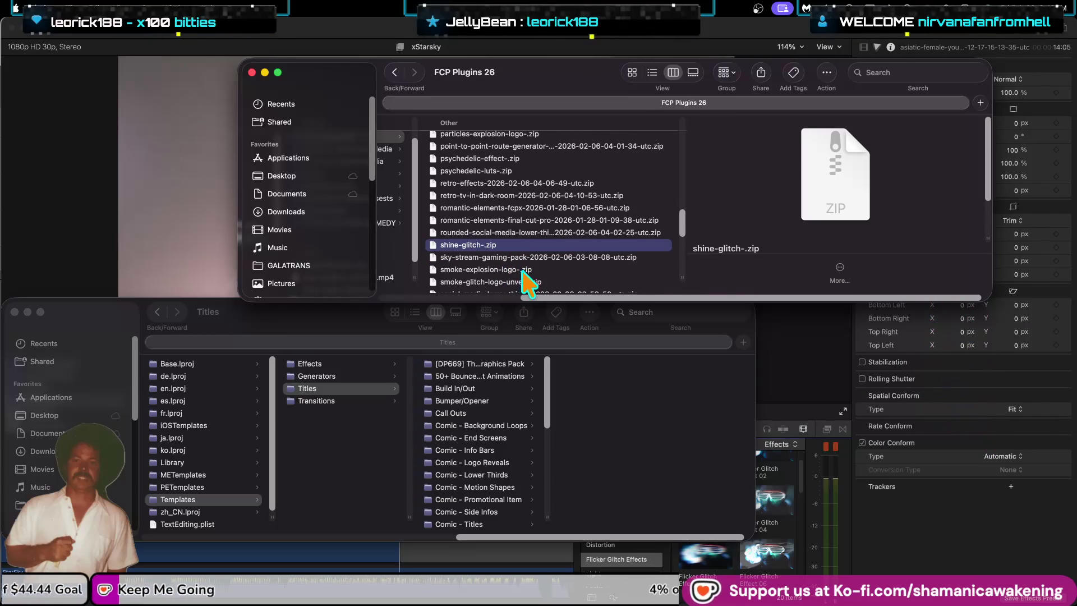
pyautogui.scroll(-3, 526, 280)
pyautogui.scroll(-1, 526, 280)
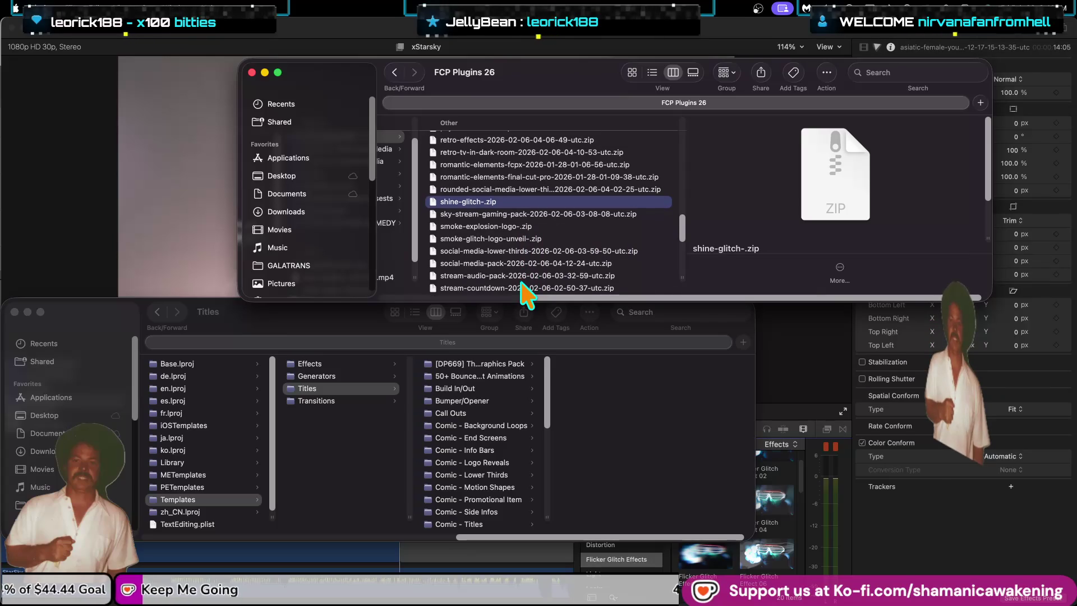
pyautogui.scroll(-1, 526, 289)
pyautogui.scroll(-1, 526, 289)
pyautogui.scroll(-1, 526, 289)
pyautogui.scroll(-2, 526, 289)
pyautogui.scroll(-2, 526, 288)
pyautogui.scroll(-1, 527, 289)
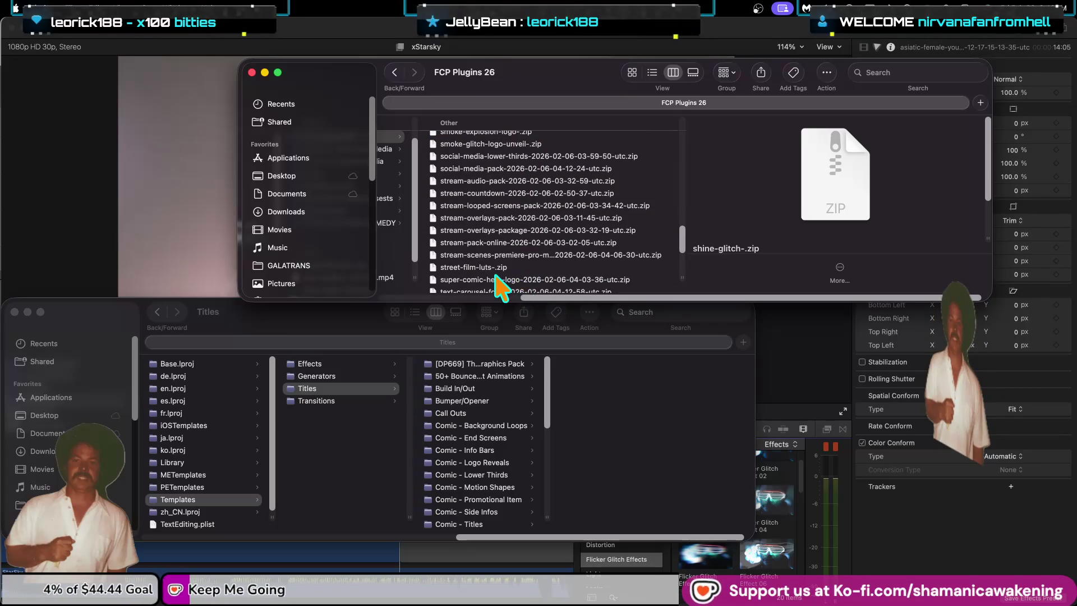
pyautogui.scroll(-1, 501, 288)
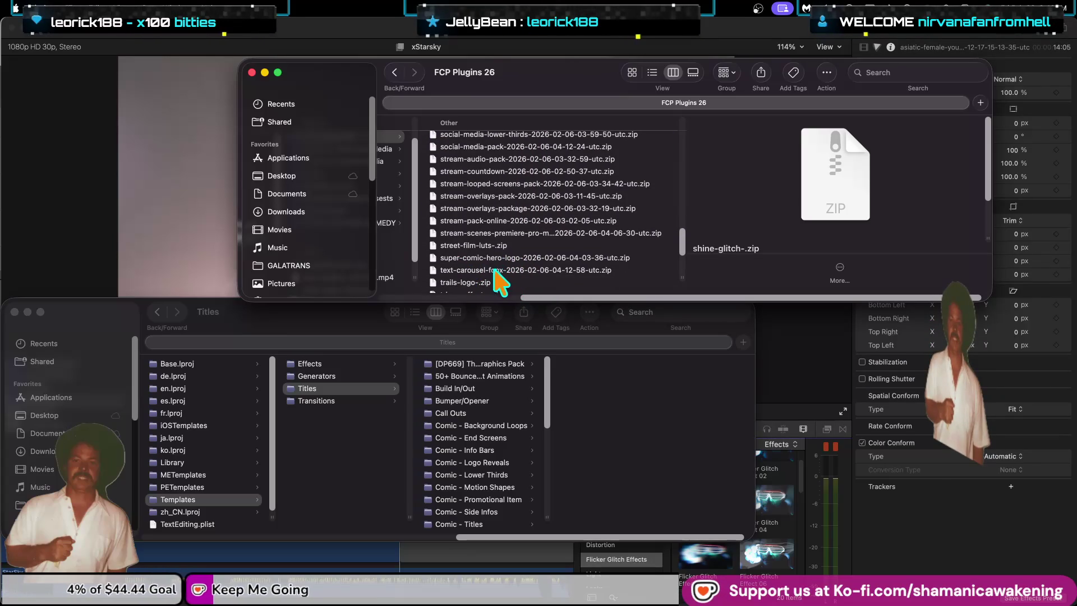
pyautogui.scroll(-1, 507, 289)
pyautogui.scroll(-2, 482, 270)
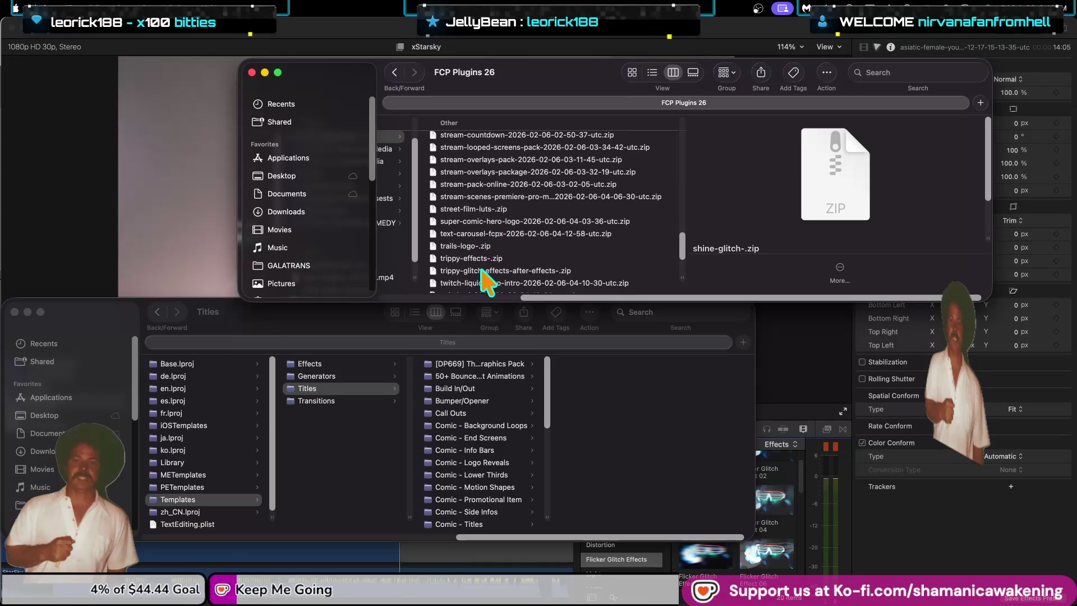
pyautogui.click(493, 259)
pyautogui.scroll(-2, 586, 270)
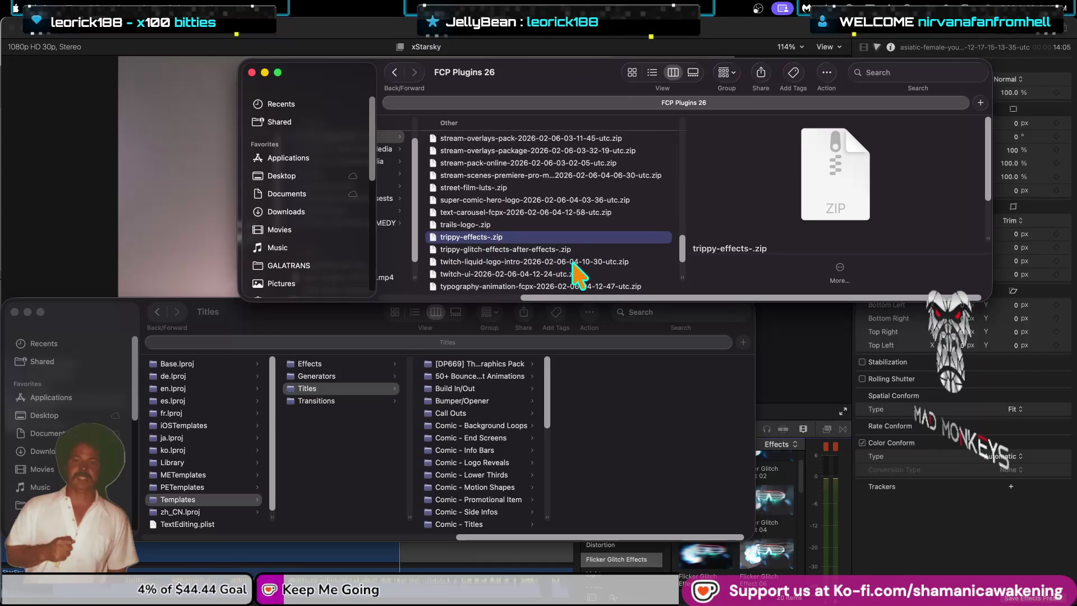
pyautogui.doubleClick(486, 237)
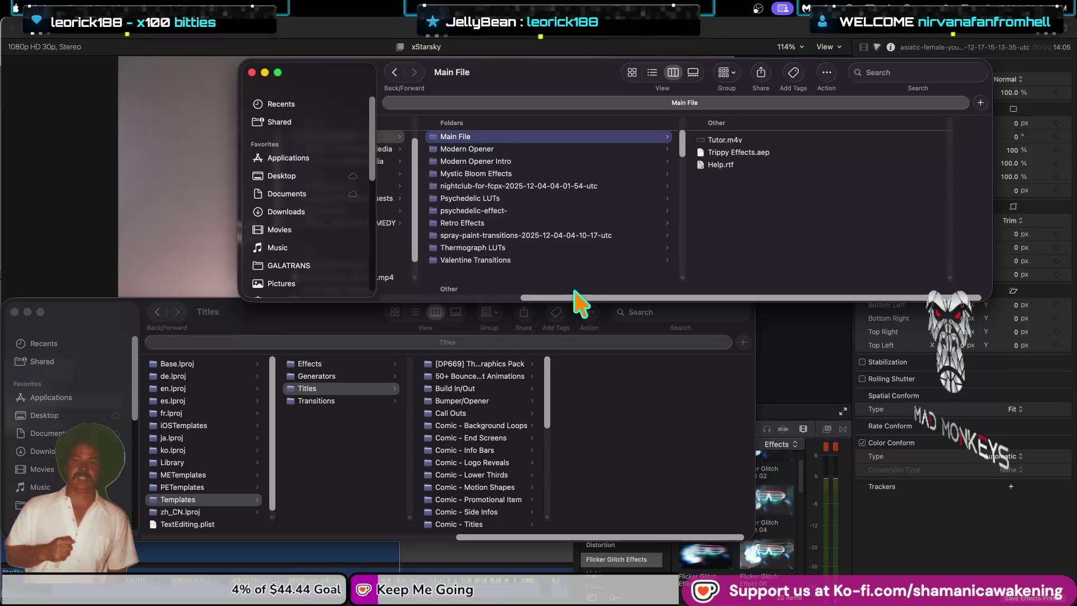
# Step: Browse the Modern Opener and Main File folders in FCP Plugins 26 to find the zip archives
pyautogui.moveTo(573, 298); pyautogui.dragTo(462, 299)
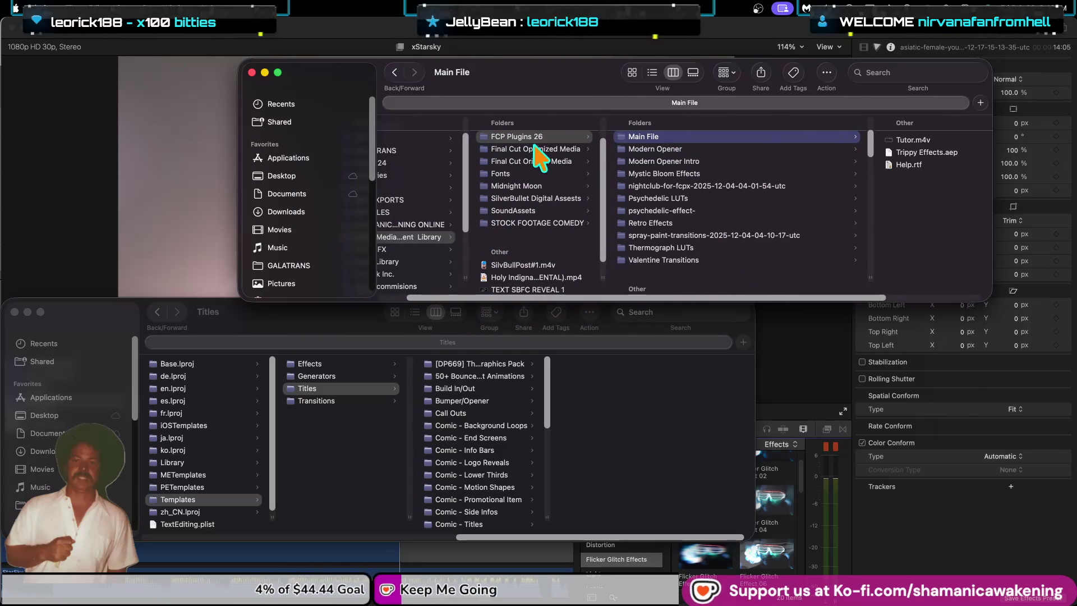
pyautogui.click(677, 149)
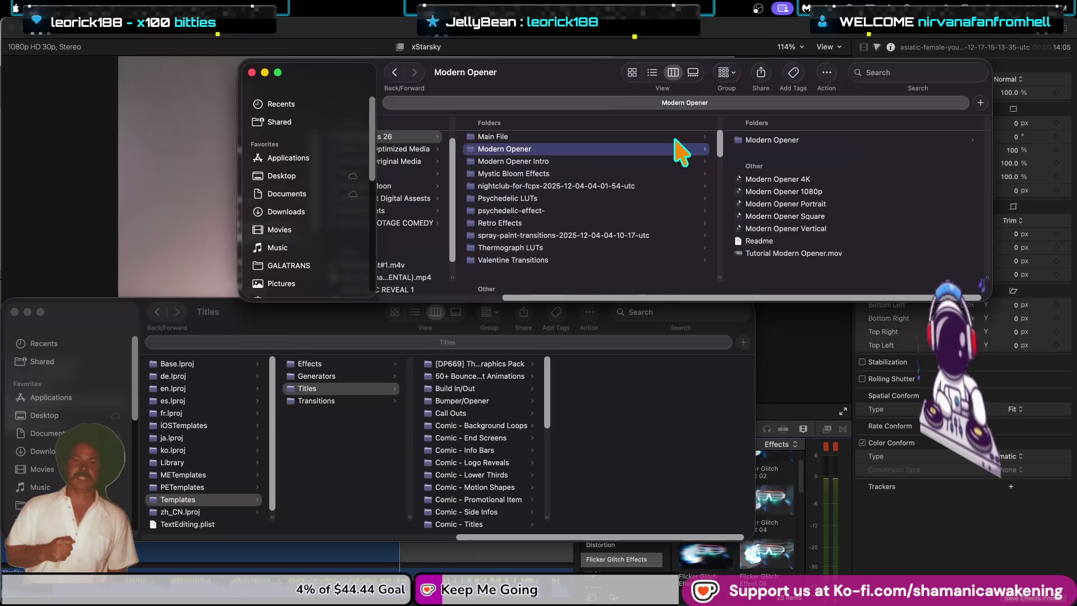
pyautogui.click(609, 137)
pyautogui.click(608, 150)
pyautogui.scroll(-5, 608, 185)
pyautogui.scroll(-5, 605, 225)
pyautogui.scroll(-5, 606, 225)
pyautogui.scroll(-5, 606, 224)
pyautogui.scroll(-3, 606, 224)
pyautogui.scroll(4, 607, 227)
pyautogui.scroll(4, 607, 227)
# Step: Delete the trippy-effects and trippy-glitch-effects-after-effects zip archives
pyautogui.click(509, 240)
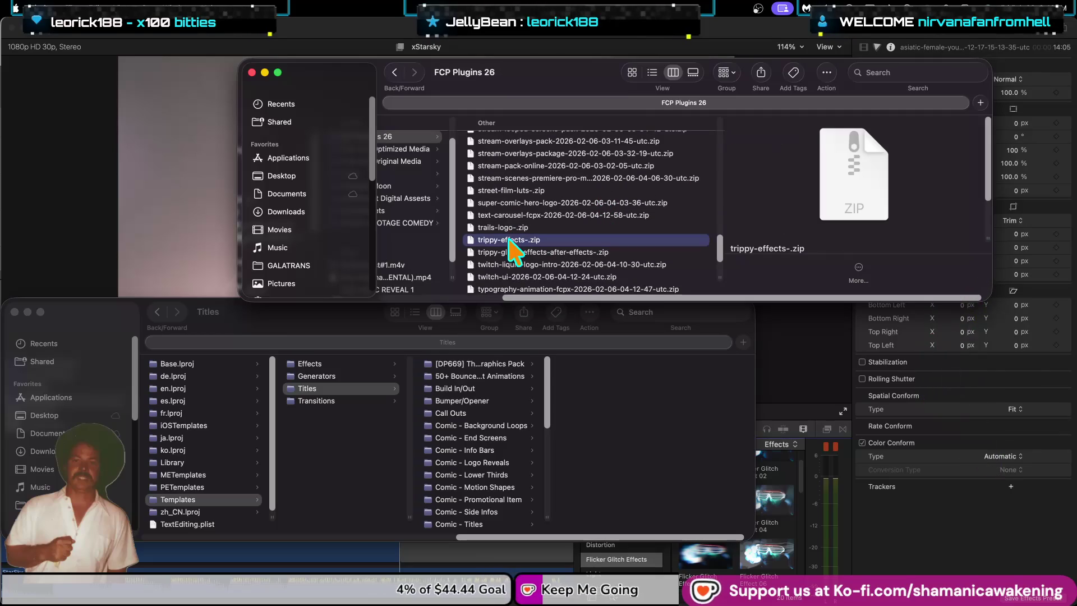
pyautogui.press('super+BackSpace')
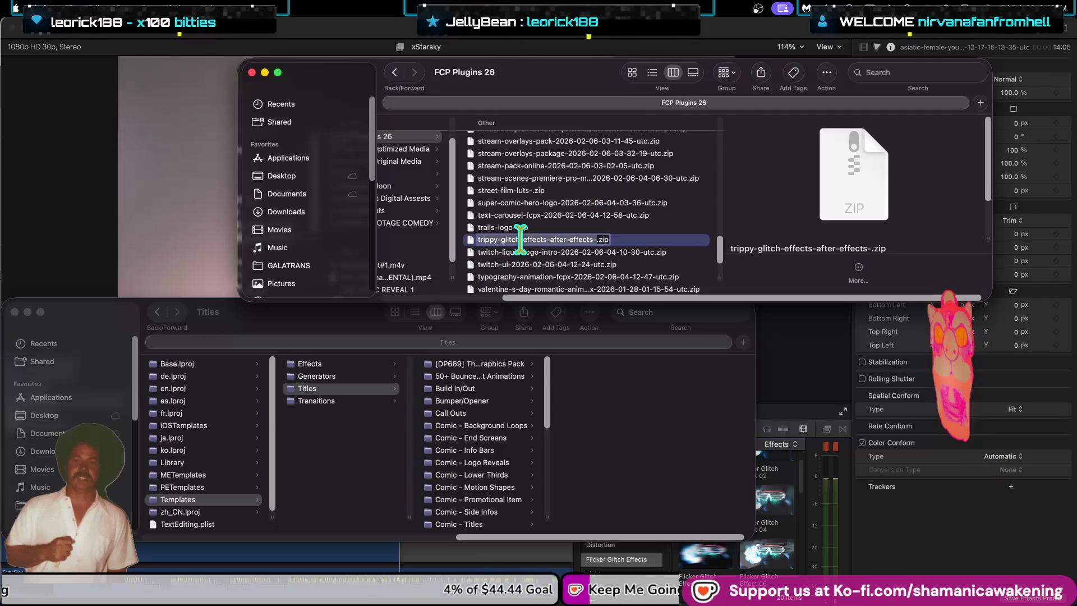
pyautogui.click(533, 253)
pyautogui.click(534, 242)
pyautogui.press('super+BackSpace')
# Step: Close the FCP Plugins 26 and Titles Finder windows
pyautogui.click(543, 253)
pyautogui.scroll(-5, 547, 261)
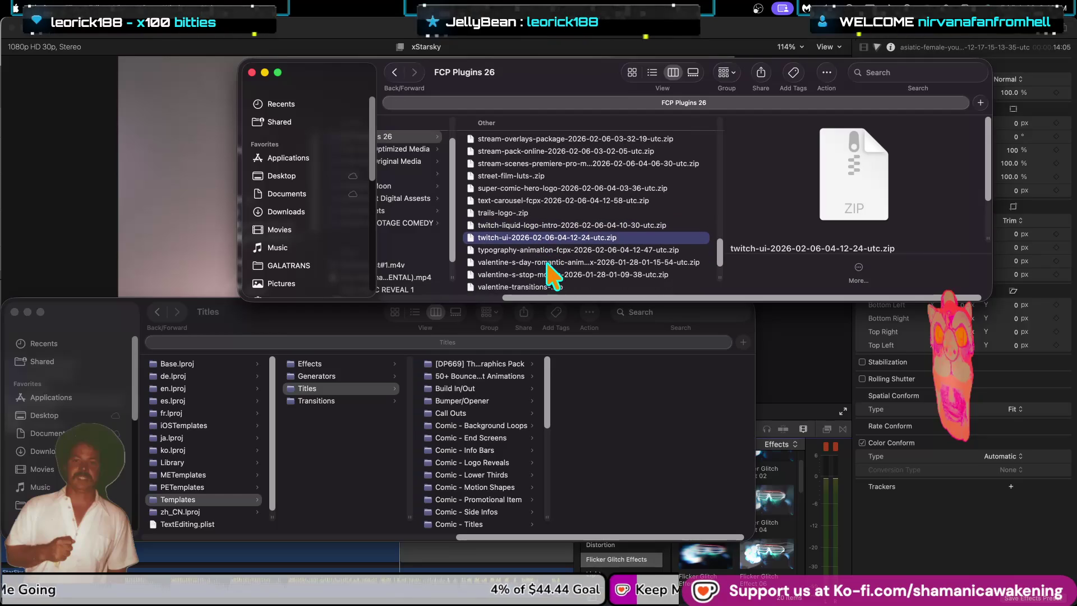
pyautogui.scroll(-1, 557, 273)
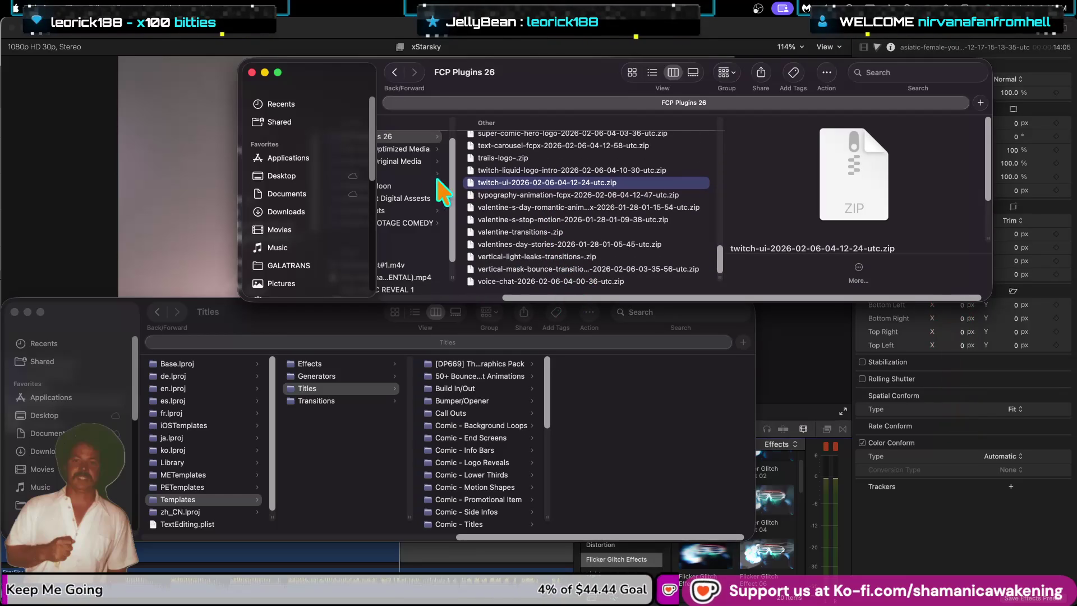
pyautogui.click(252, 72)
pyautogui.click(252, 45)
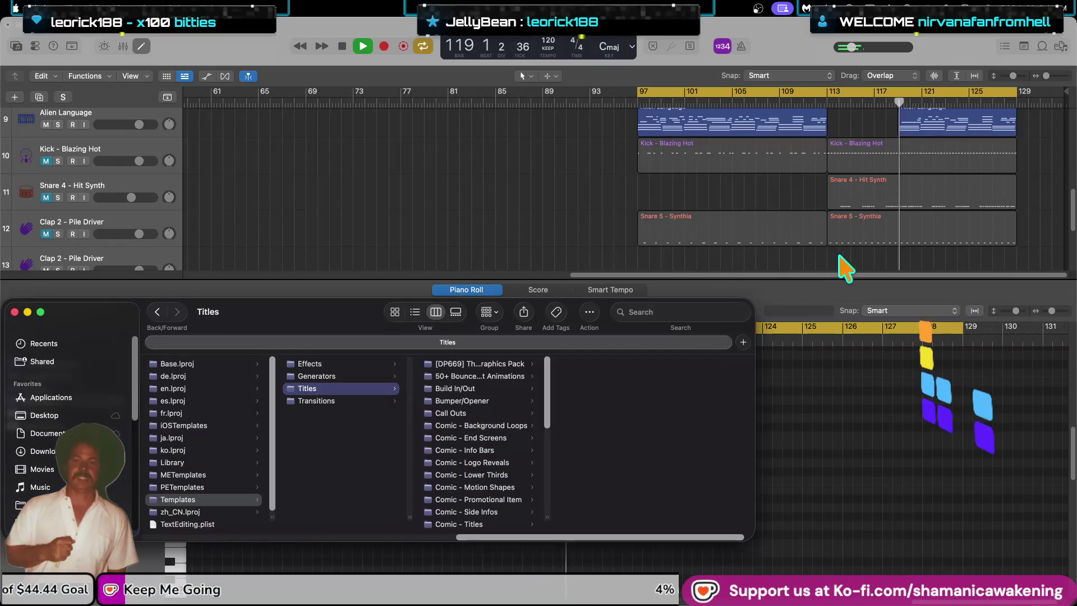
# Step: In Logic Pro, unmute Black Diamond and mute track 1 Grandma's Piano, then close the Titles window
pyautogui.scroll(5, 659, 236)
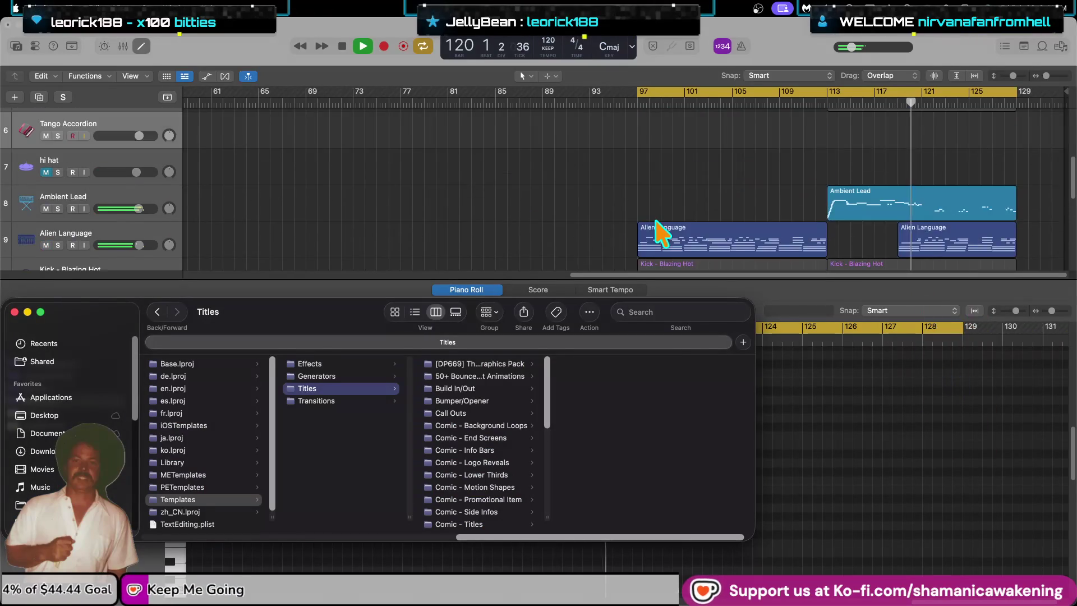
pyautogui.scroll(3, 656, 238)
pyautogui.scroll(-5, 612, 230)
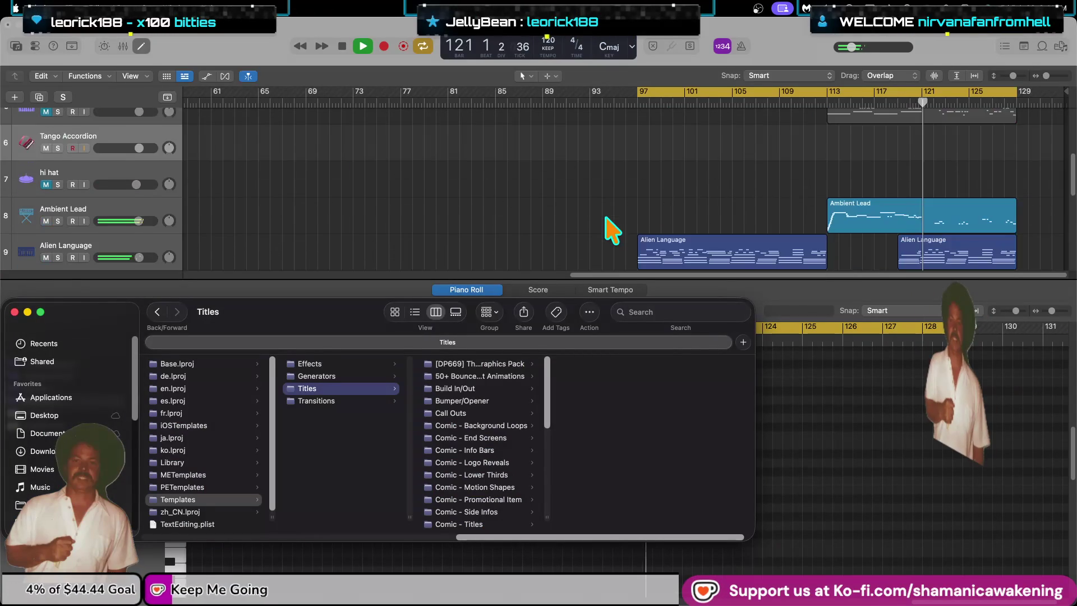
pyautogui.scroll(2, 572, 225)
pyautogui.click(59, 178)
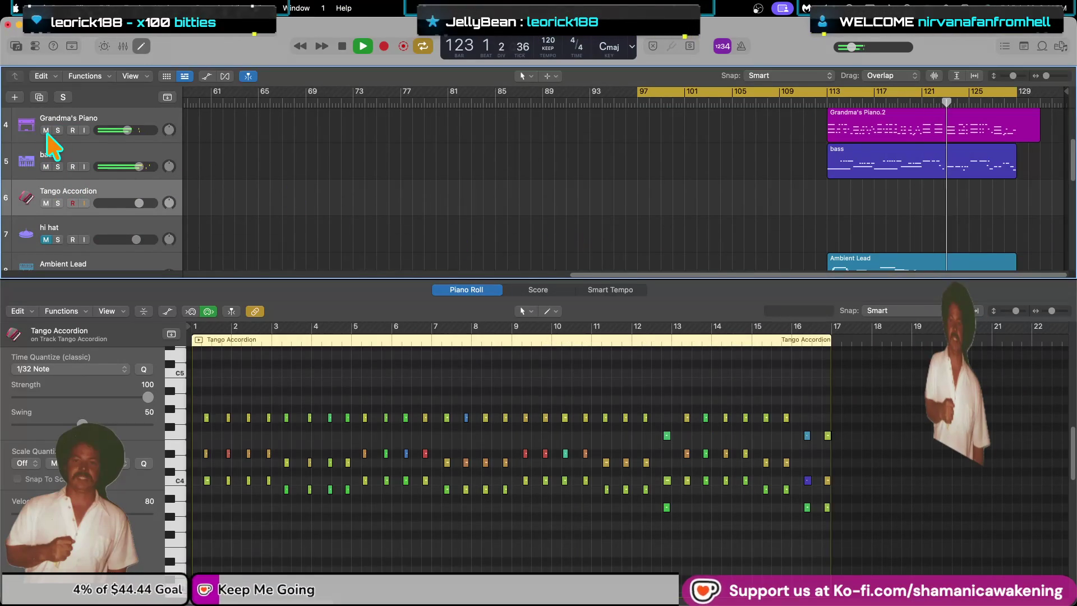
pyautogui.scroll(2, 49, 140)
pyautogui.scroll(1, 50, 174)
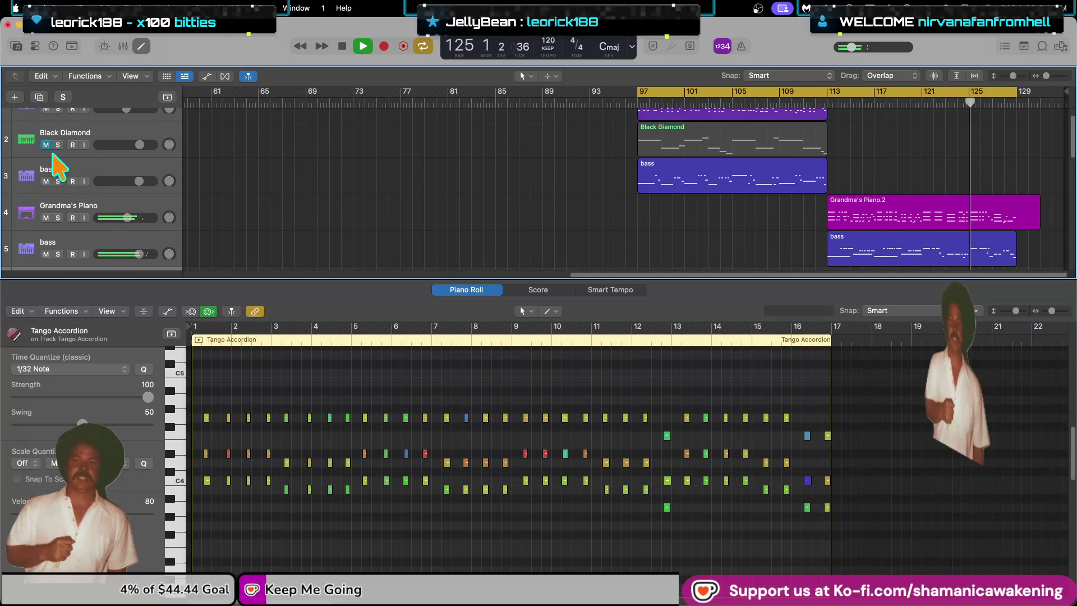
pyautogui.click(46, 144)
pyautogui.scroll(1, 50, 168)
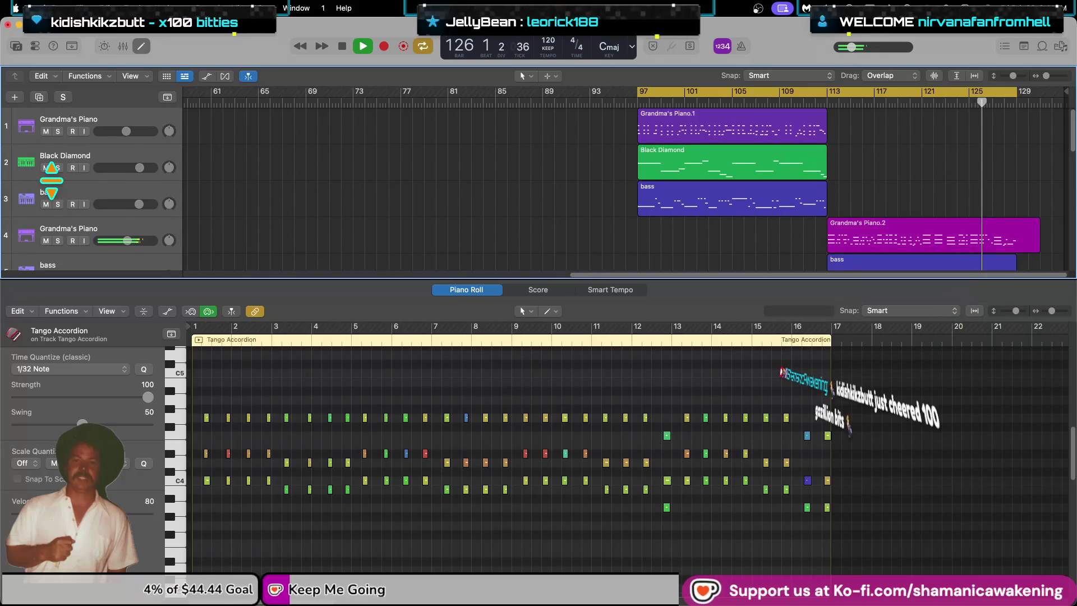
pyautogui.click(46, 131)
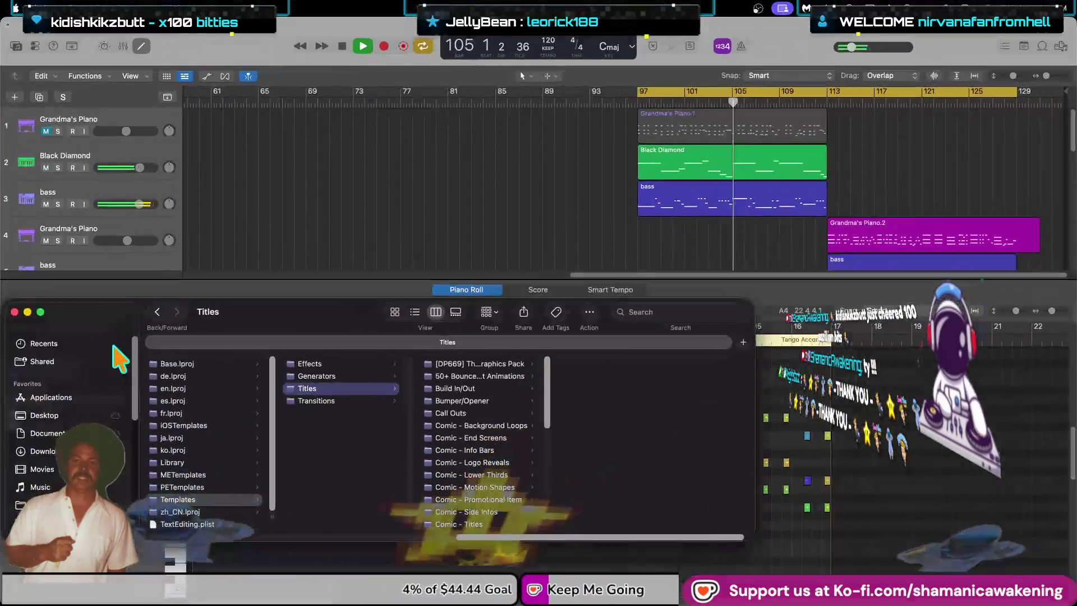
pyautogui.click(14, 312)
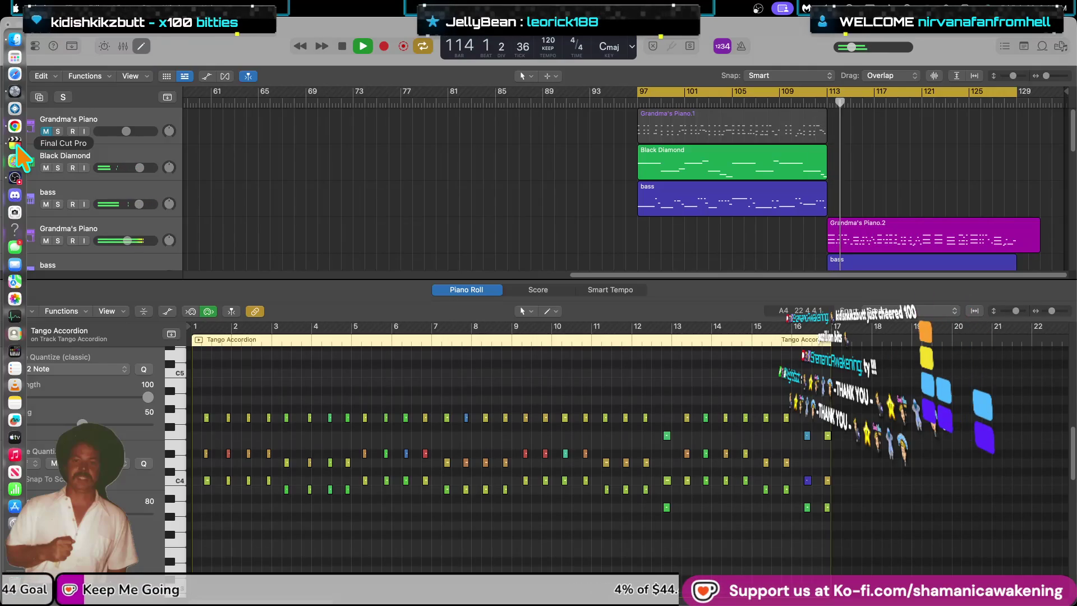
pyautogui.click(17, 147)
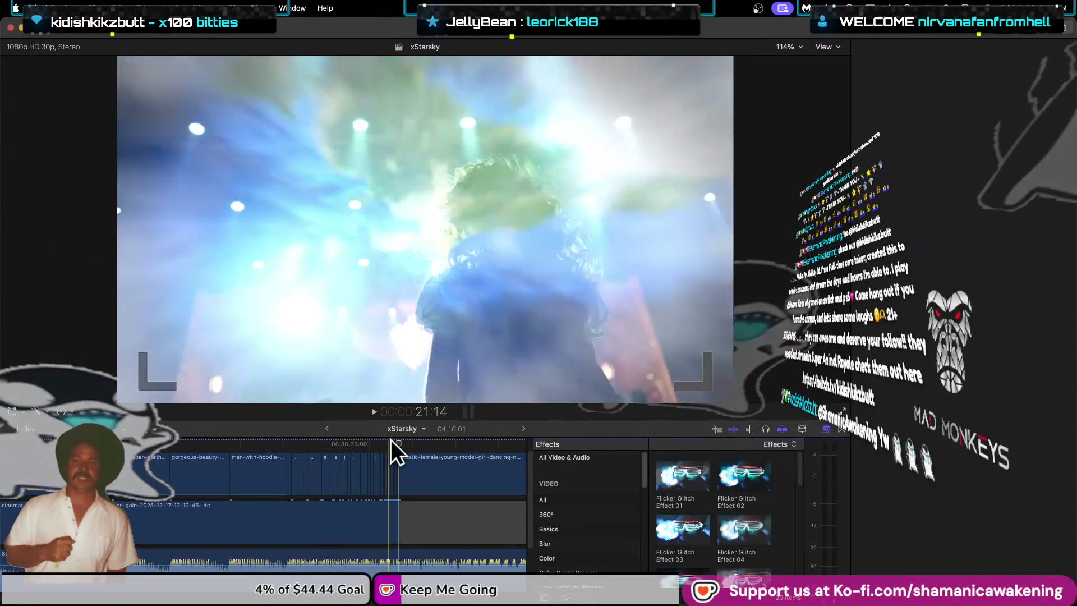
# Step: Move the playhead to 22:19, select the asiatic-female dancer clip, and browse the effect categories
pyautogui.click(400, 456)
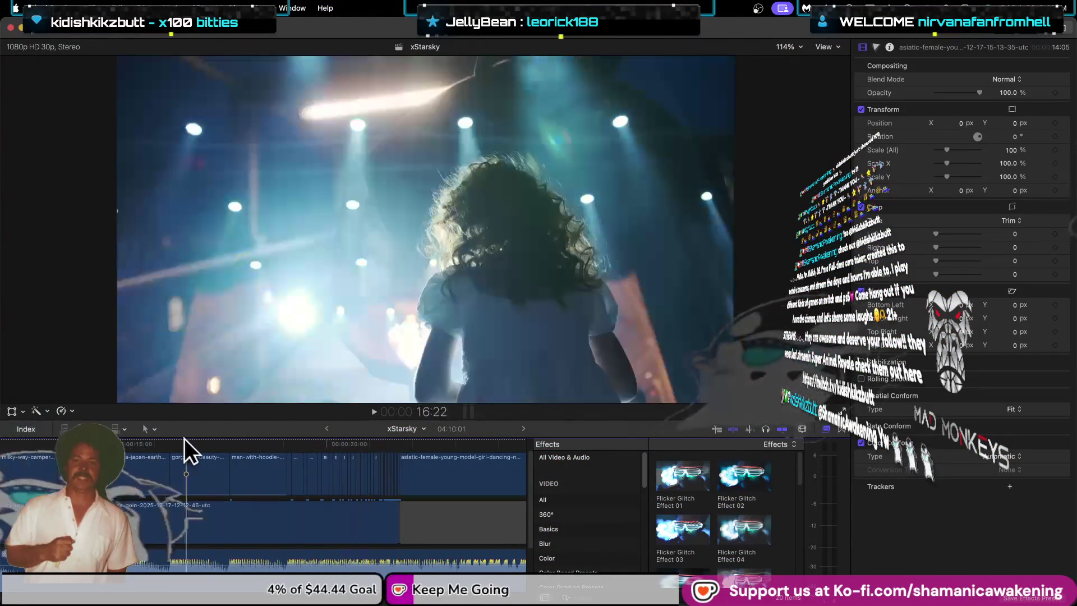
pyautogui.moveTo(193, 439); pyautogui.dragTo(438, 464)
pyautogui.click(439, 464)
pyautogui.scroll(-2, 606, 534)
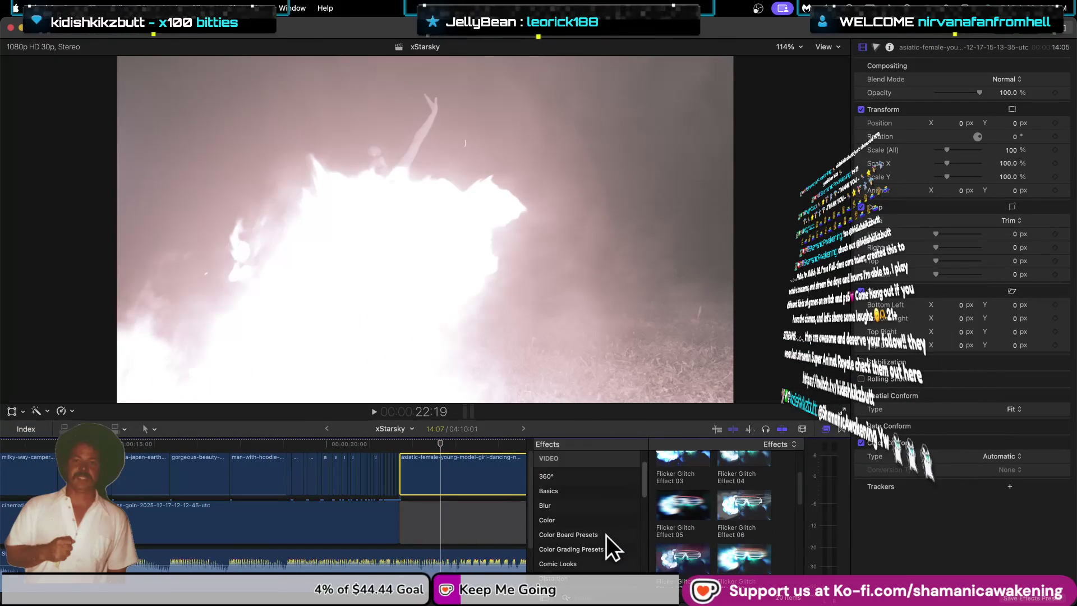
pyautogui.scroll(-5, 606, 534)
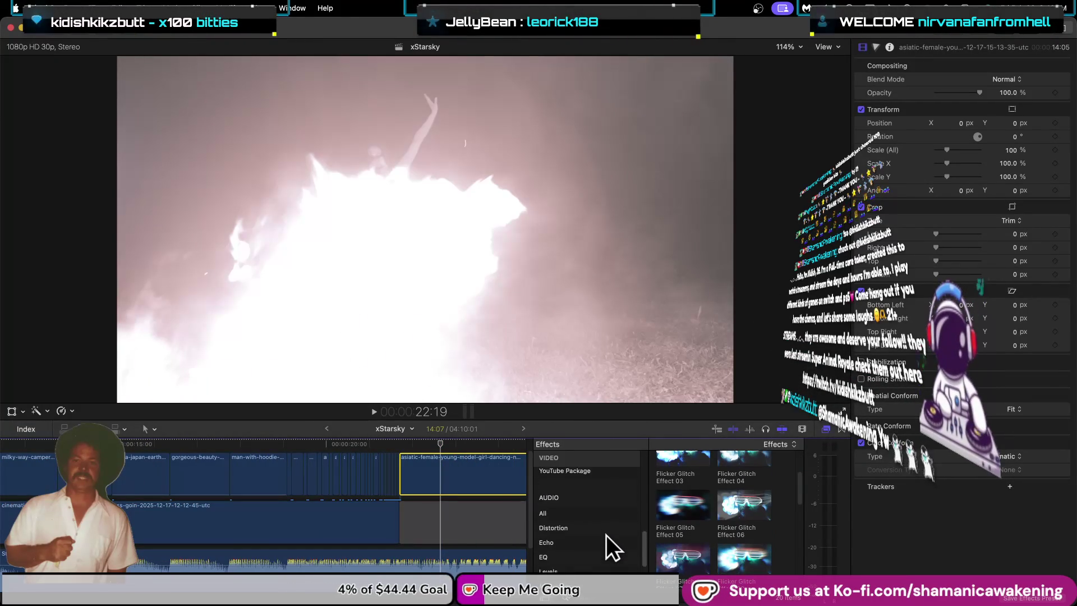
pyautogui.scroll(2, 606, 534)
pyautogui.scroll(2, 606, 534)
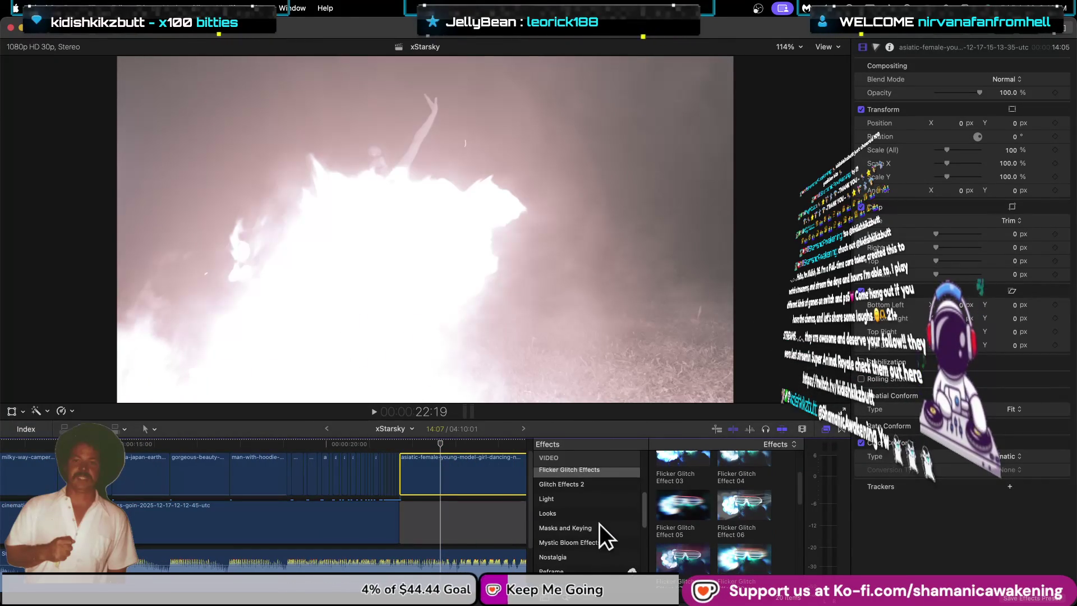
# Step: Open the Glitch Effects 2 collection and skim its effect thumbnails over the fire-dancer clip
pyautogui.click(592, 483)
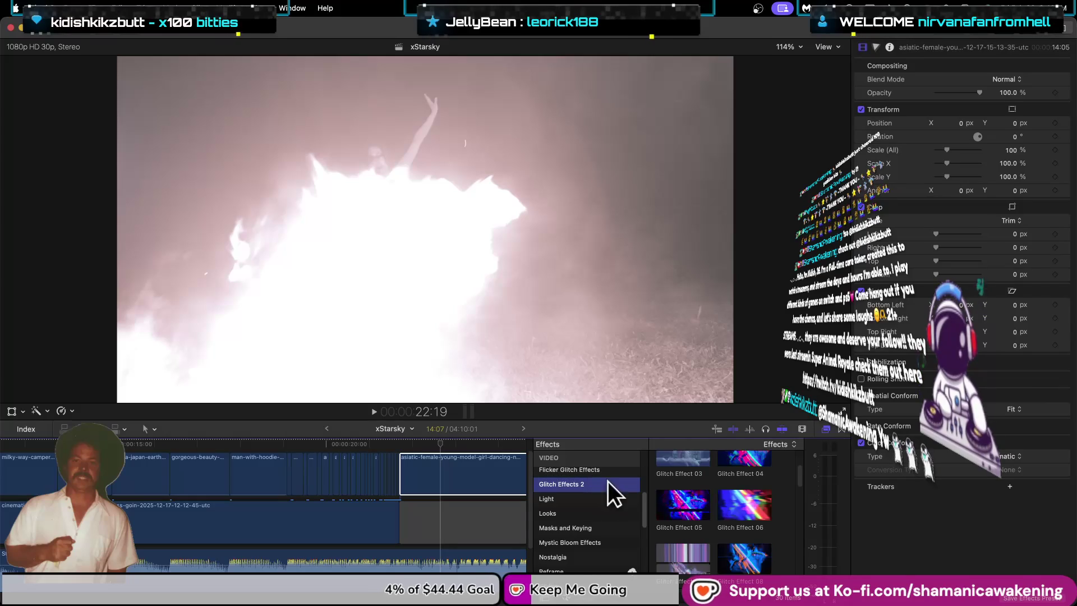
pyautogui.scroll(2, 674, 472)
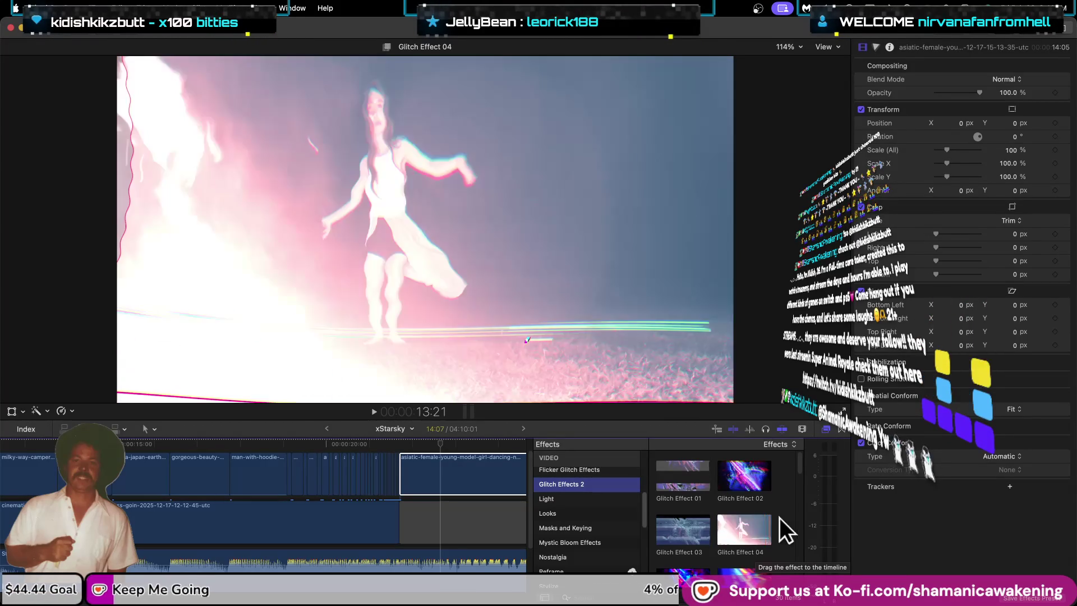
pyautogui.scroll(-2, 786, 515)
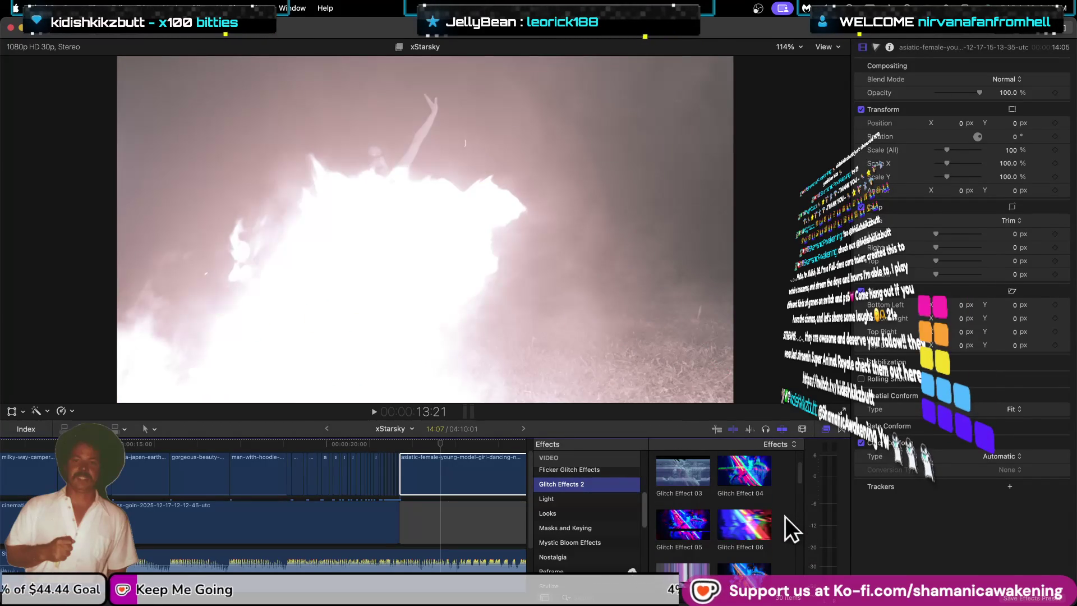
pyautogui.hotkey('ctrl', 'Up')
# Step: Return Logic Pro's playhead to bar 1 and zoom out to show bars 1 through 129
pyautogui.click(440, 138)
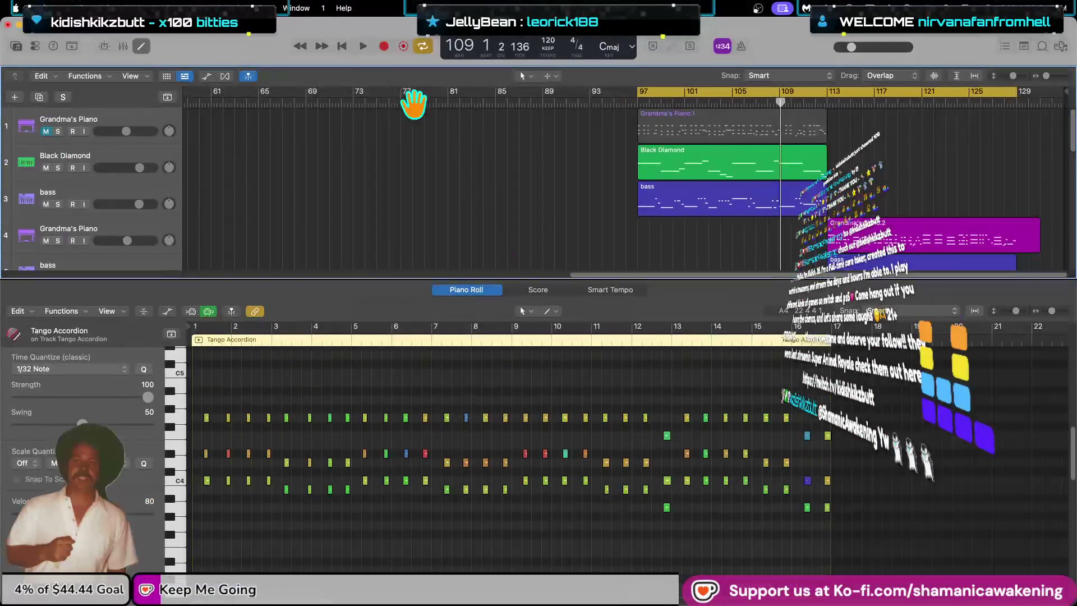
pyautogui.click(344, 49)
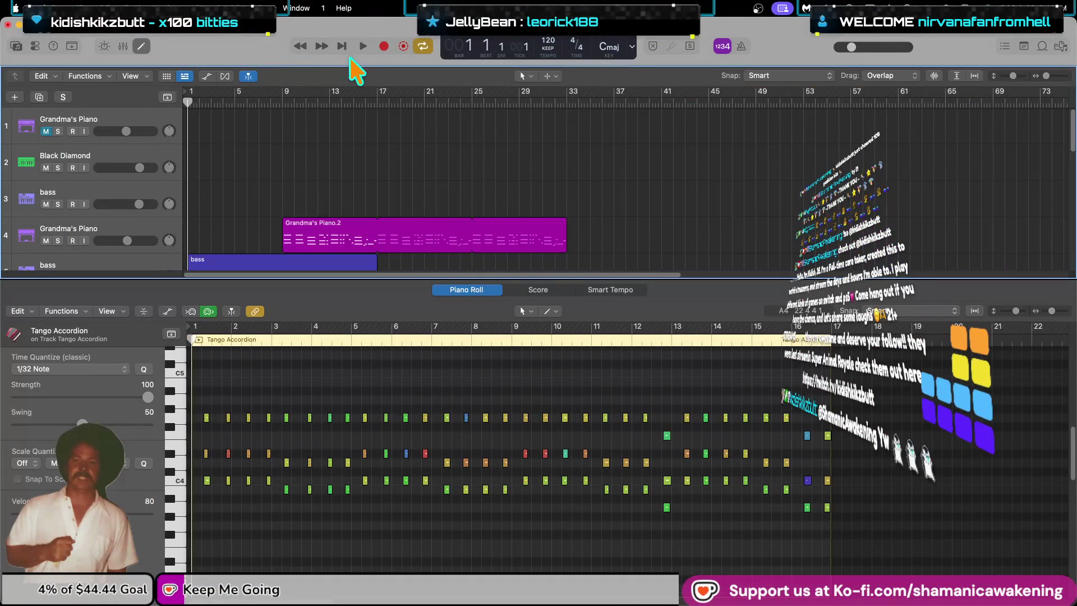
pyautogui.press('super+Left')
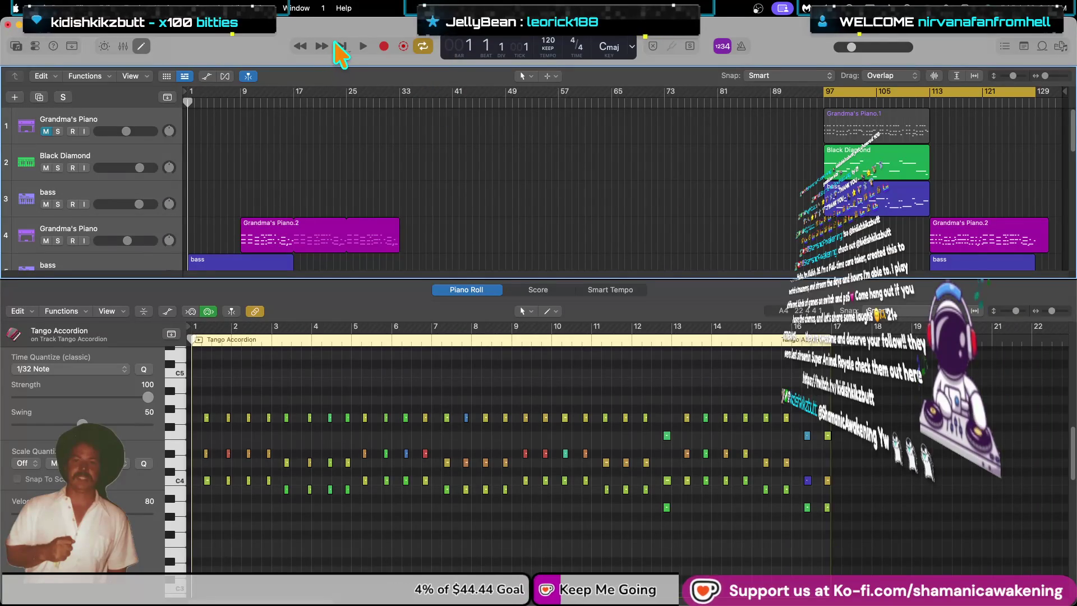
pyautogui.press('super+Tab')
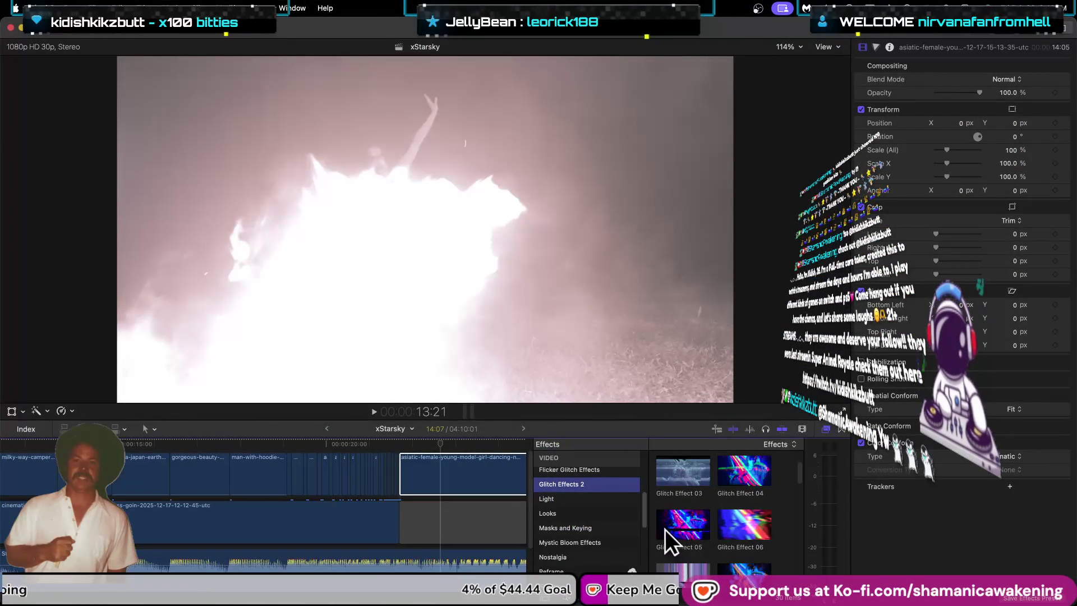
# Step: Preview Glitch Effect 07, 15, 27 and 25 on the dancer clip, settling on 25
pyautogui.scroll(-2, 697, 527)
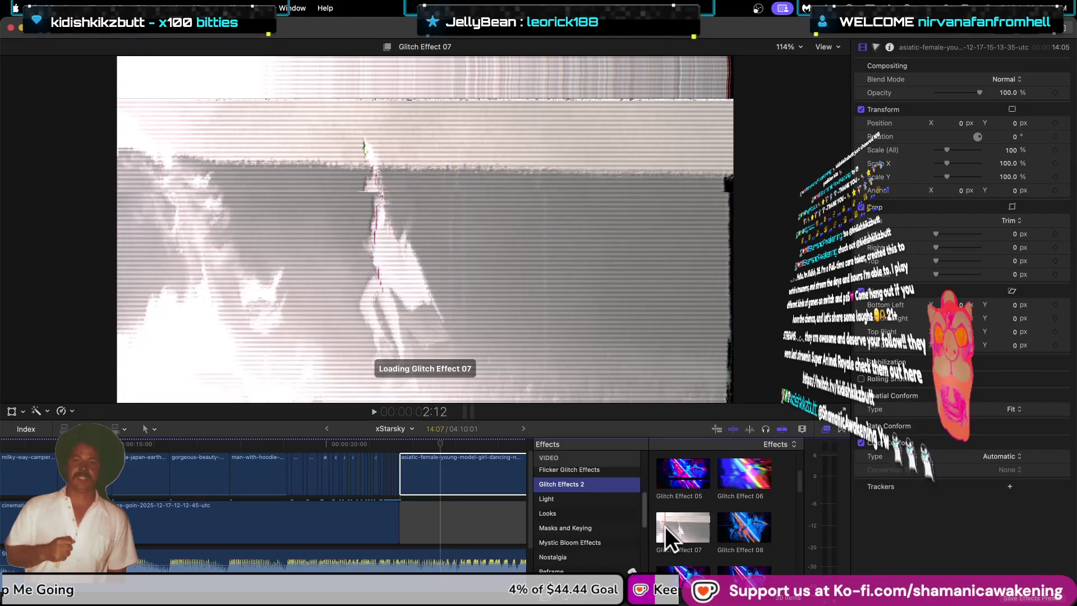
pyautogui.scroll(-3, 672, 526)
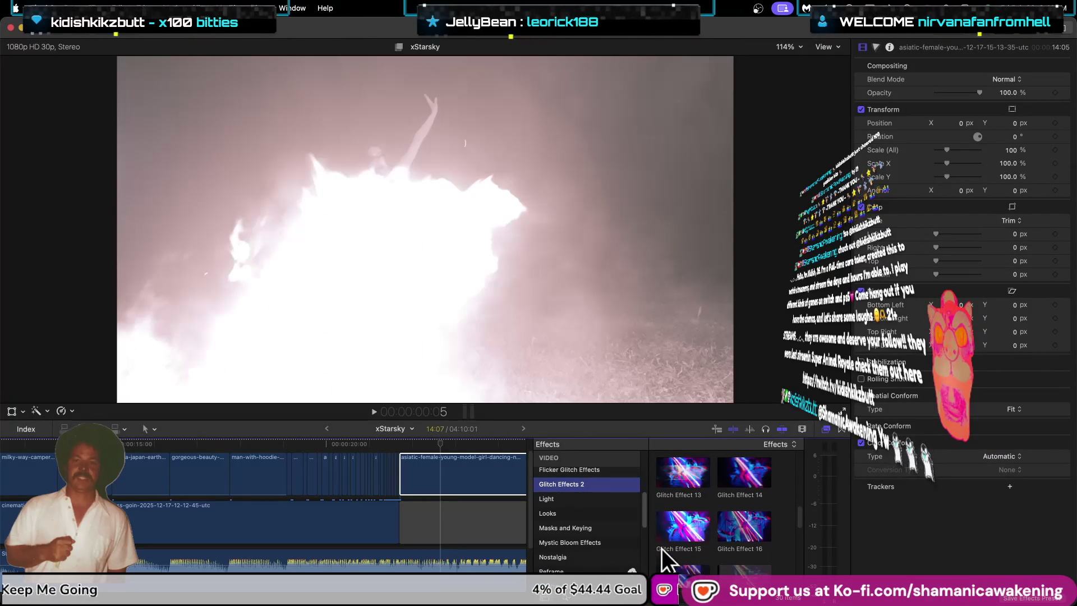
pyautogui.scroll(-6, 659, 550)
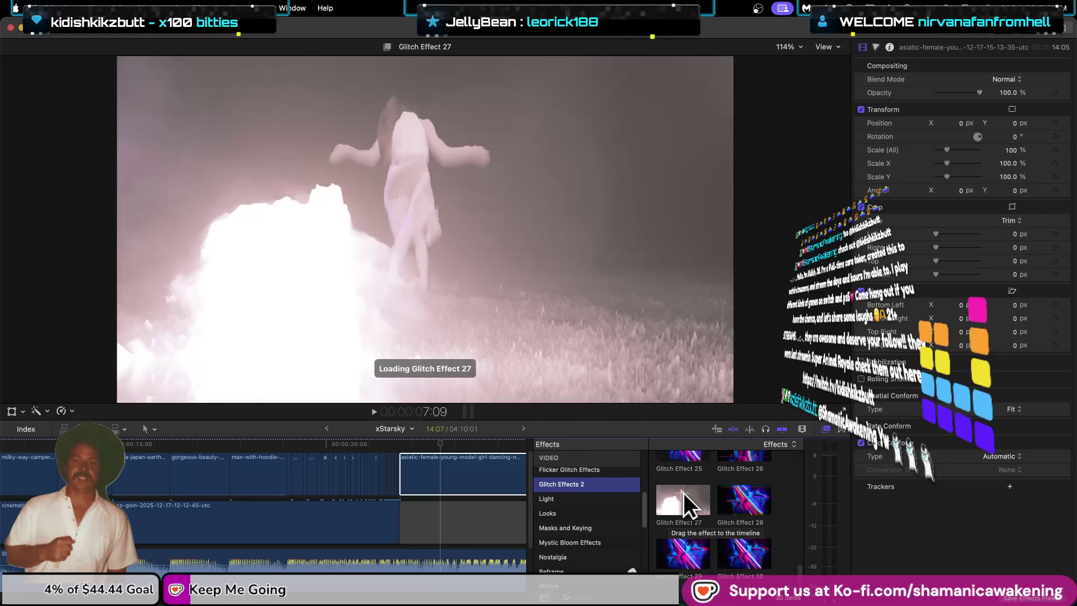
pyautogui.scroll(2, 689, 490)
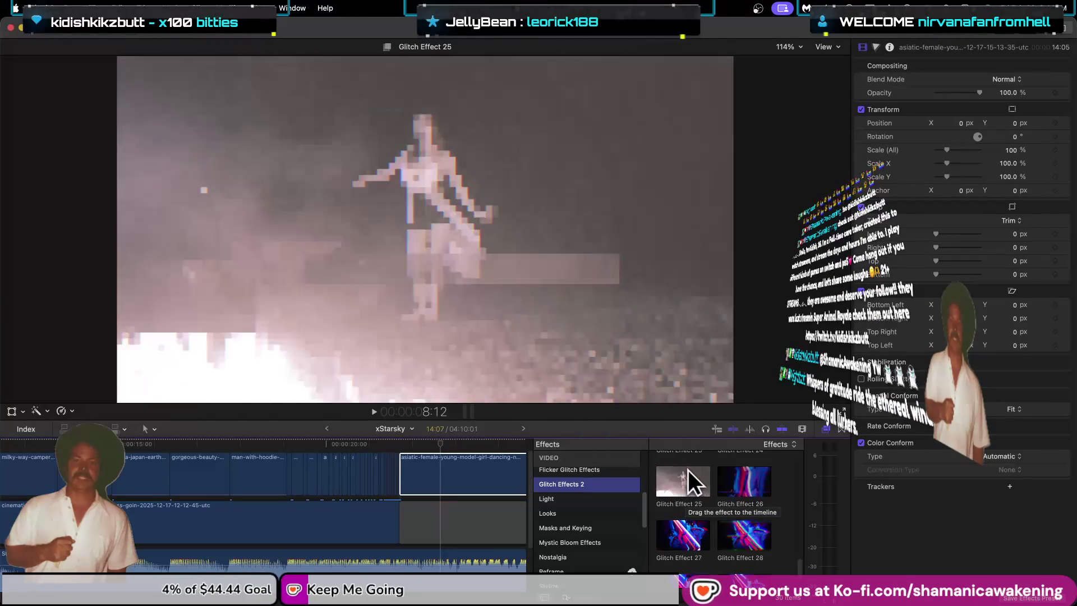
# Step: Apply Glitch Effect 25 to the dancer clip, scrub to 29:24, and turn on on-screen transform handles
pyautogui.moveTo(691, 467); pyautogui.dragTo(470, 481)
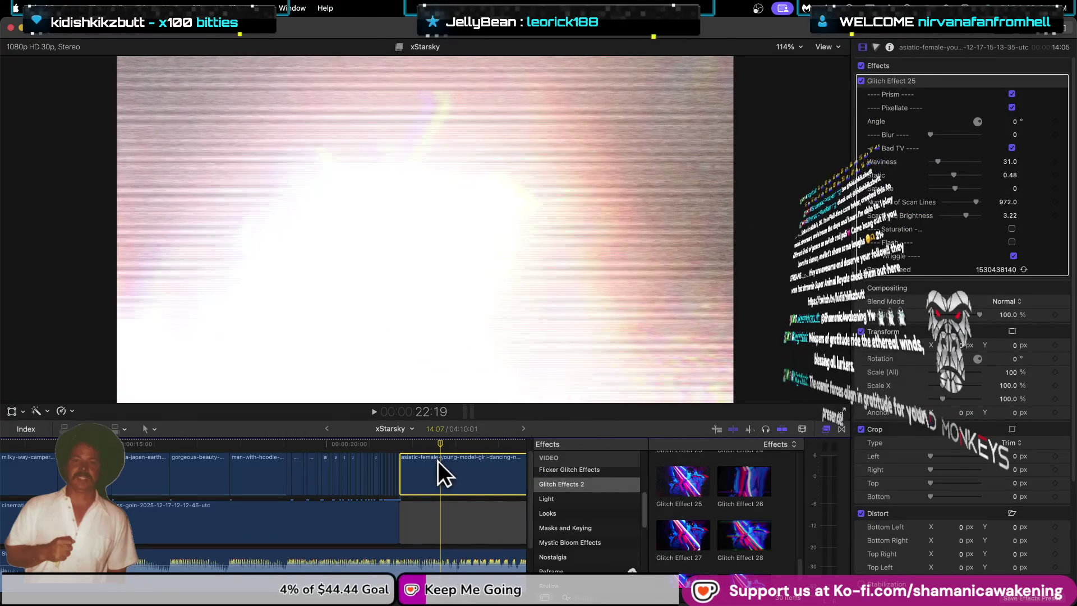
pyautogui.scroll(-5, 479, 477)
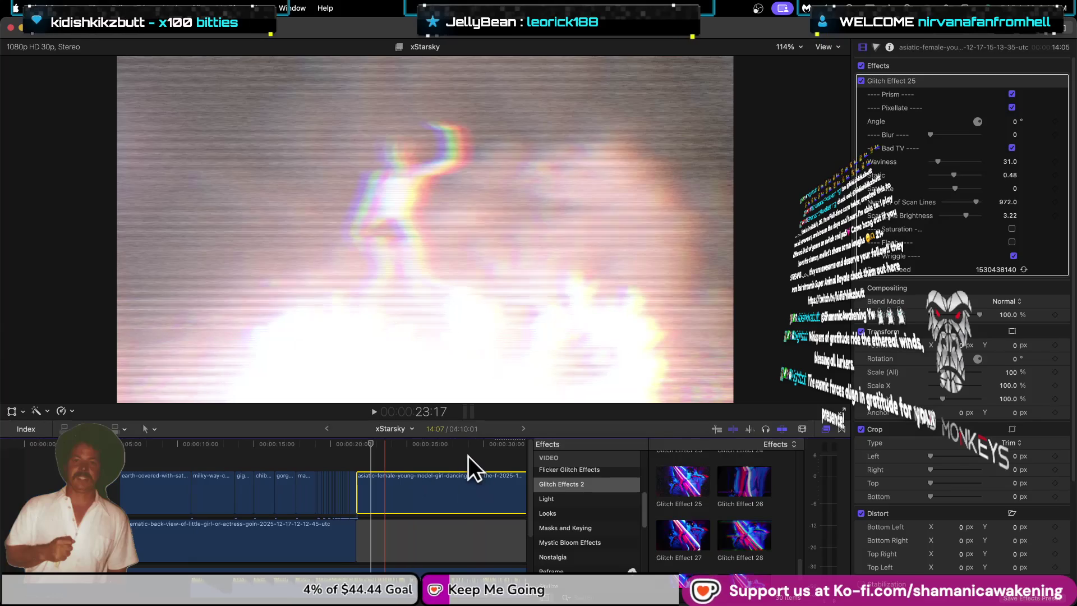
pyautogui.click(358, 442)
pyautogui.moveTo(358, 442)
pyautogui.mouseDown()
pyautogui.moveTo(425, 450)
pyautogui.moveTo(315, 459)
pyautogui.mouseUp()
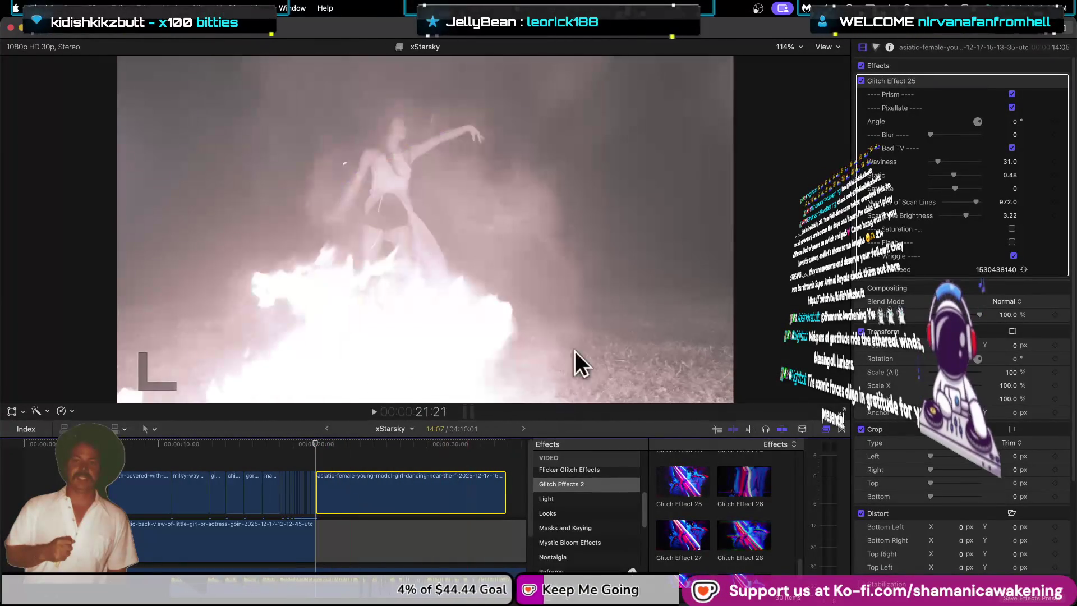
pyautogui.click(11, 410)
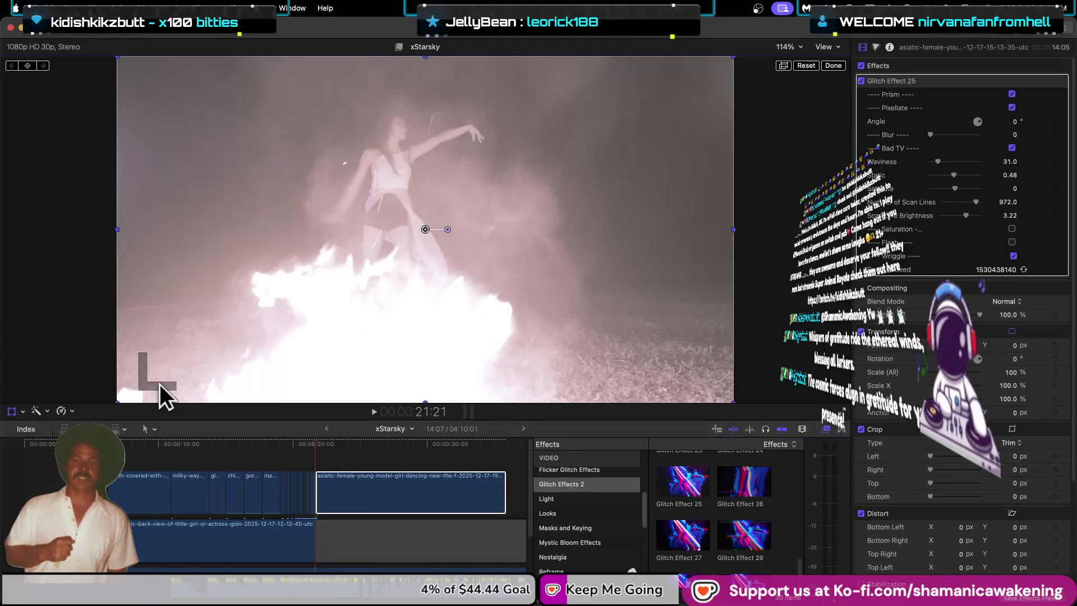
# Step: Enlarge the dancer clip to about 161%, then move the playhead to 35:11
pyautogui.moveTo(104, 405); pyautogui.dragTo(0, 505)
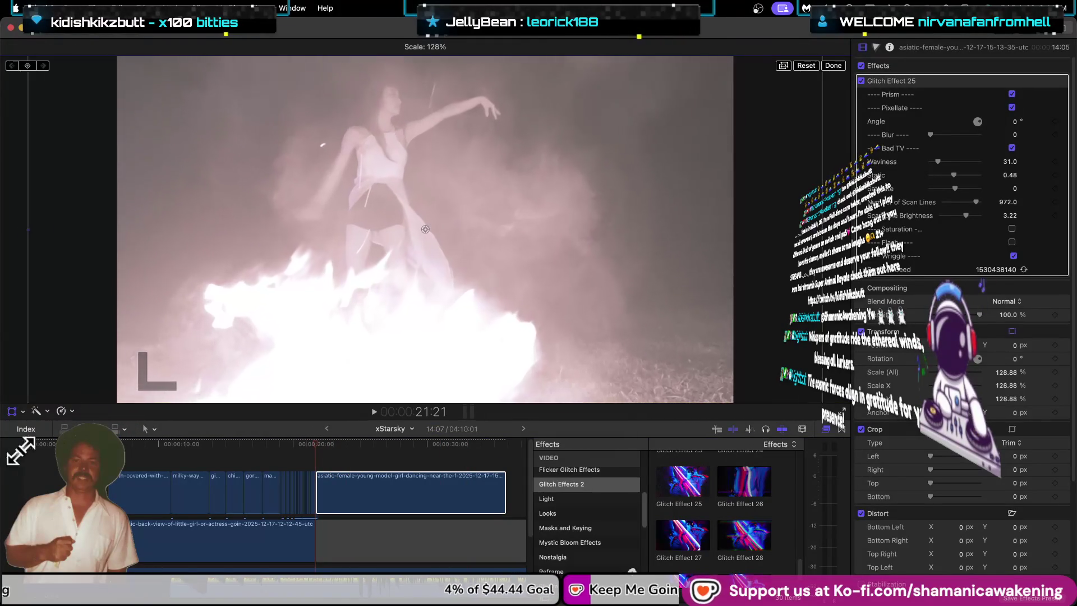
pyautogui.moveTo(412, 257)
pyautogui.mouseDown()
pyautogui.moveTo(482, 304)
pyautogui.moveTo(496, 327)
pyautogui.mouseUp()
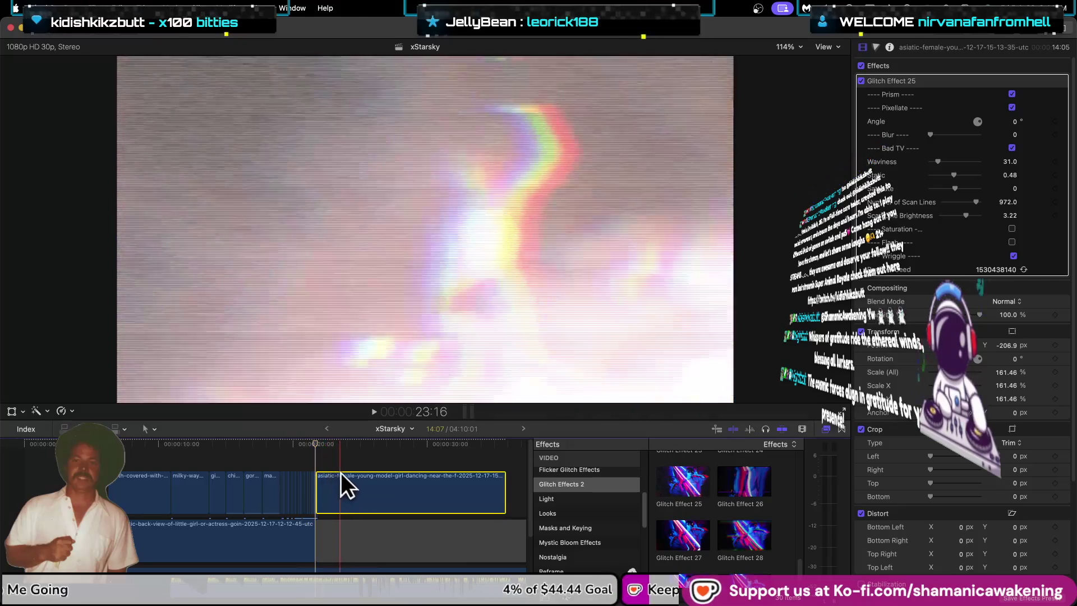
pyautogui.click(355, 471)
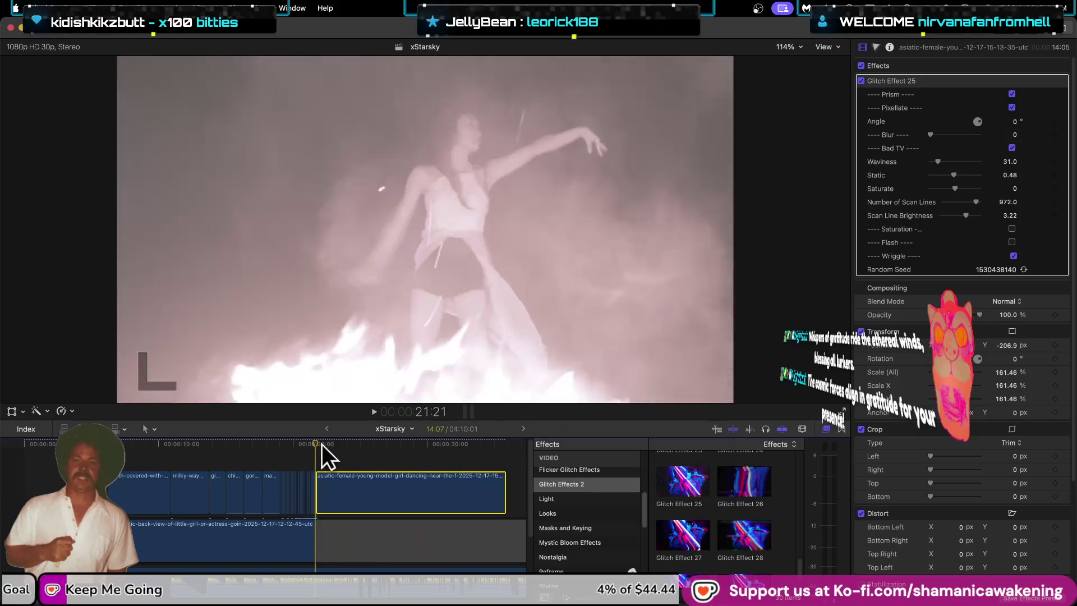
pyautogui.click(431, 466)
pyautogui.click(500, 512)
pyautogui.hscroll(3, 494, 513)
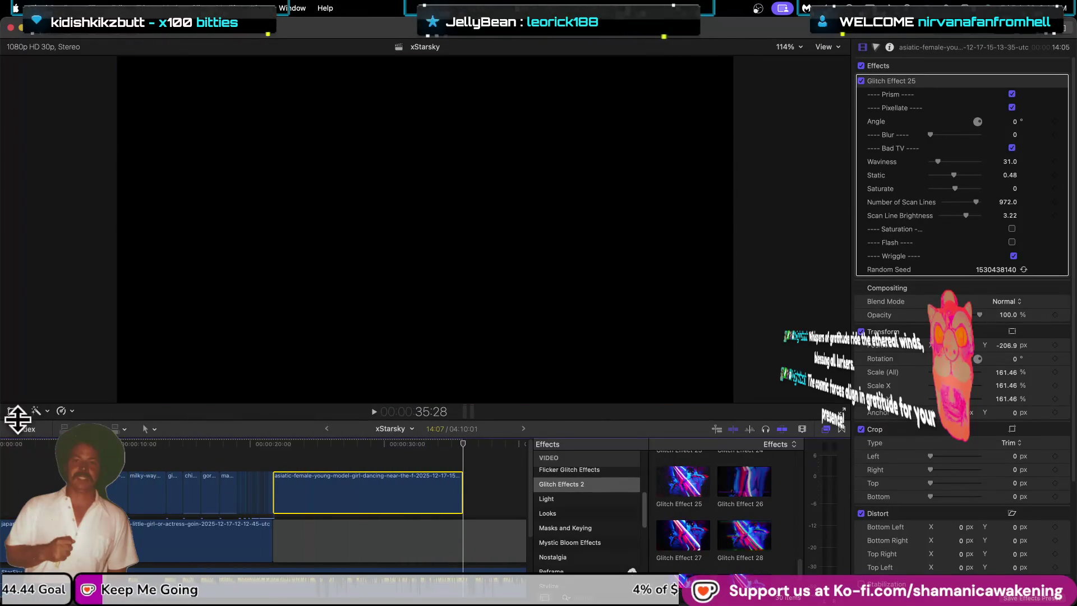
pyautogui.click(12, 411)
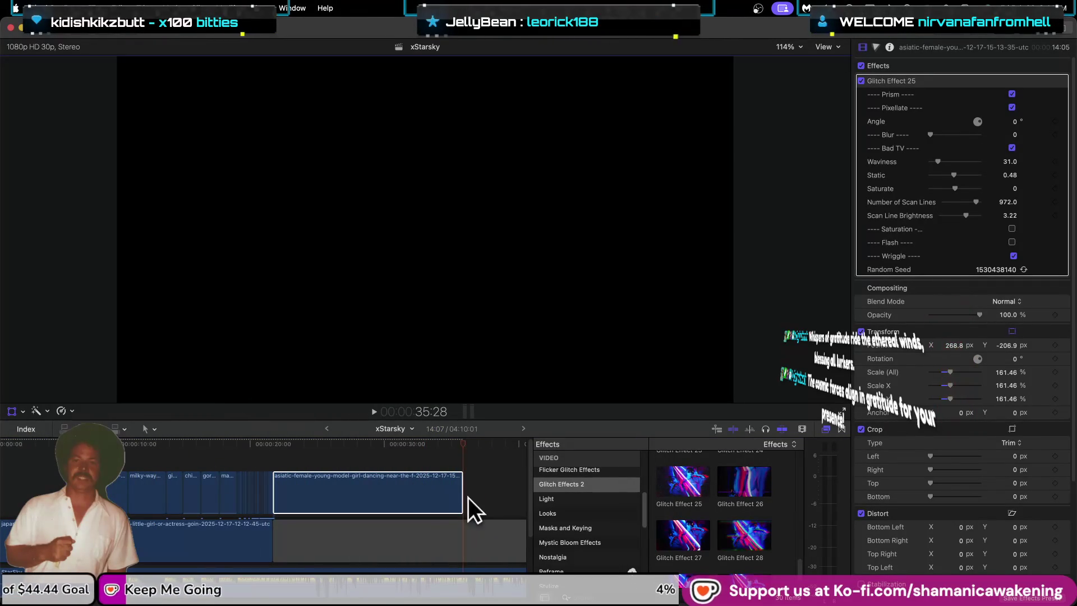
pyautogui.click(455, 443)
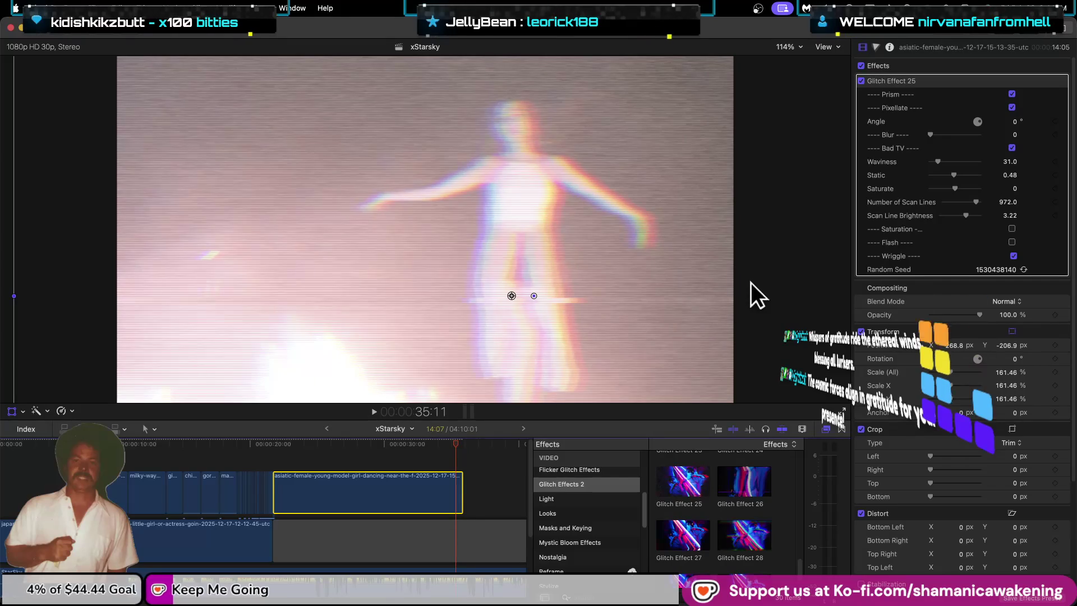
# Step: Set the viewer zoom to 50% and resize the dancer clip back to about 100%
pyautogui.click(788, 46)
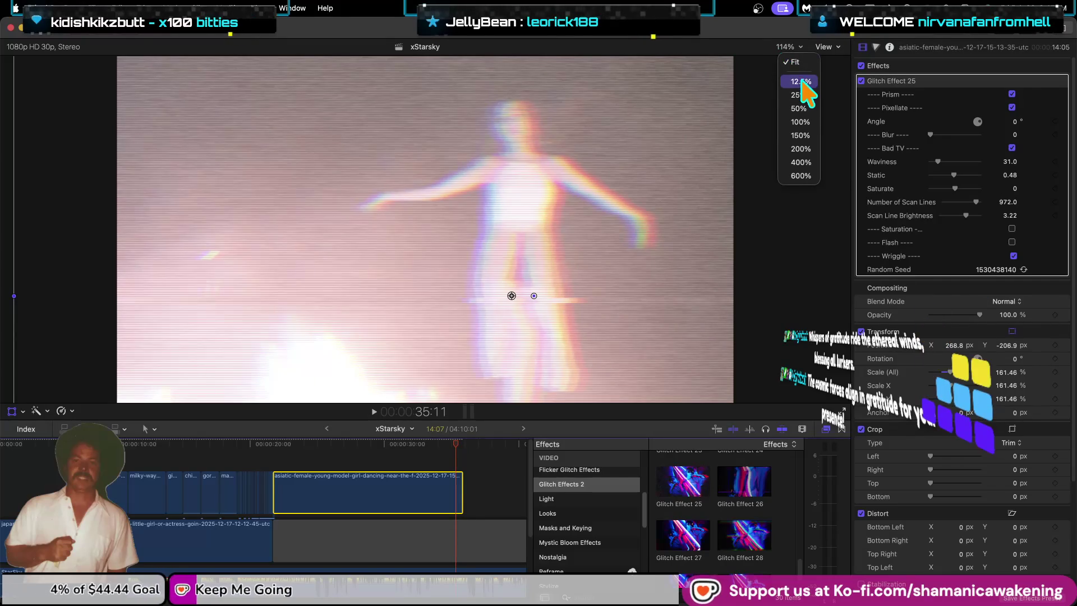
pyautogui.click(802, 105)
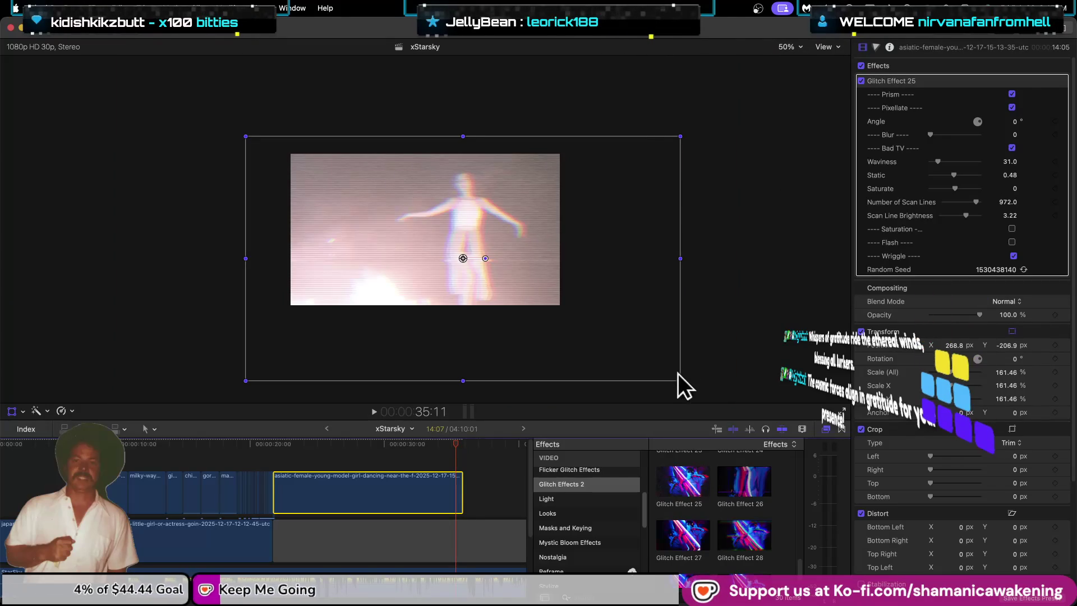
pyautogui.moveTo(679, 381)
pyautogui.mouseDown()
pyautogui.moveTo(602, 342)
pyautogui.moveTo(544, 295)
pyautogui.moveTo(564, 306)
pyautogui.mouseUp()
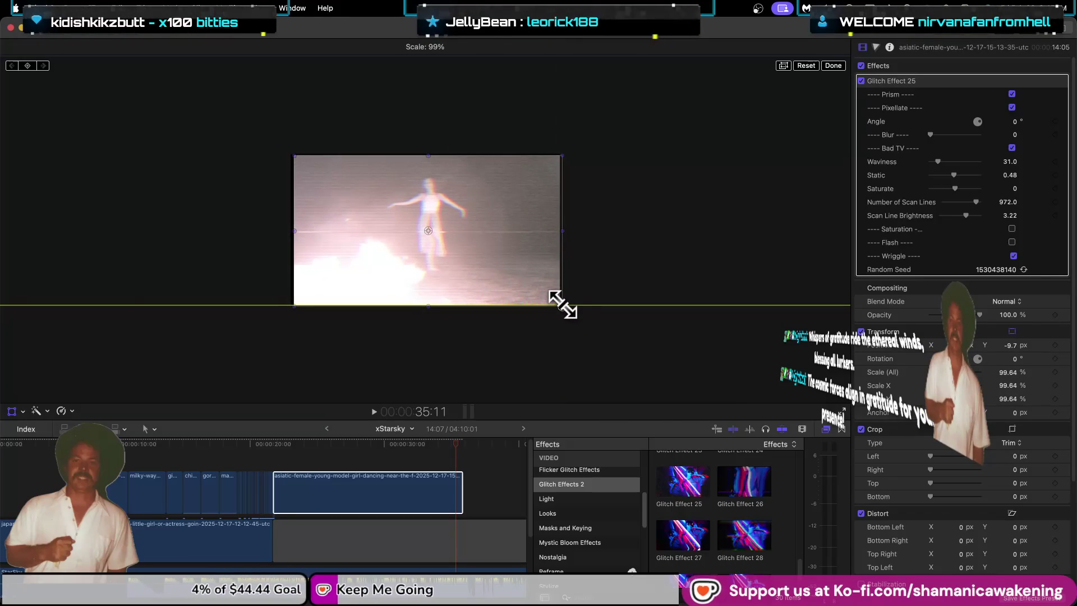
pyautogui.moveTo(562, 305); pyautogui.dragTo(567, 306)
pyautogui.moveTo(562, 305); pyautogui.dragTo(561, 305)
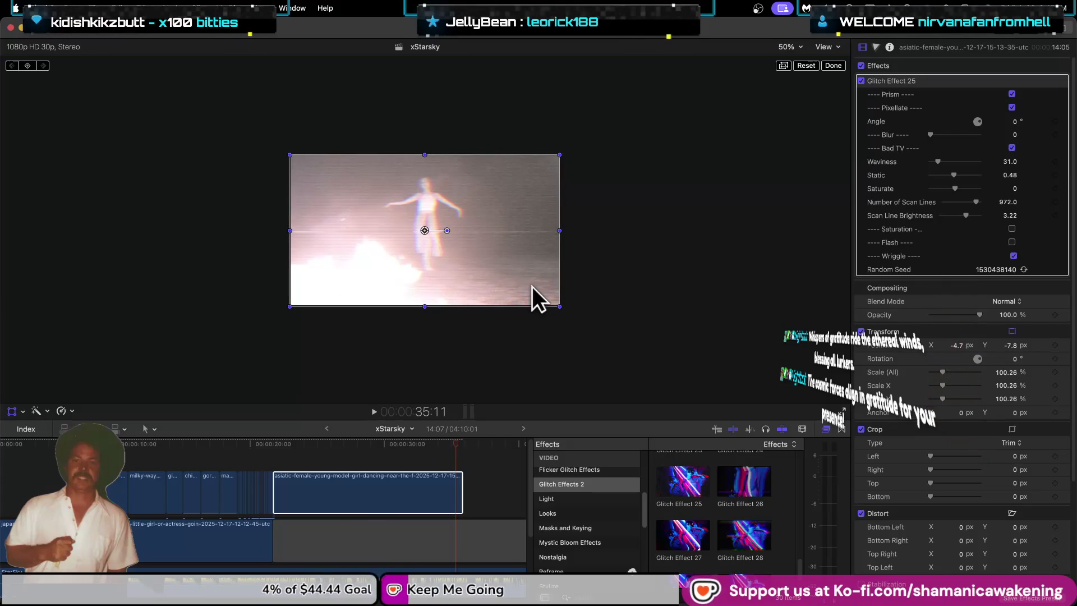
pyautogui.click(833, 66)
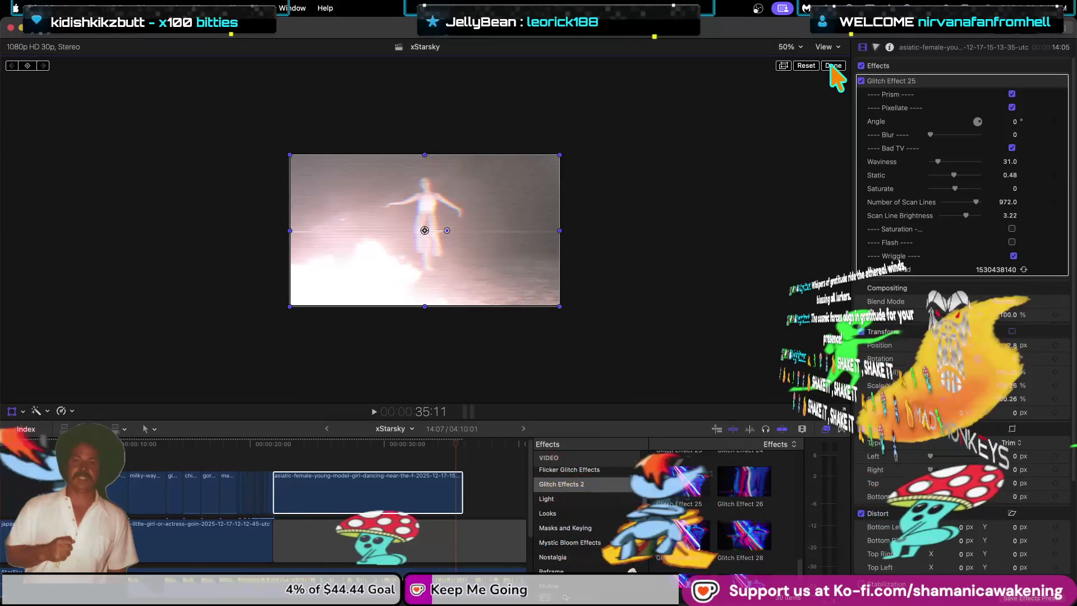
# Step: At 21:21, enlarge the dancer clip to about 191% using the on-screen transform handles
pyautogui.click(368, 476)
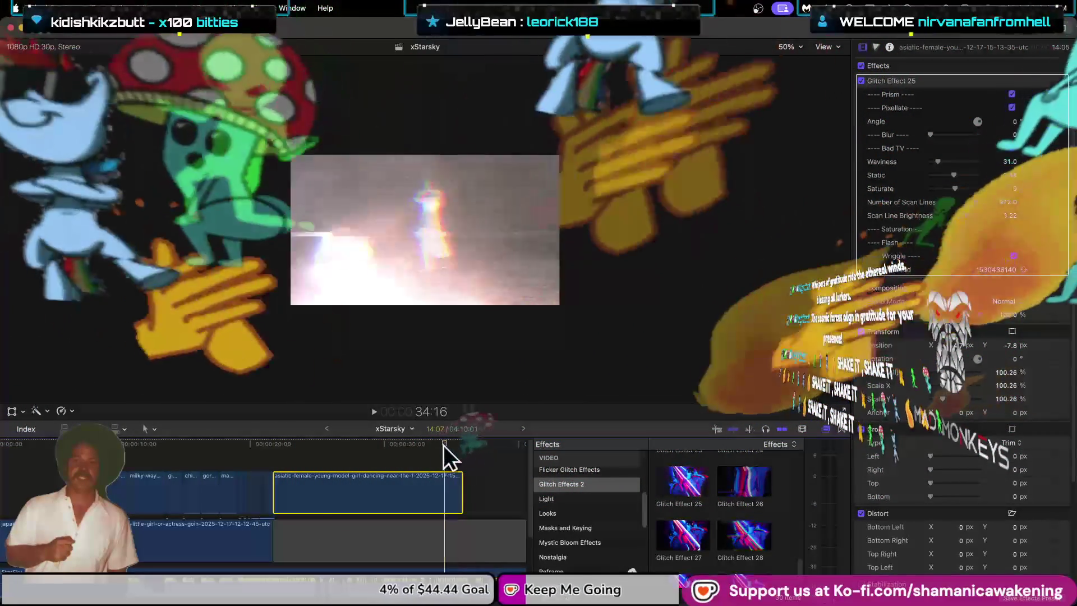
pyautogui.click(305, 490)
pyautogui.click(273, 500)
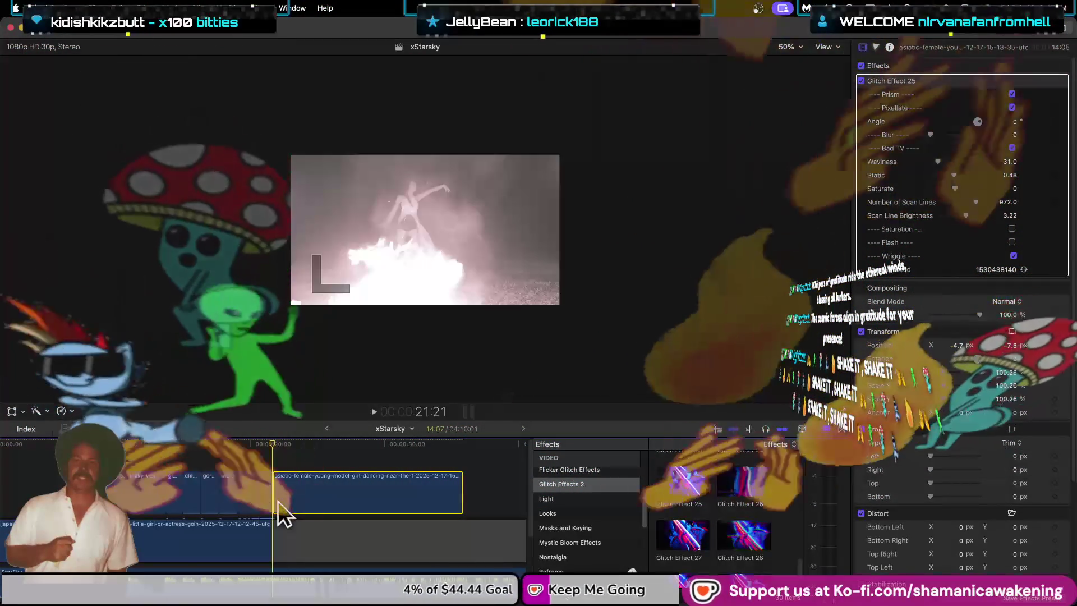
pyautogui.click(12, 412)
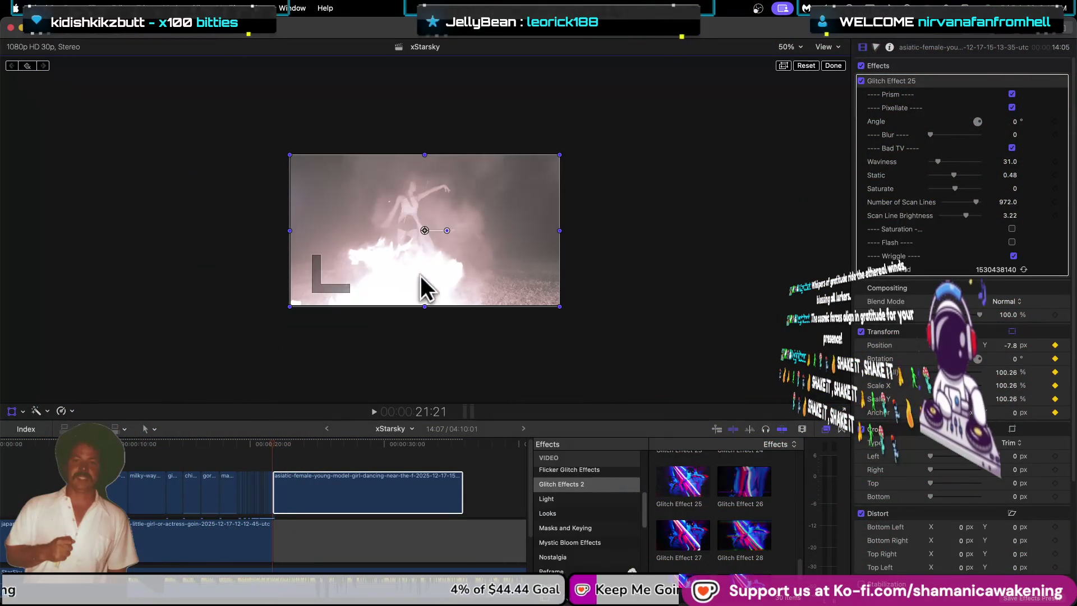
pyautogui.moveTo(559, 307)
pyautogui.mouseDown()
pyautogui.moveTo(635, 371)
pyautogui.moveTo(643, 365)
pyautogui.mouseUp()
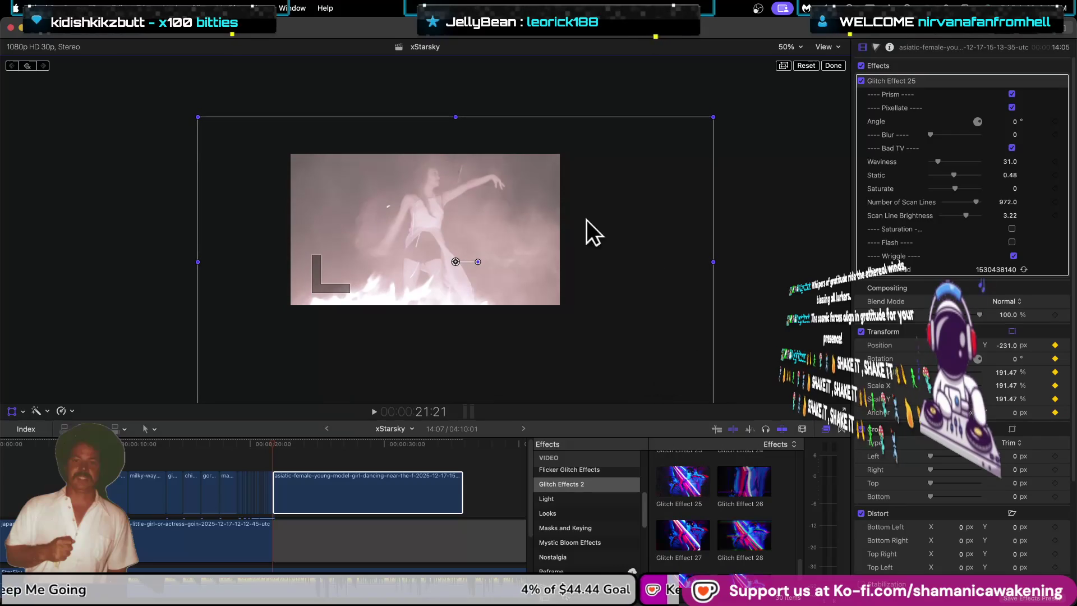
# Step: Scale the dancer clip to about 297% and raise it in frame, then move to 35:12
pyautogui.moveTo(191, 118); pyautogui.dragTo(78, 84)
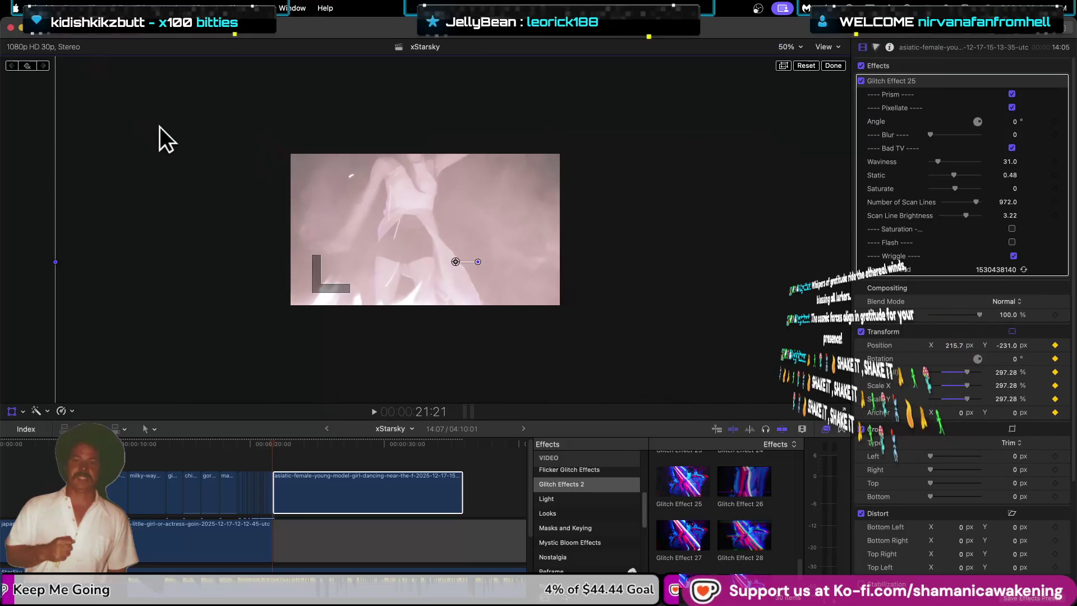
pyautogui.moveTo(184, 173); pyautogui.dragTo(191, 100)
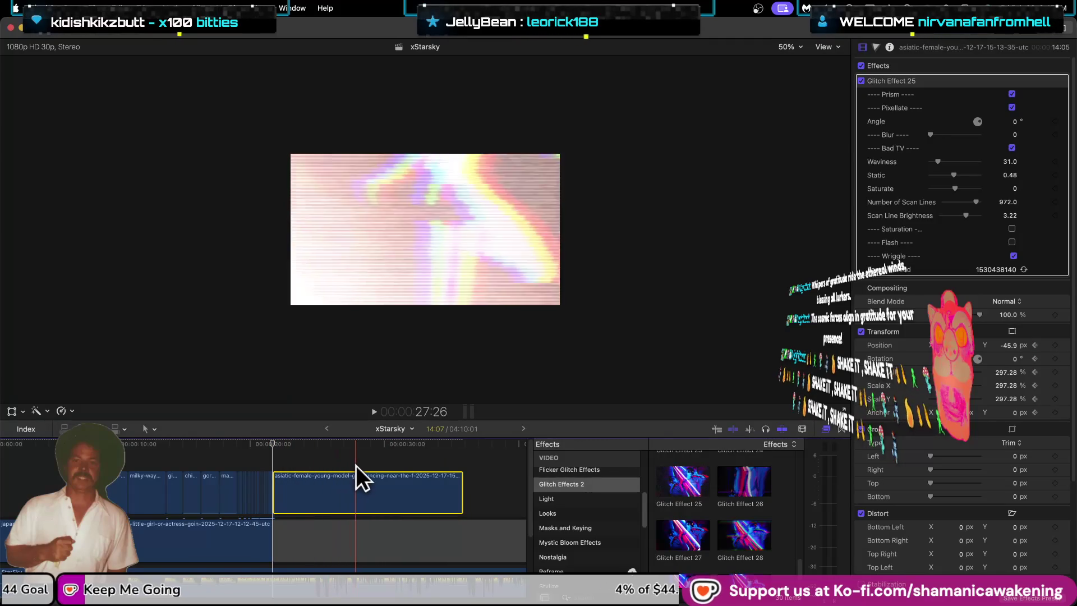
pyautogui.moveTo(273, 446); pyautogui.dragTo(456, 445)
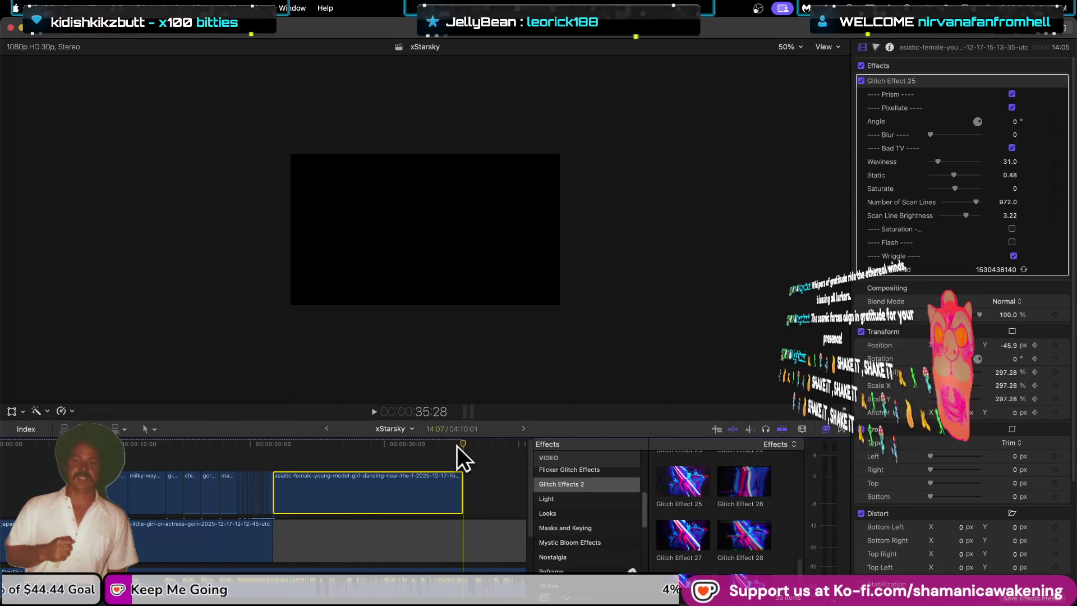
pyautogui.moveTo(459, 443); pyautogui.dragTo(455, 442)
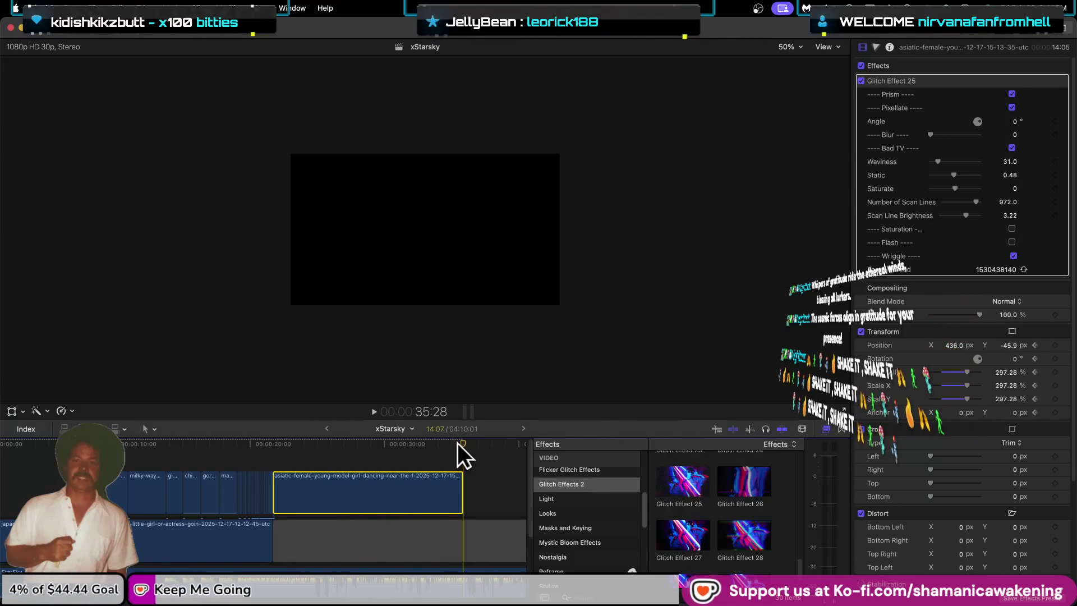
pyautogui.click(11, 411)
pyautogui.click(27, 65)
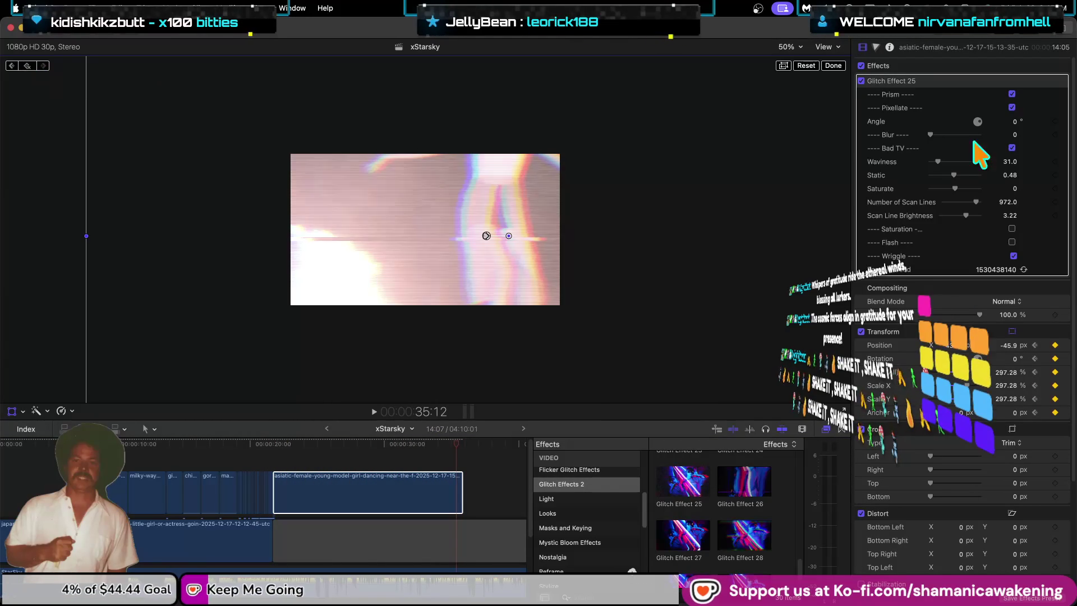
# Step: At 35:12, set Scale All to 100 and Position X and Y to 0 in the Inspector
pyautogui.click(999, 372)
pyautogui.write('100')
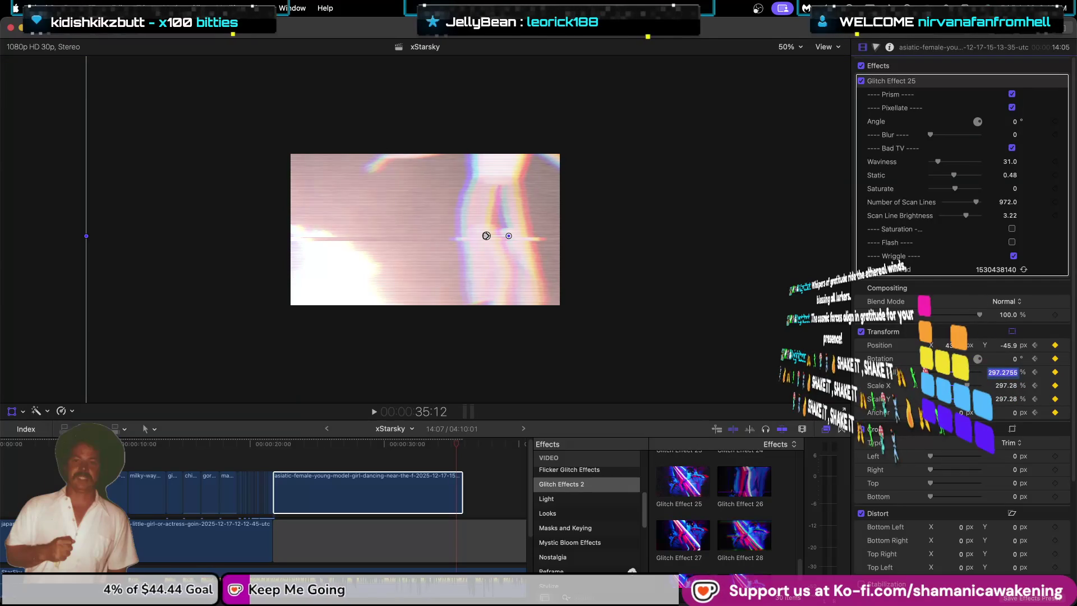
pyautogui.press('Return')
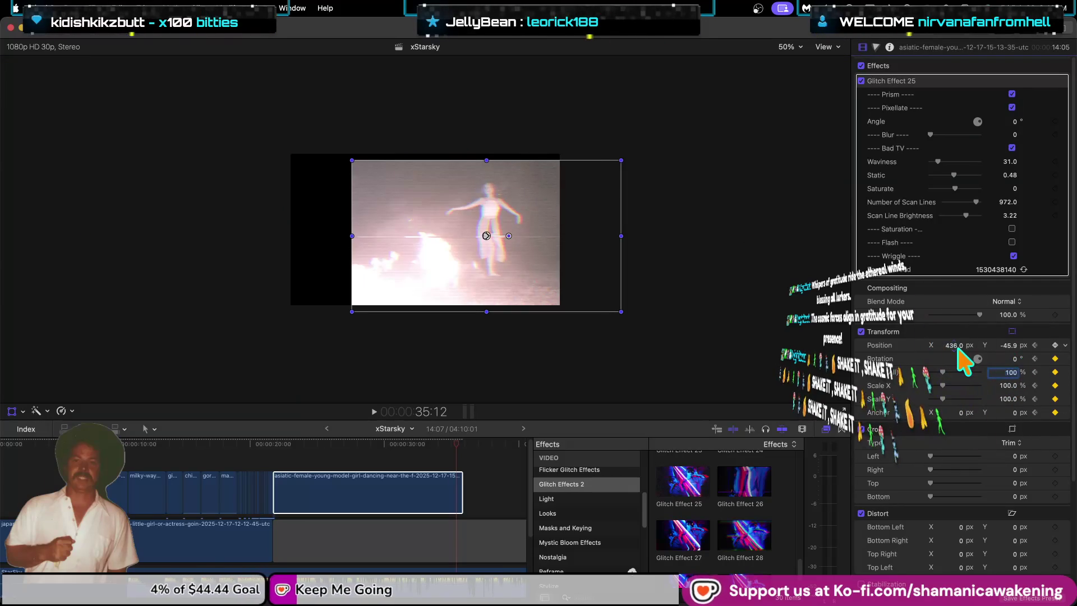
pyautogui.click(952, 345)
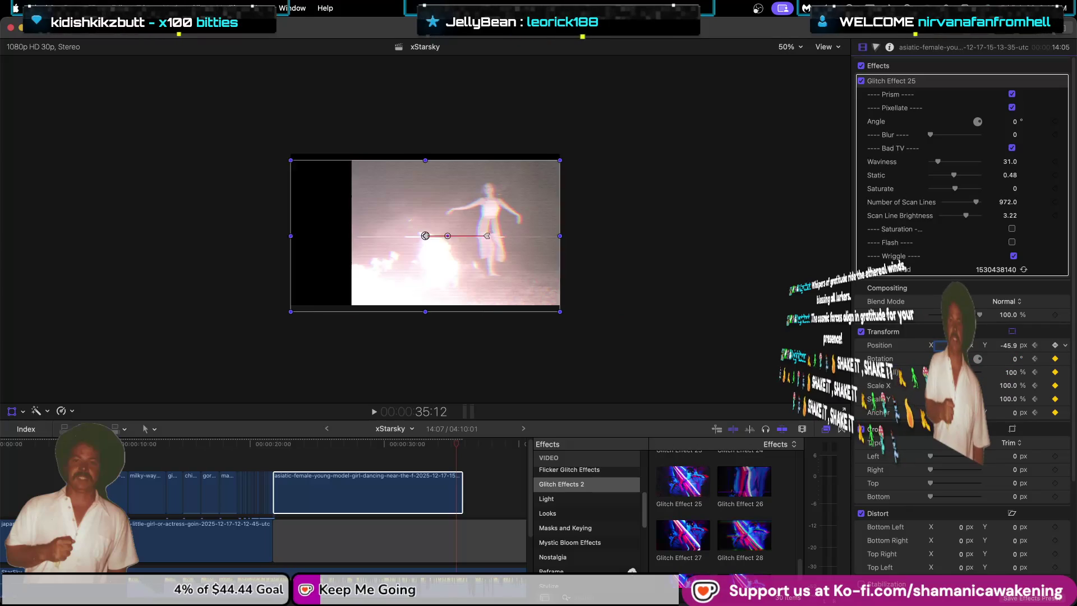
pyautogui.write('0')
pyautogui.press('Return')
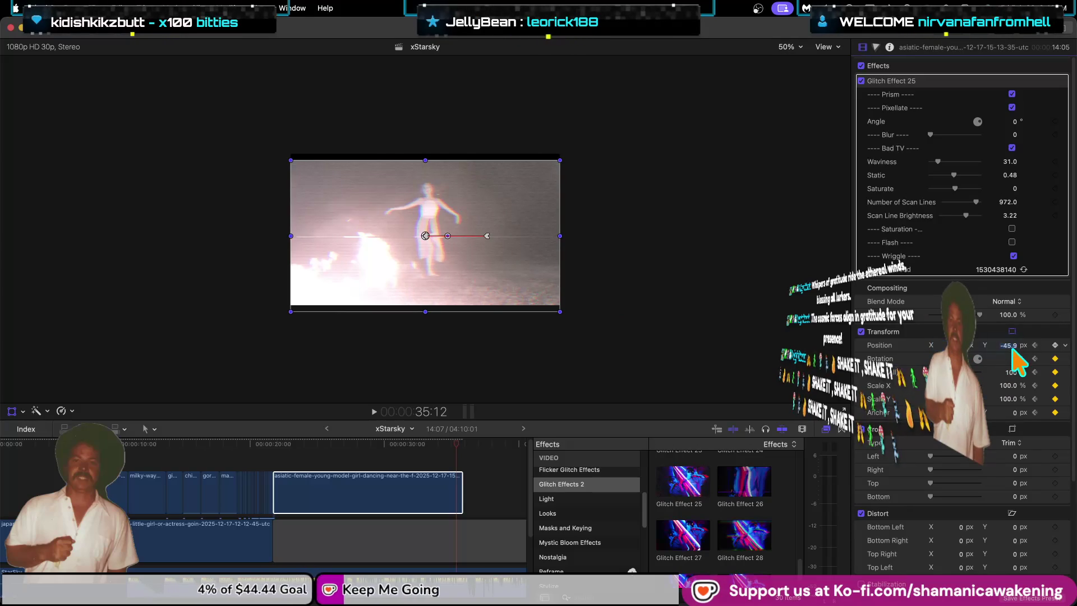
pyautogui.write('0')
pyautogui.press('Return')
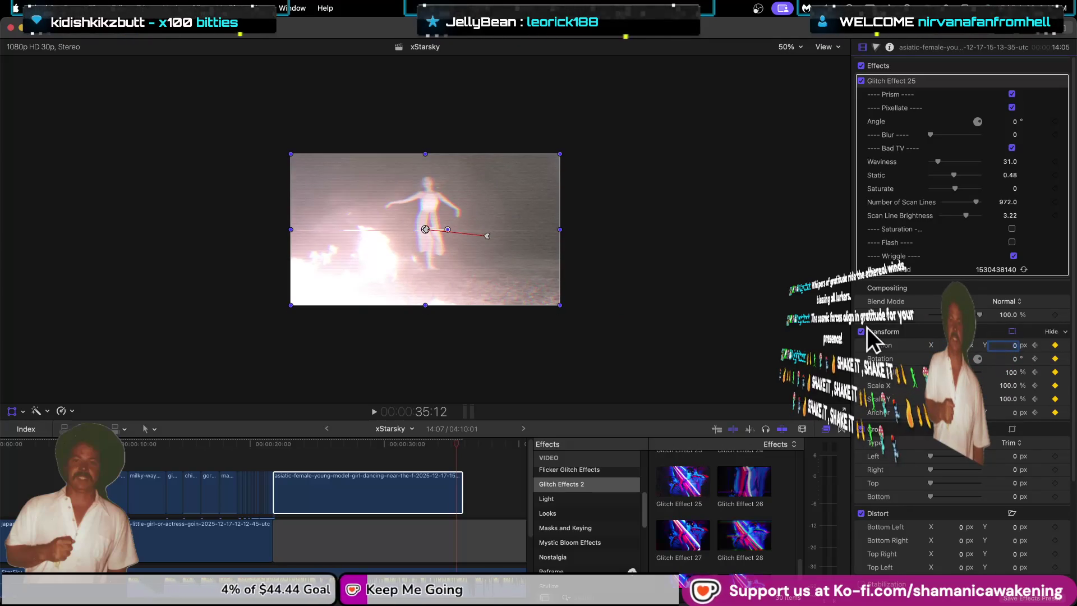
pyautogui.moveTo(456, 443)
pyautogui.mouseDown()
pyautogui.moveTo(277, 446)
pyautogui.moveTo(456, 479)
pyautogui.mouseUp()
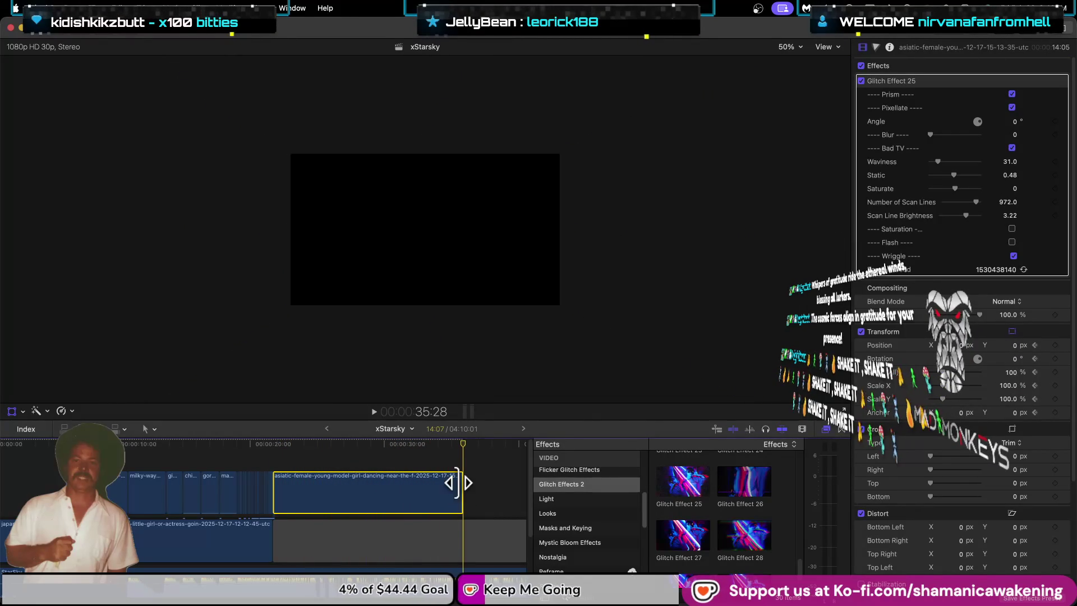
# Step: Play the edit from the timeline start and stop on the Japan night clip at 6:01
pyautogui.scroll(-3, 116, 502)
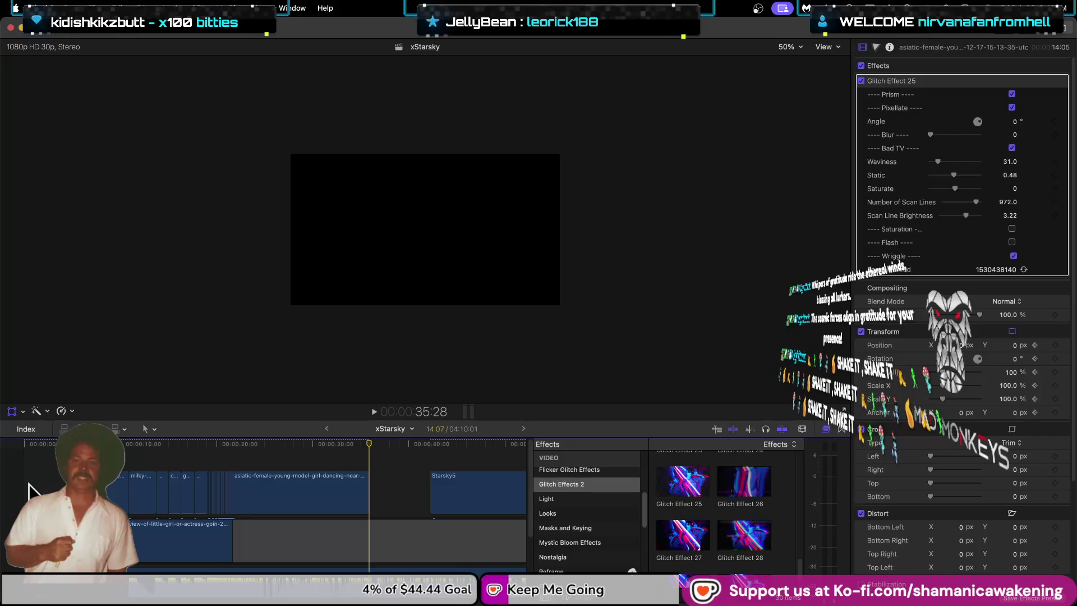
pyautogui.click(26, 483)
pyautogui.press('space')
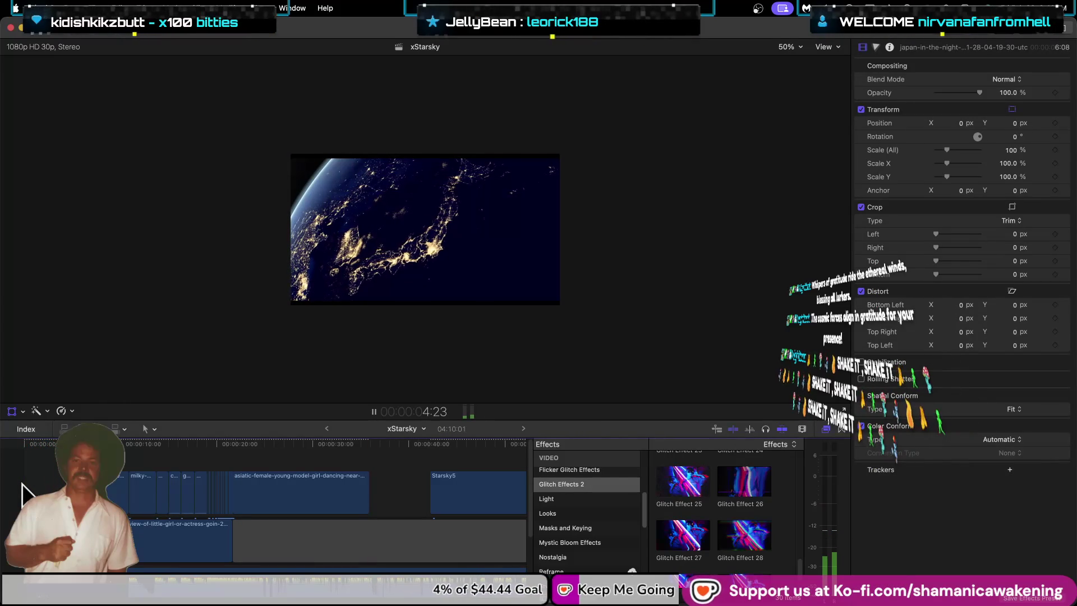
pyautogui.press('space')
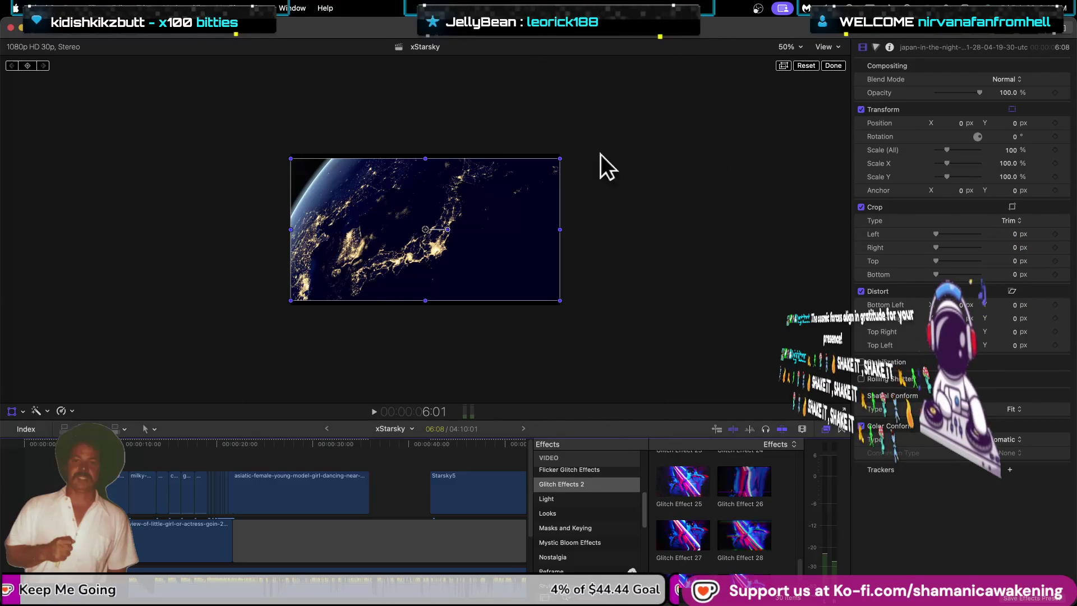
# Step: Scale the Japan night clip to 109.69% and reposition it to about X -10.2, Y 3.7
pyautogui.moveTo(560, 159); pyautogui.dragTo(572, 149)
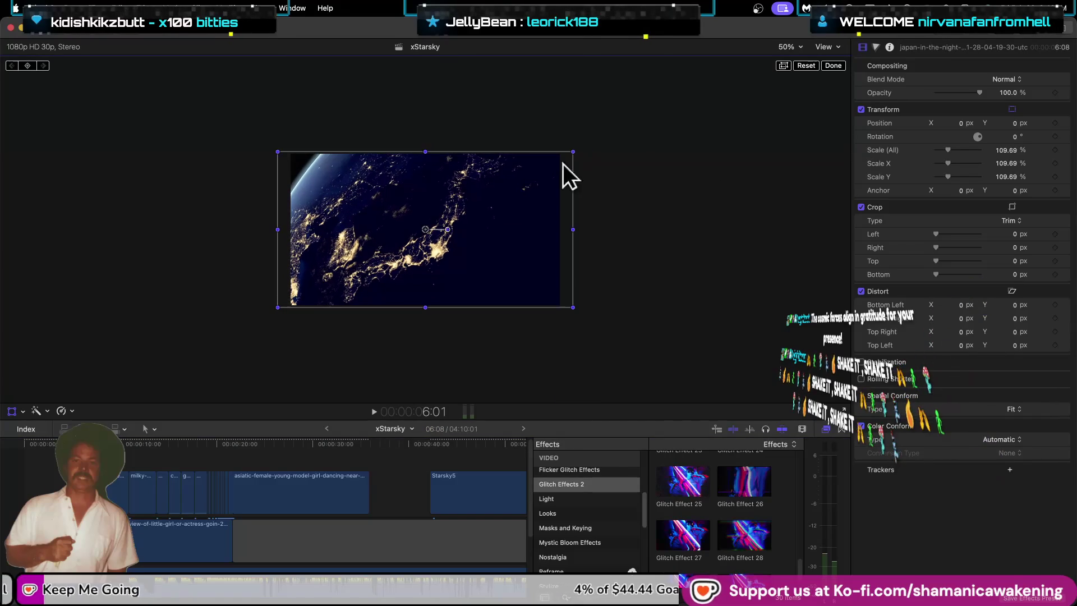
pyautogui.moveTo(526, 201); pyautogui.dragTo(525, 204)
pyautogui.click(843, 66)
# Step: Preview the edit from the start, check the earth overlay clip, then close the effects browser and inspector
pyautogui.click(18, 481)
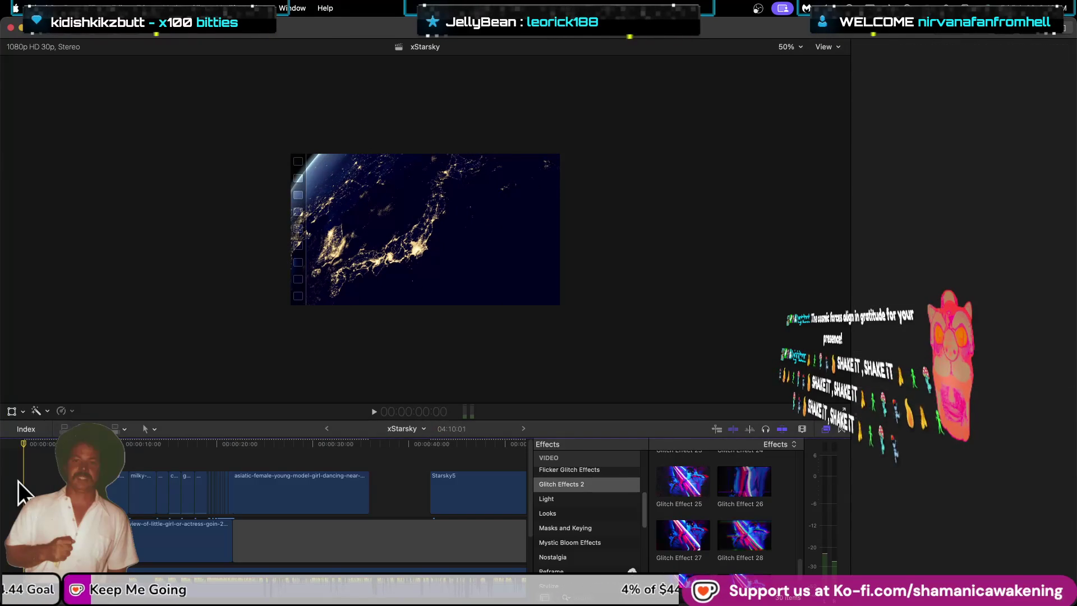
pyautogui.press('space')
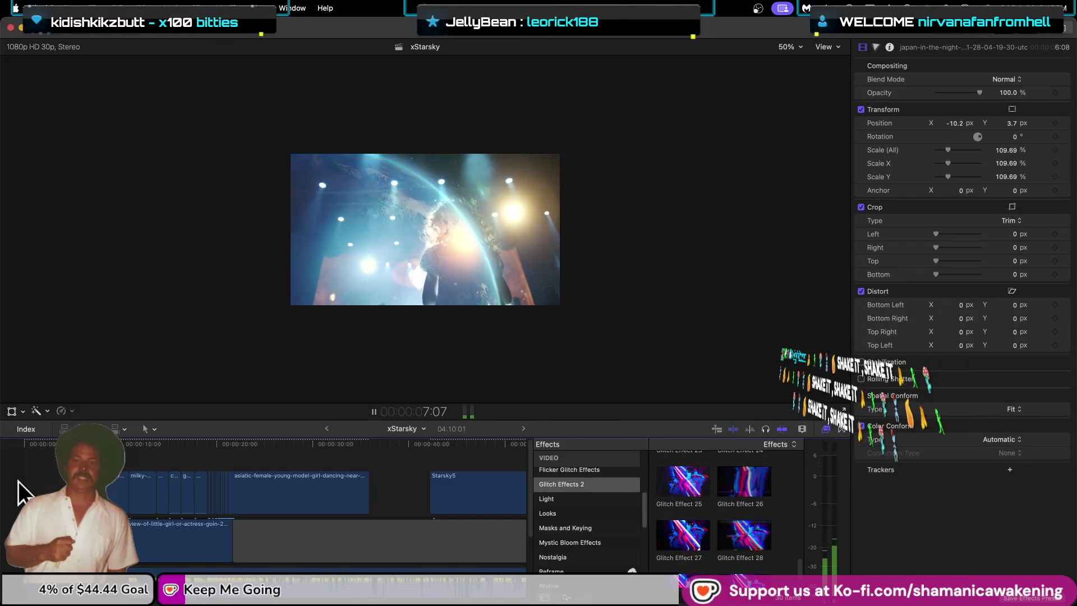
pyautogui.click(166, 495)
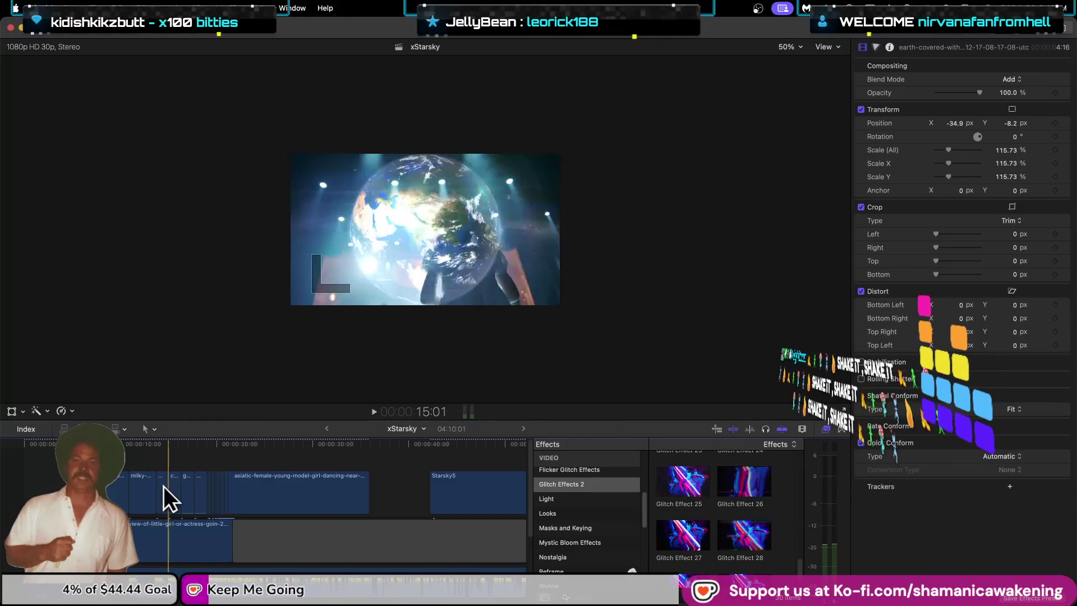
pyautogui.scroll(-3, 151, 504)
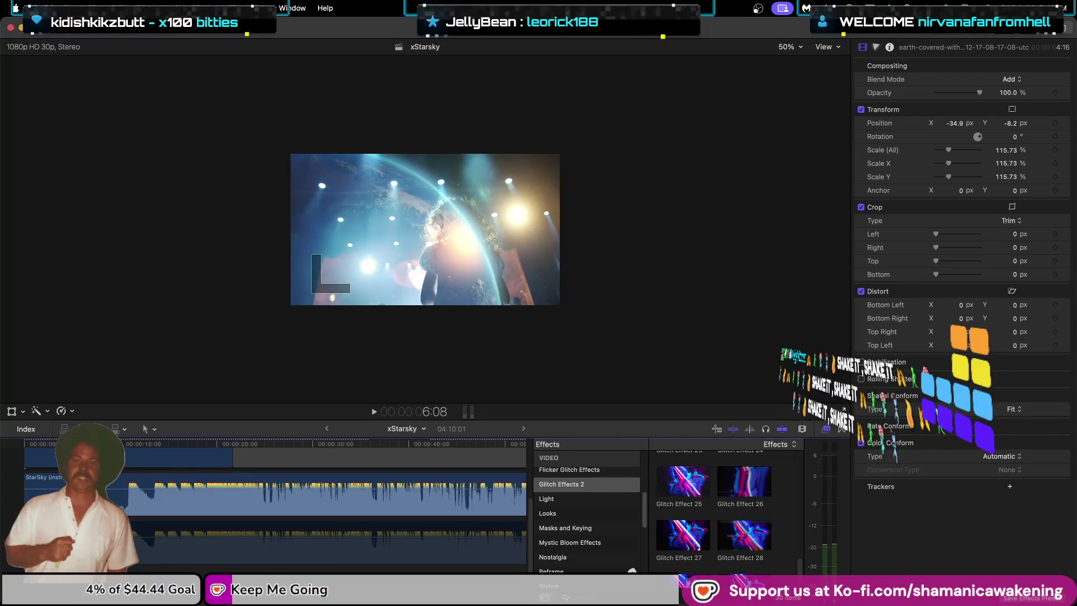
pyautogui.scroll(3, 275, 505)
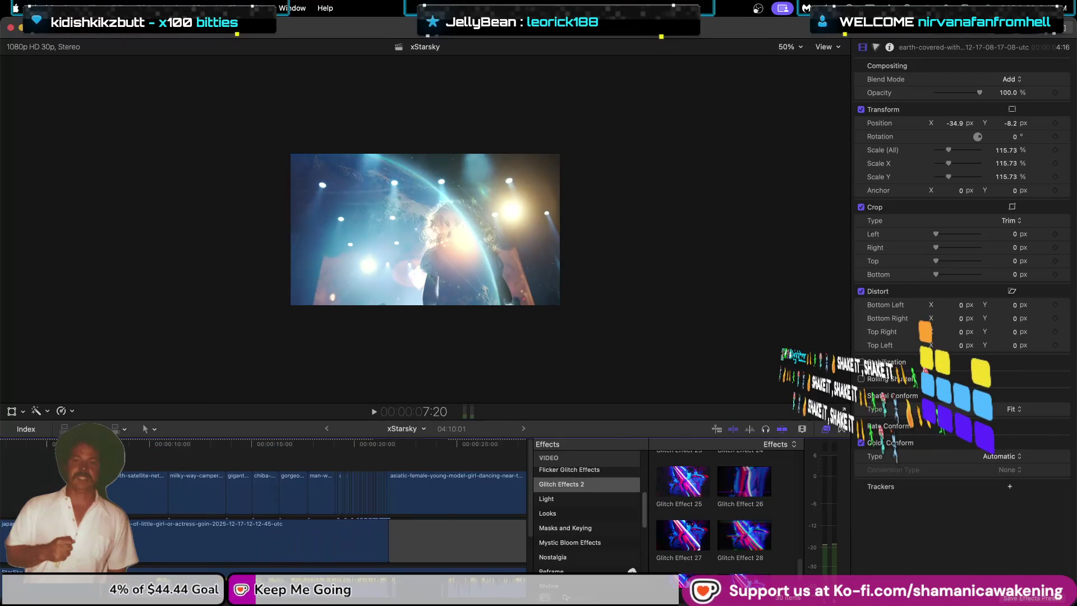
pyautogui.scroll(3, 263, 452)
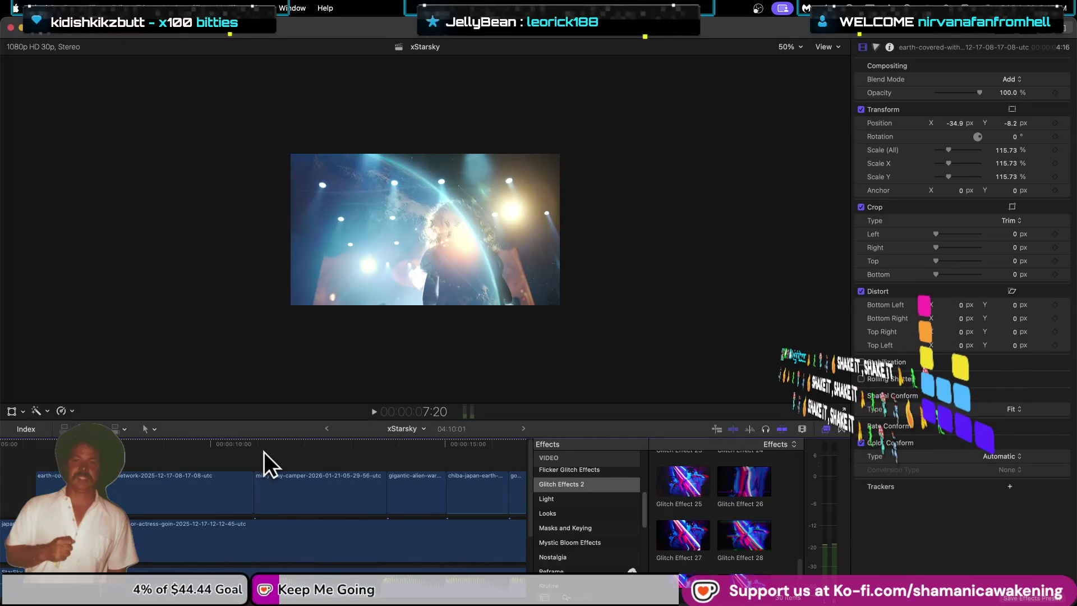
pyautogui.press('Home')
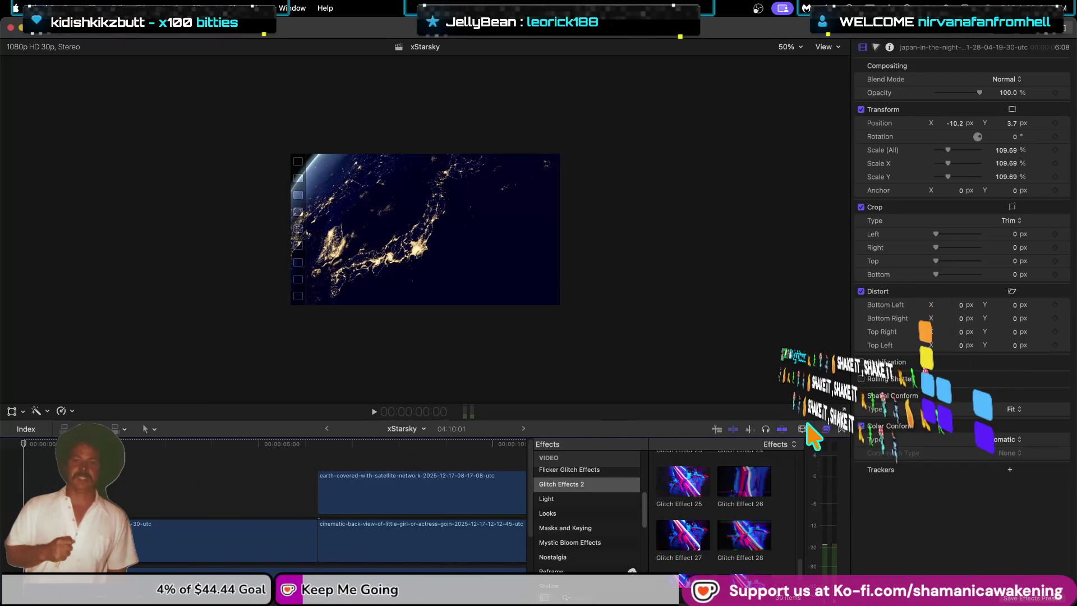
pyautogui.click(826, 428)
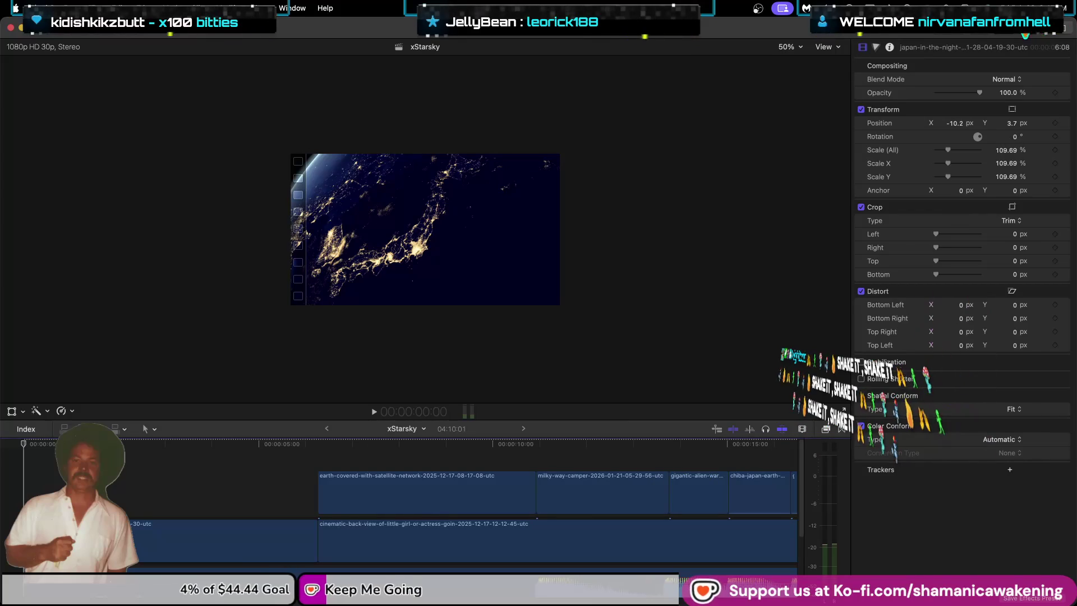
pyautogui.click(1032, 34)
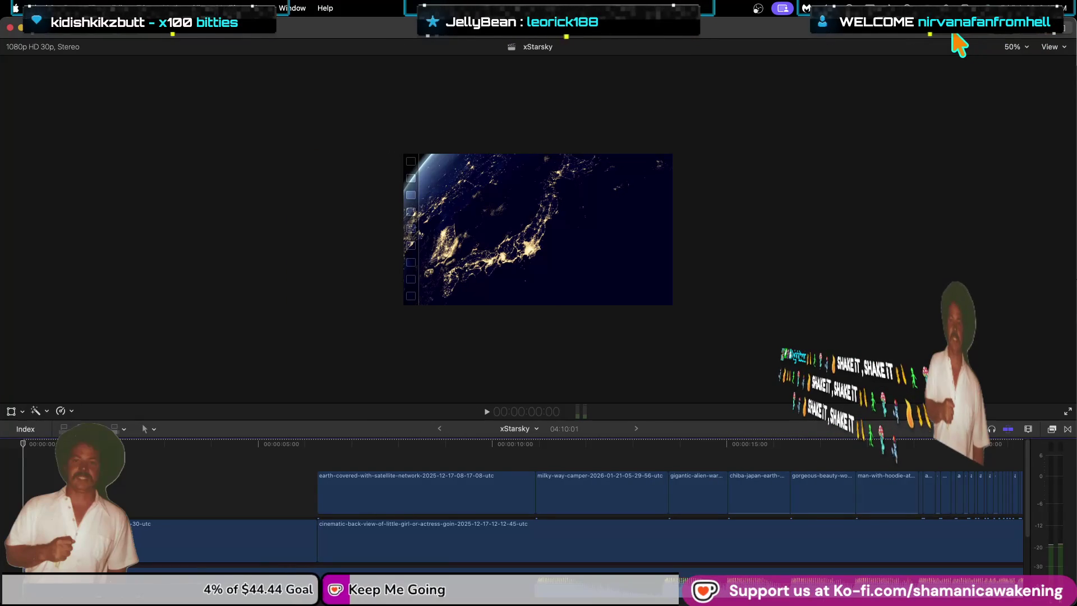
# Step: Set the viewer zoom to Fit and preview the opening seconds of the edit
pyautogui.click(1018, 47)
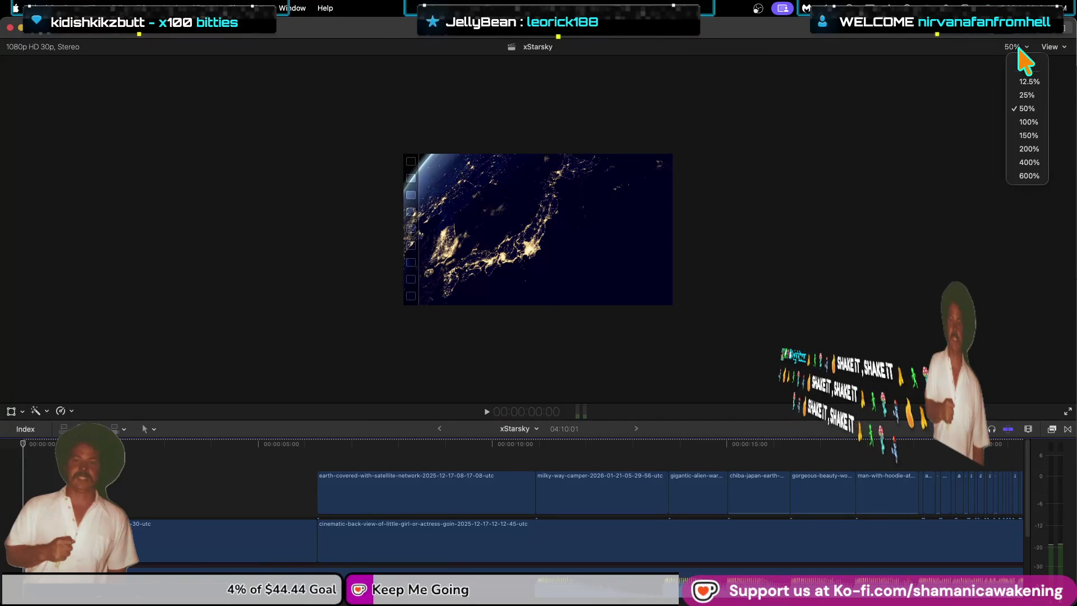
pyautogui.click(1025, 62)
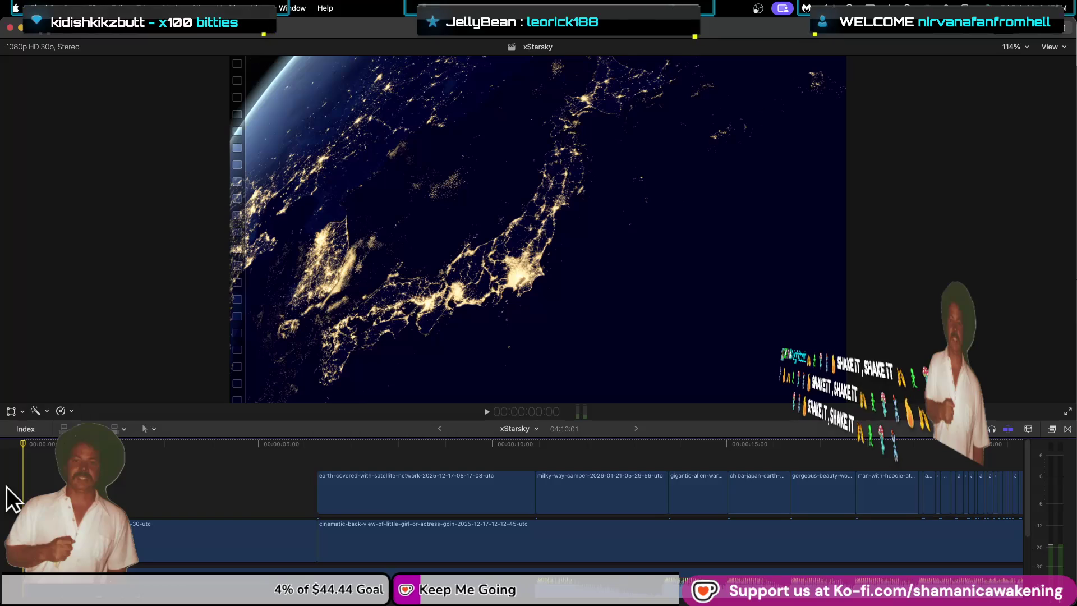
pyautogui.press('space')
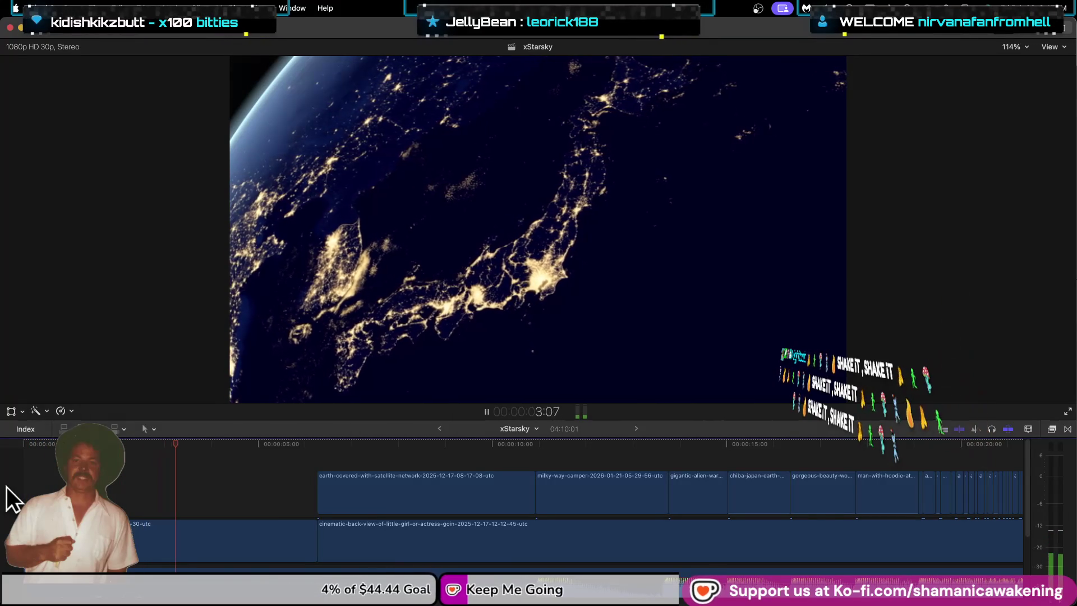
pyautogui.press('space')
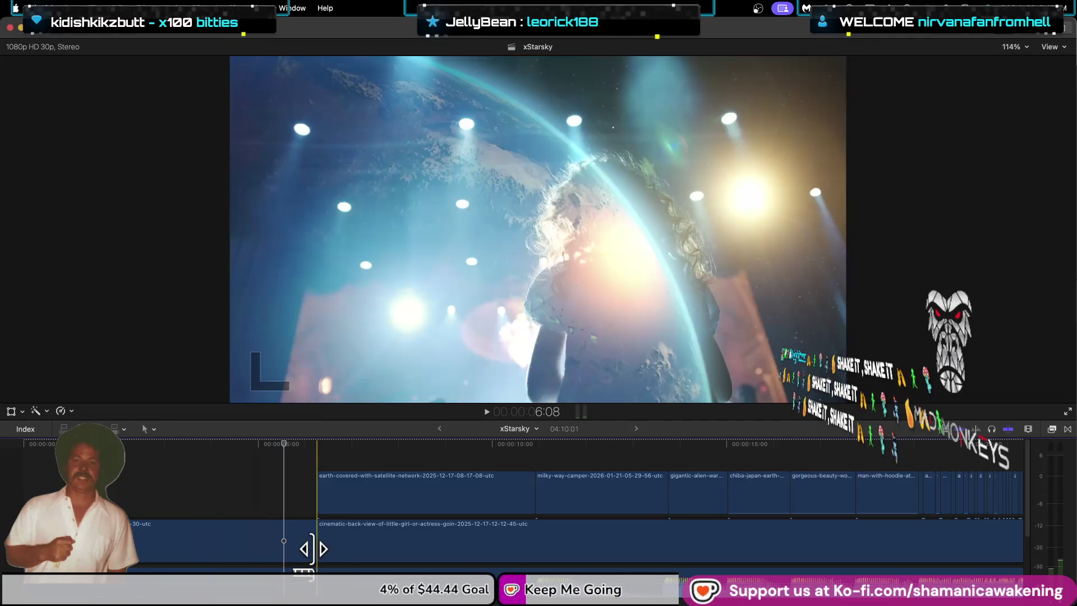
pyautogui.moveTo(312, 549); pyautogui.dragTo(290, 548)
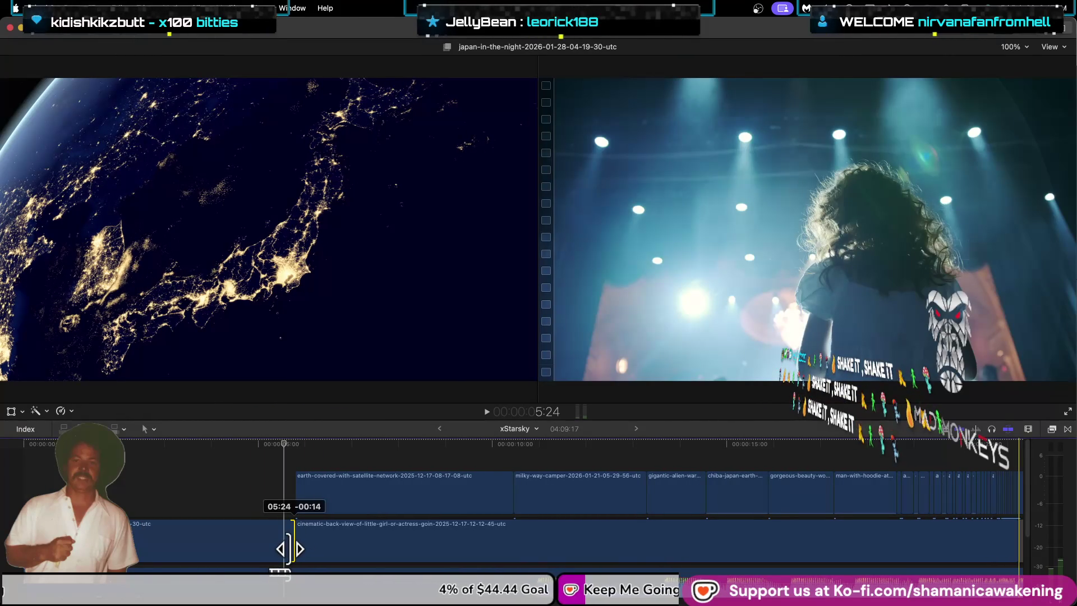
pyautogui.moveTo(288, 549); pyautogui.dragTo(301, 548)
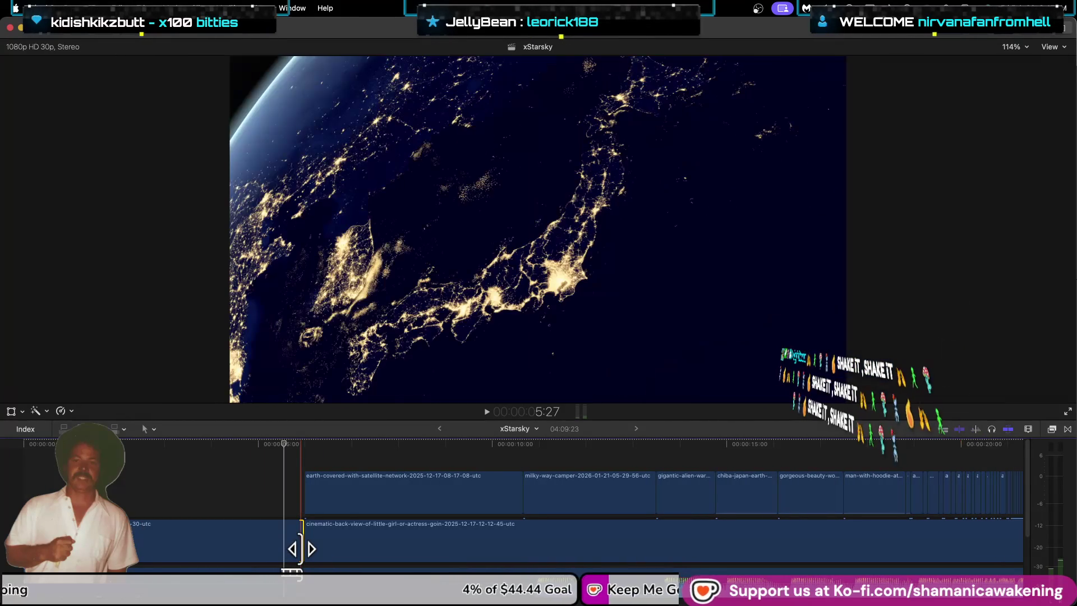
pyautogui.press('.')
pyautogui.press('.')
pyautogui.press('.')
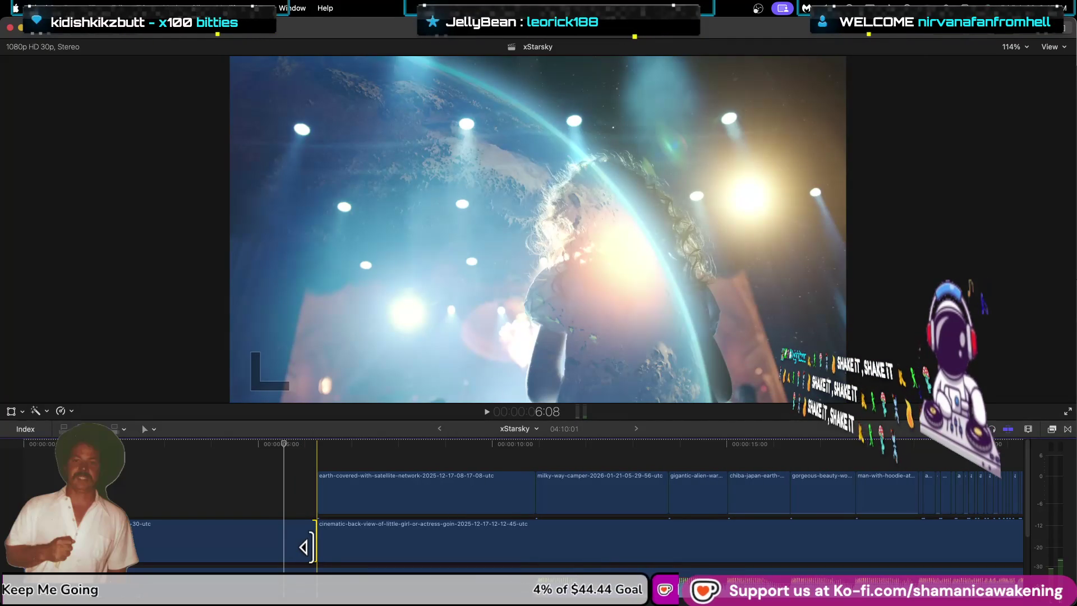
pyautogui.scroll(-3, 308, 553)
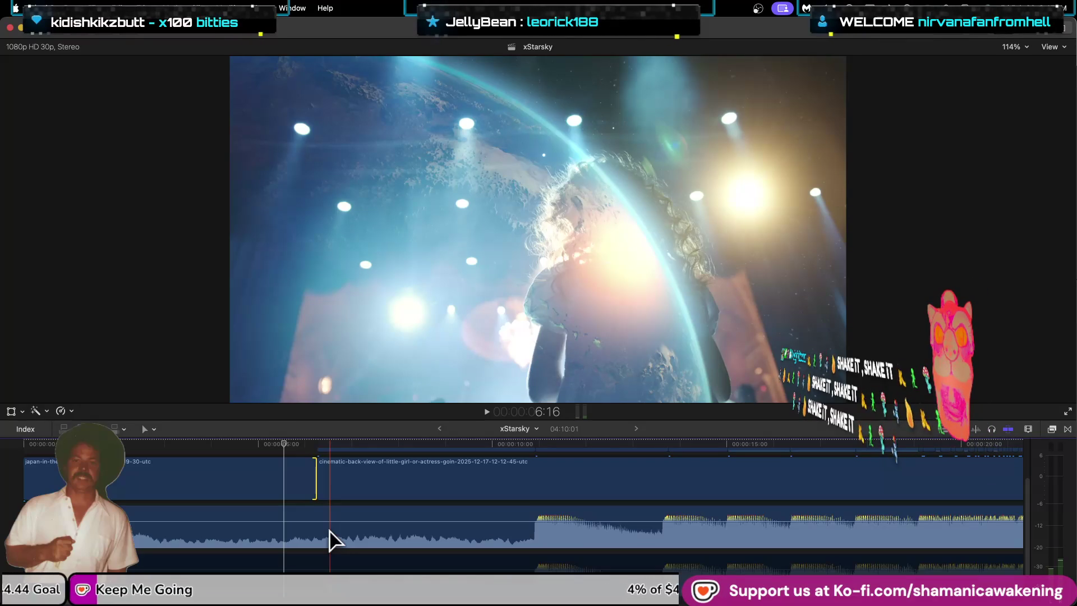
# Step: Disable the background music clip with V and preview the edit from the start
pyautogui.click(330, 532)
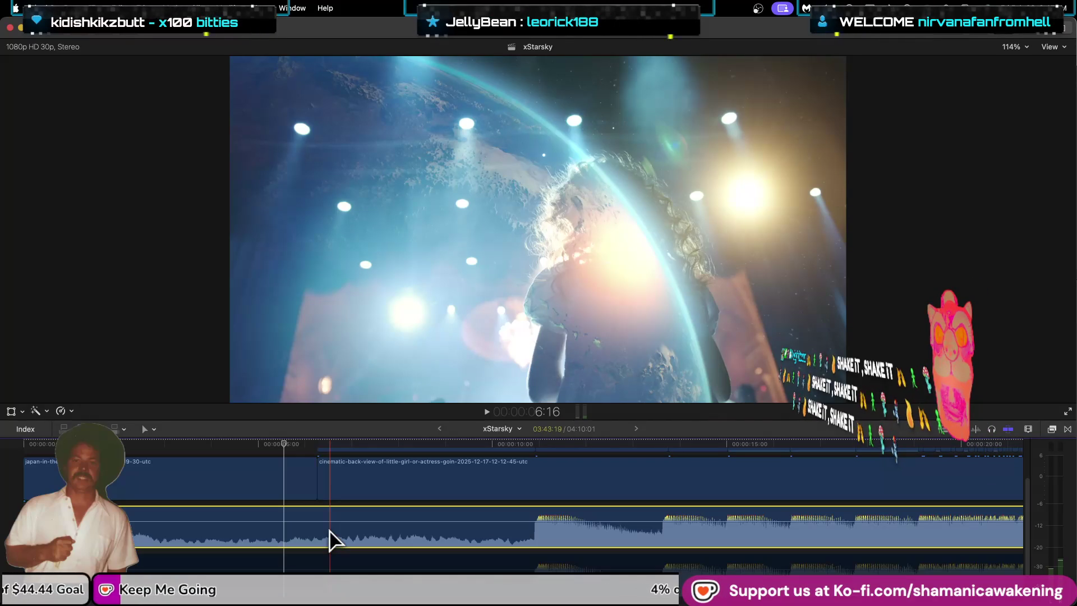
pyautogui.press('v')
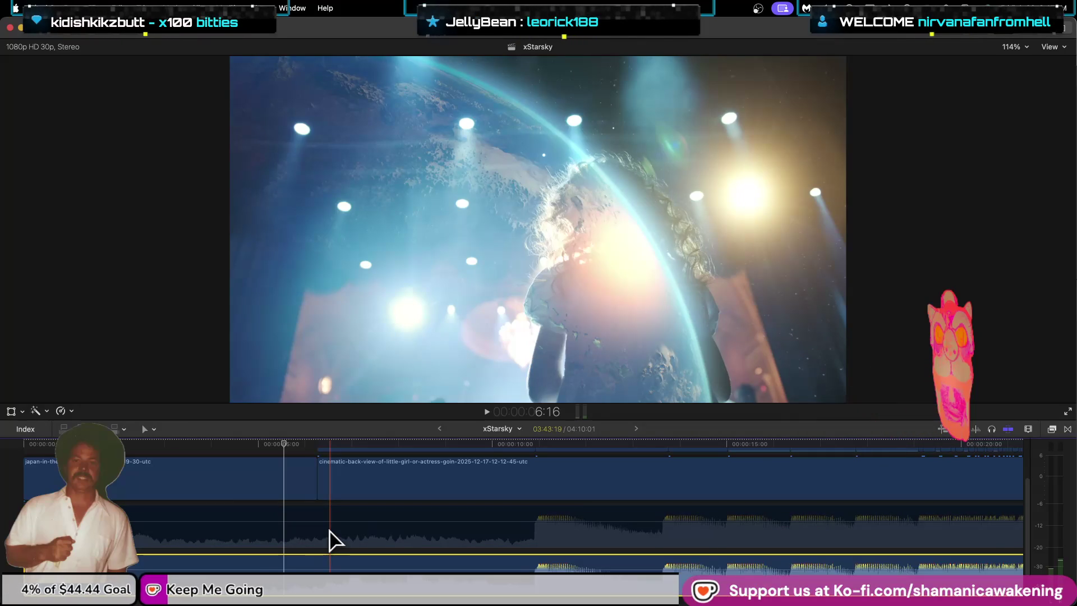
pyautogui.press('Home')
pyautogui.press('space')
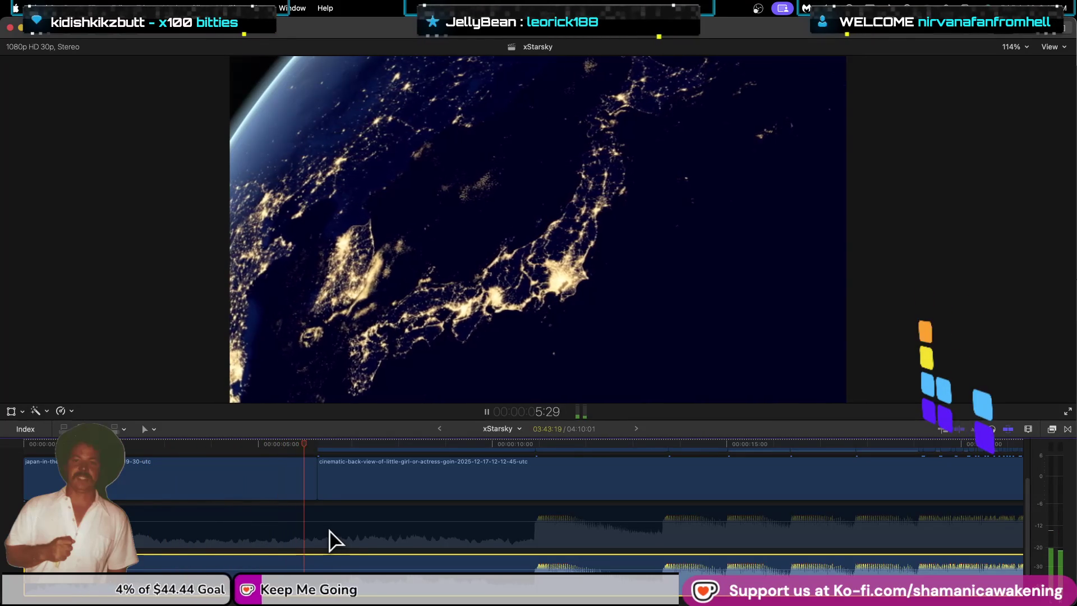
pyautogui.press('space')
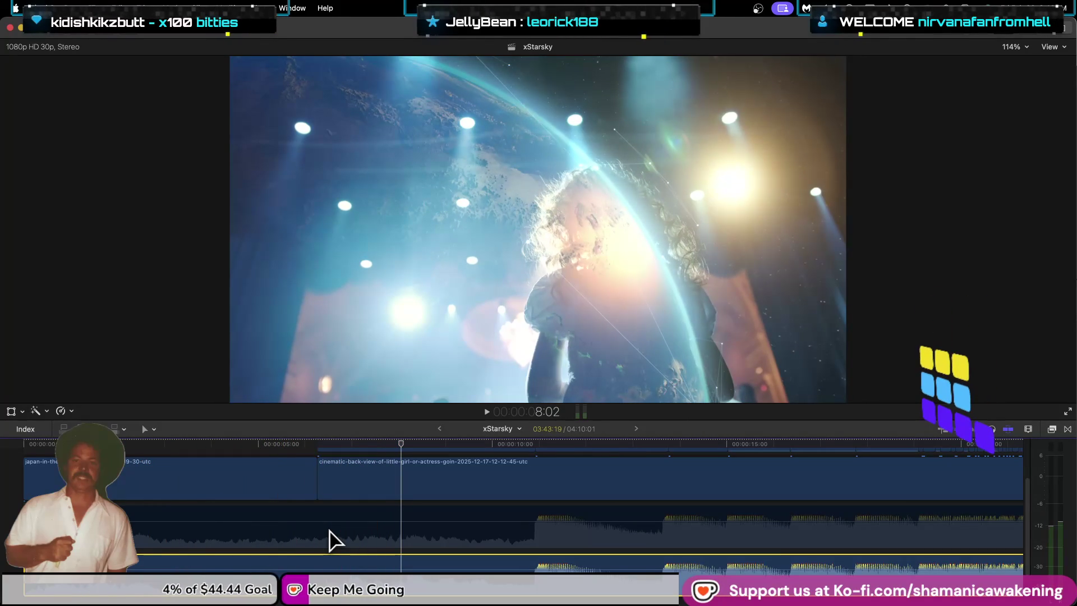
# Step: Return to the timeline start and play through the selected Japan night clip
pyautogui.press('Home')
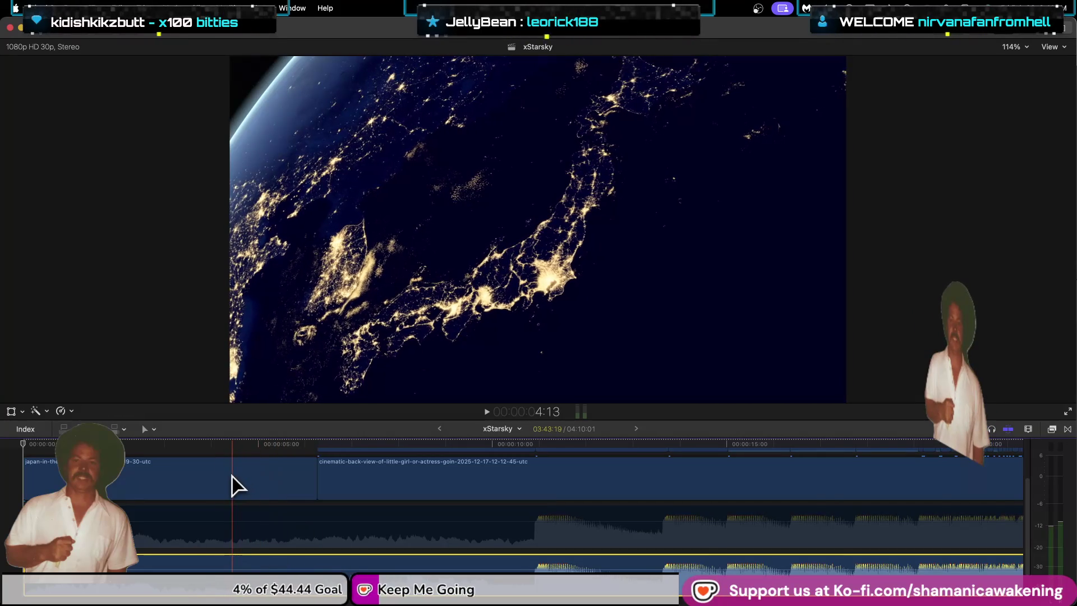
pyautogui.click(233, 483)
pyautogui.press('space')
# Step: Blade the Japan night clip near 5:22 and select the short tail piece
pyautogui.press('space')
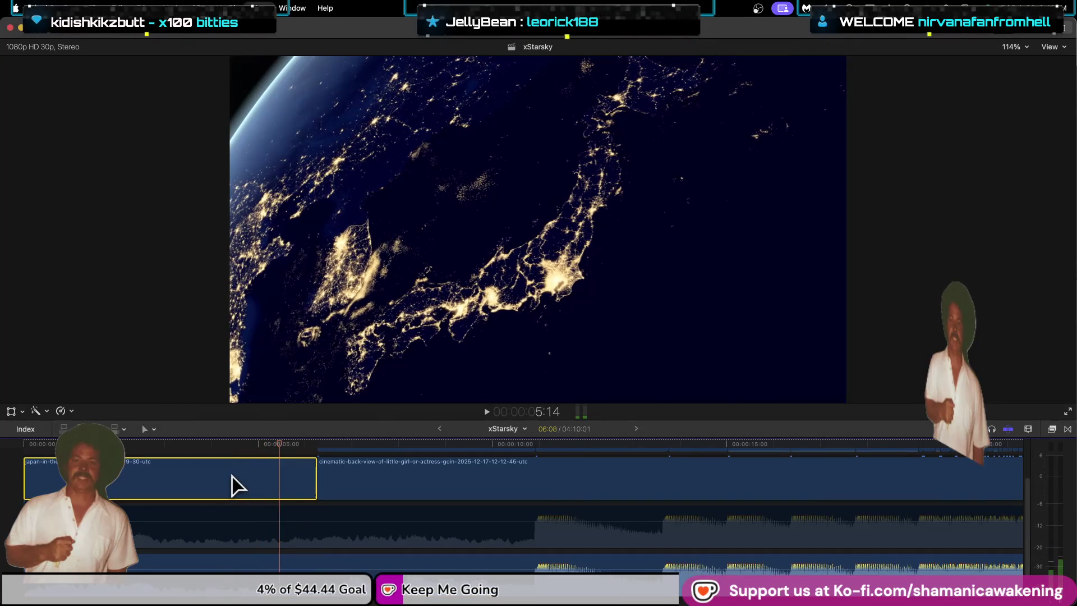
pyautogui.press('space')
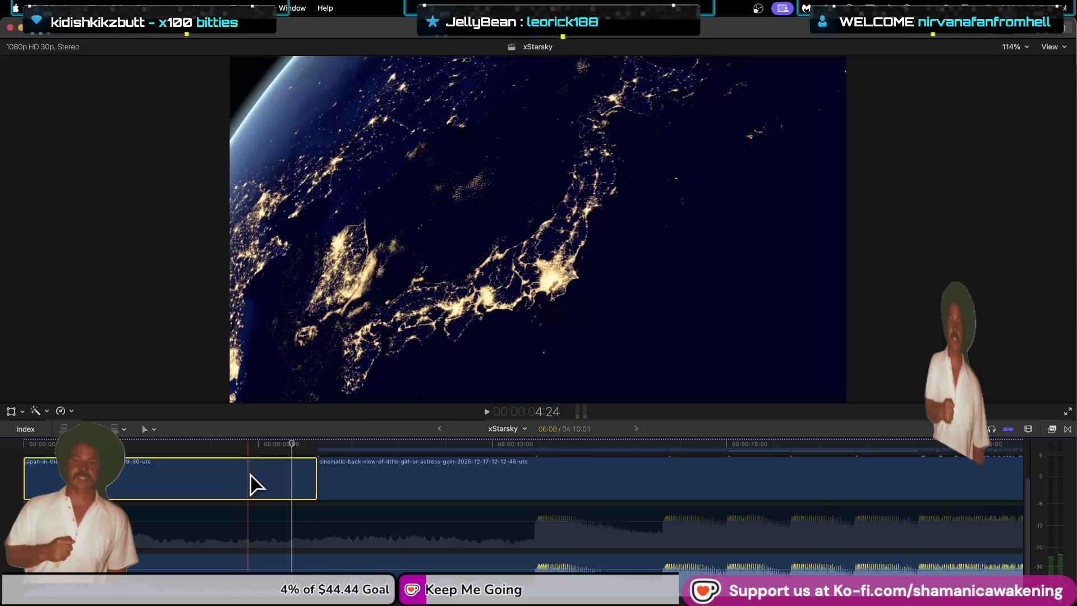
pyautogui.press('b')
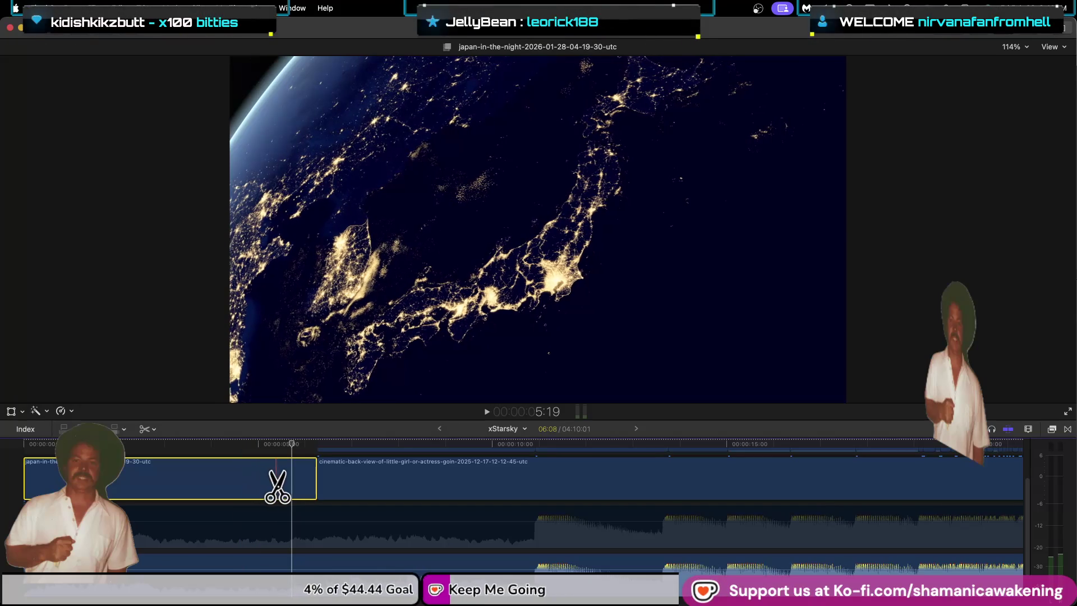
pyautogui.click(292, 482)
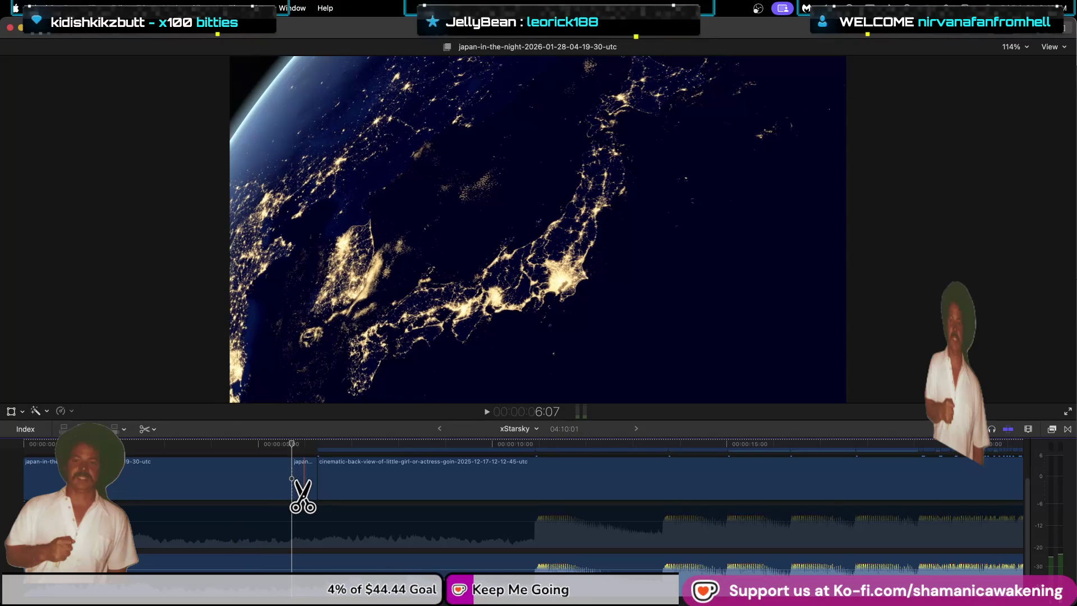
pyautogui.press('a')
pyautogui.click(303, 491)
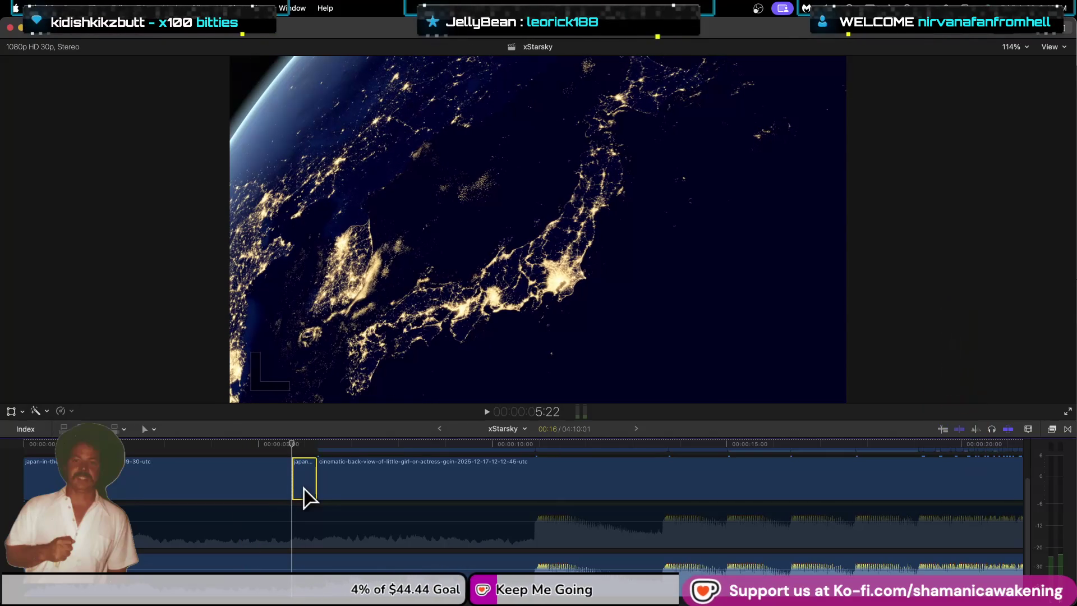
# Step: Open retiming for the short Japan tail piece, then zoom the timeline in around the first Japan clip
pyautogui.click(71, 411)
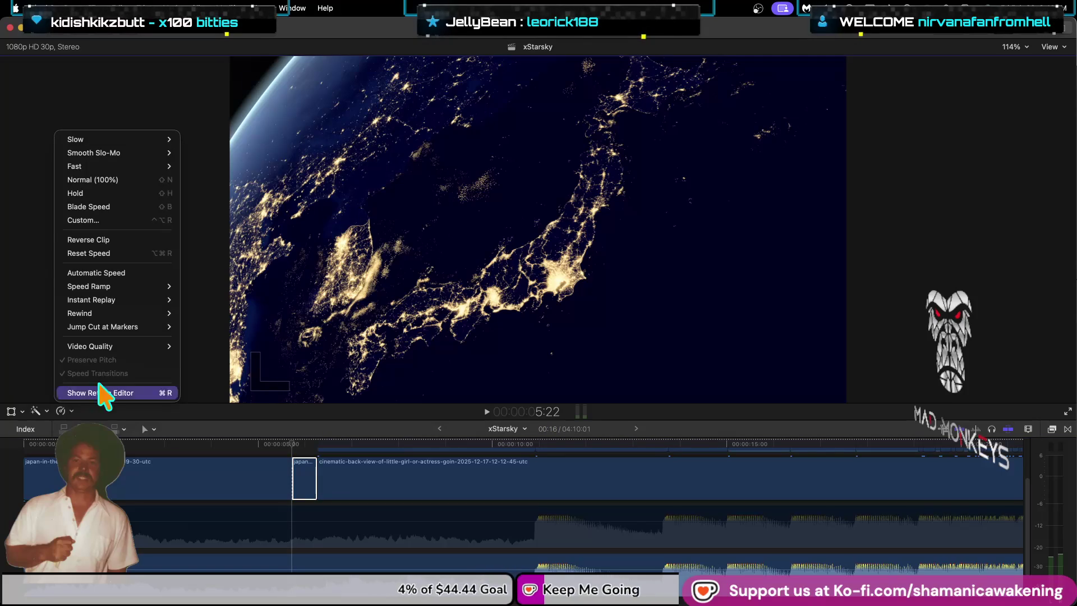
pyautogui.click(147, 241)
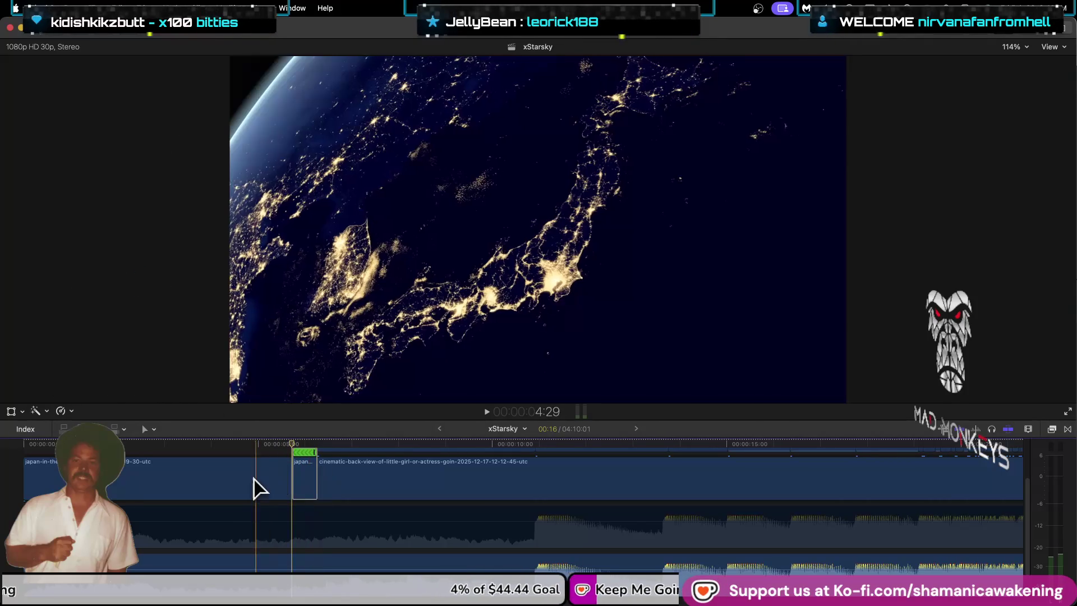
pyautogui.click(258, 487)
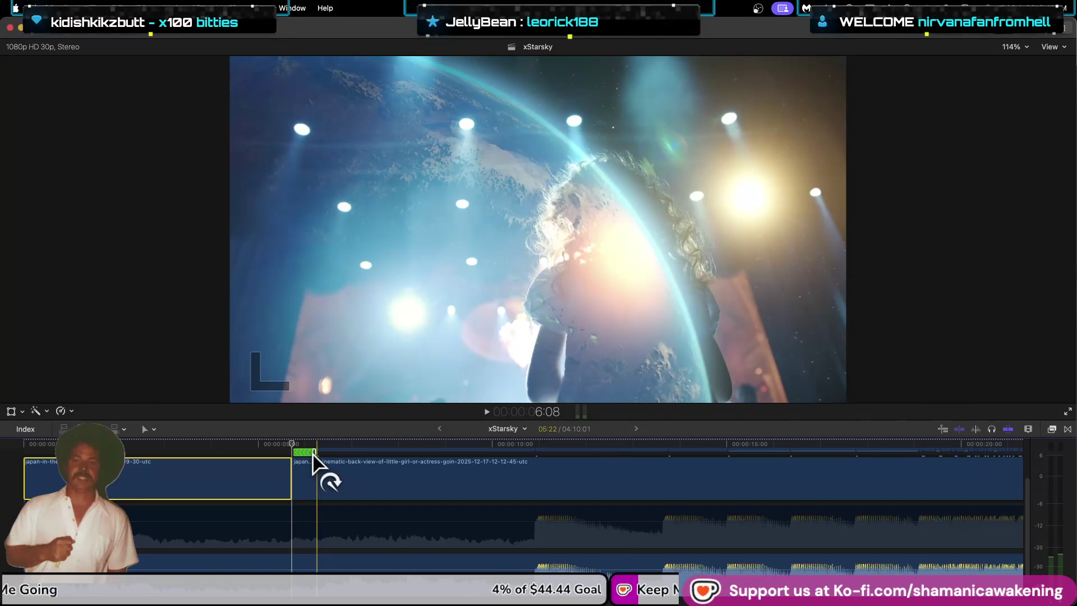
pyautogui.press('super+equal')
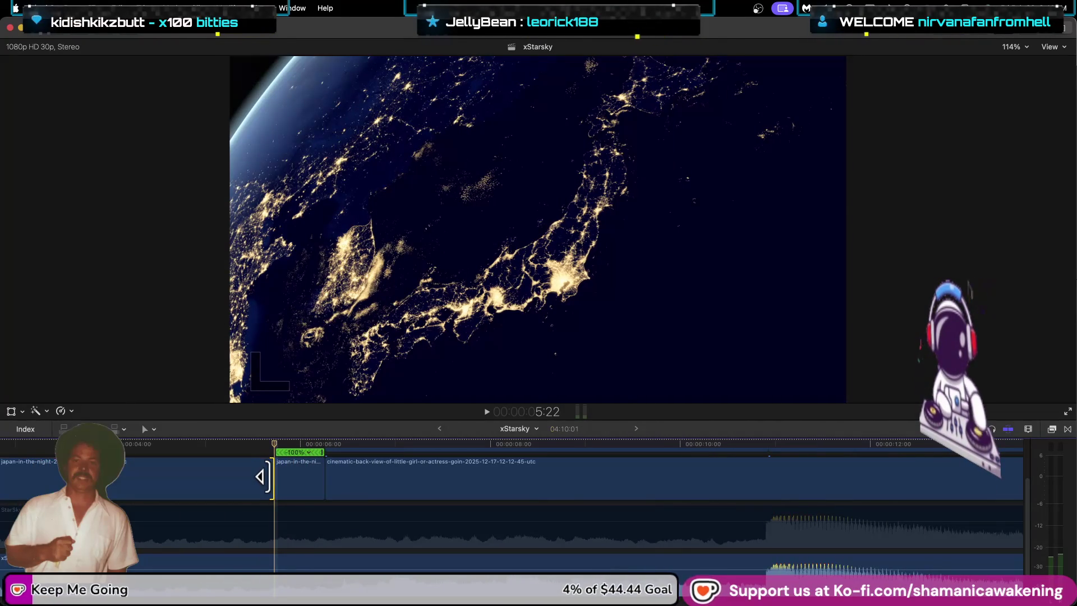
# Step: Trim the first Japan clip's end left, extend the short clip earlier, and try then undo a 2x reverse
pyautogui.moveTo(262, 476); pyautogui.dragTo(146, 477)
pyautogui.moveTo(275, 474); pyautogui.dragTo(191, 475)
pyautogui.click(292, 452)
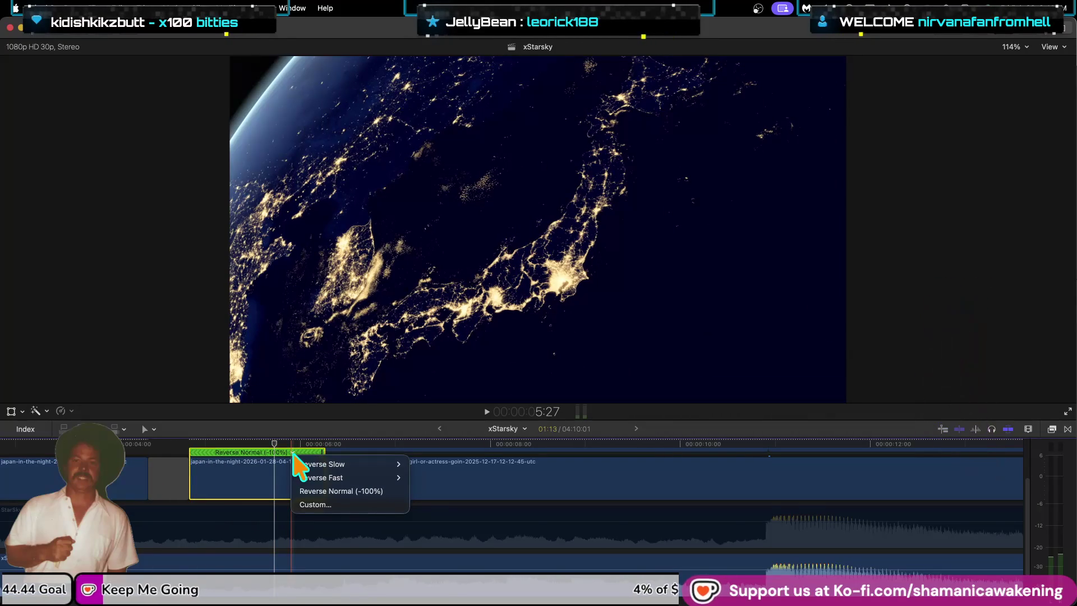
pyautogui.moveTo(373, 478)
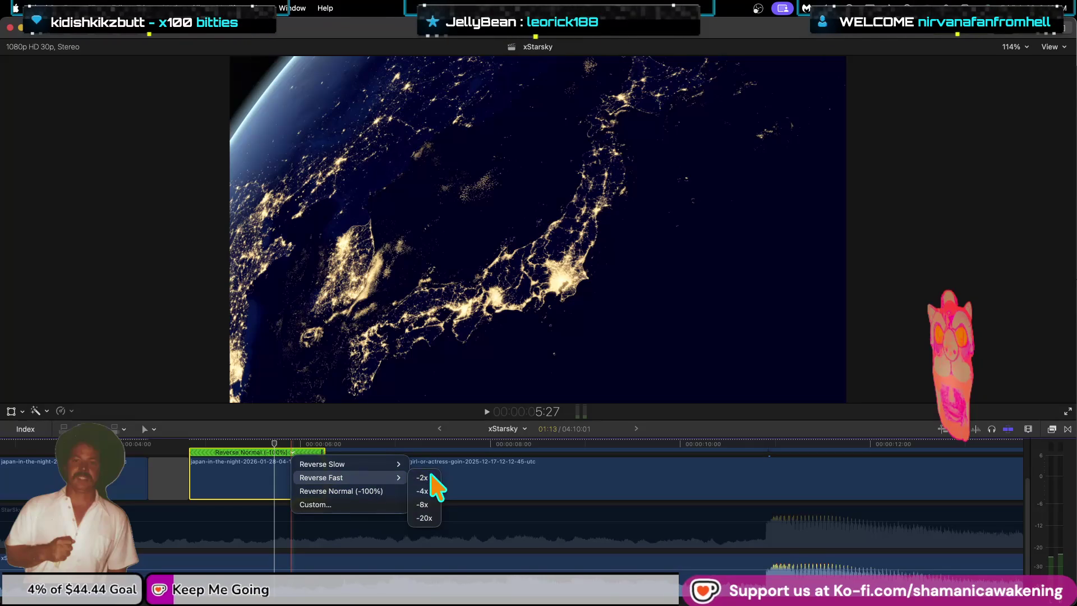
pyautogui.click(426, 476)
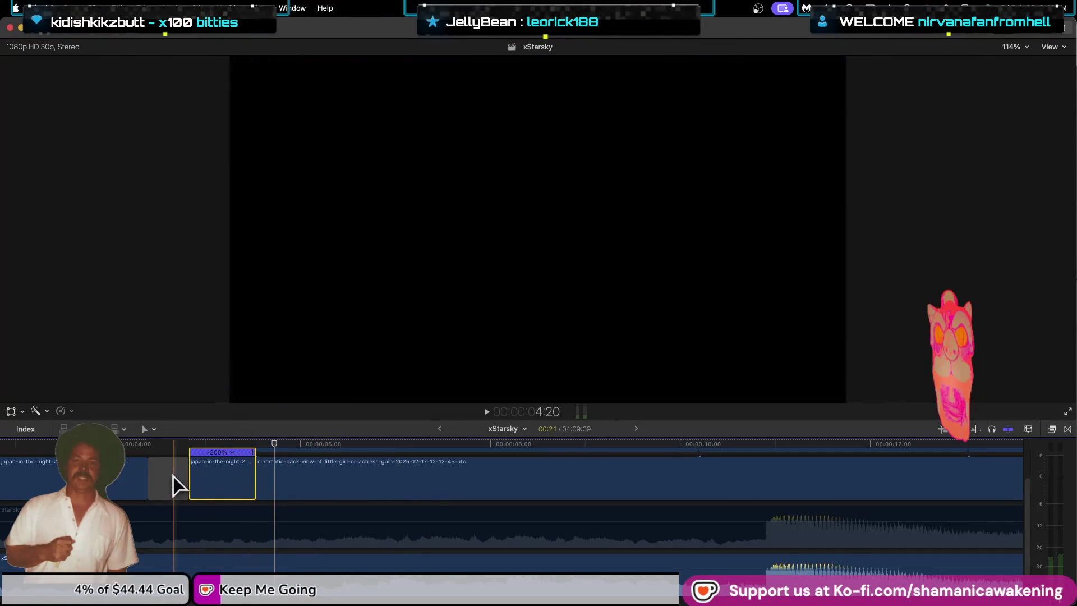
pyautogui.press('super+z')
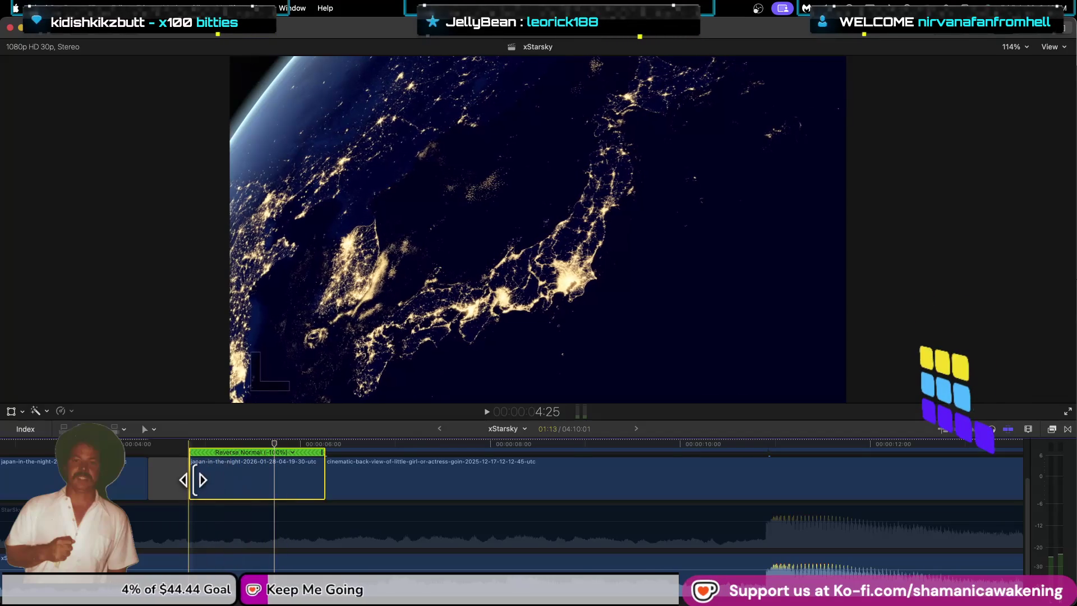
# Step: Trim the short clip to start later, try then undo a faster reverse speed, and reopen the reverse choices
pyautogui.moveTo(192, 476); pyautogui.dragTo(275, 485)
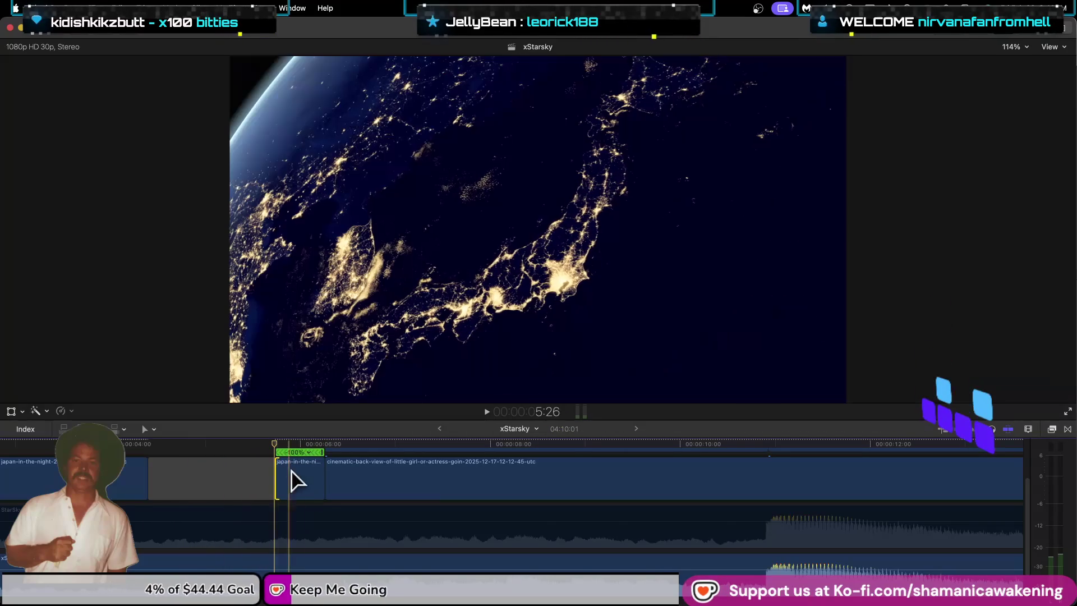
pyautogui.click(313, 465)
pyautogui.click(310, 452)
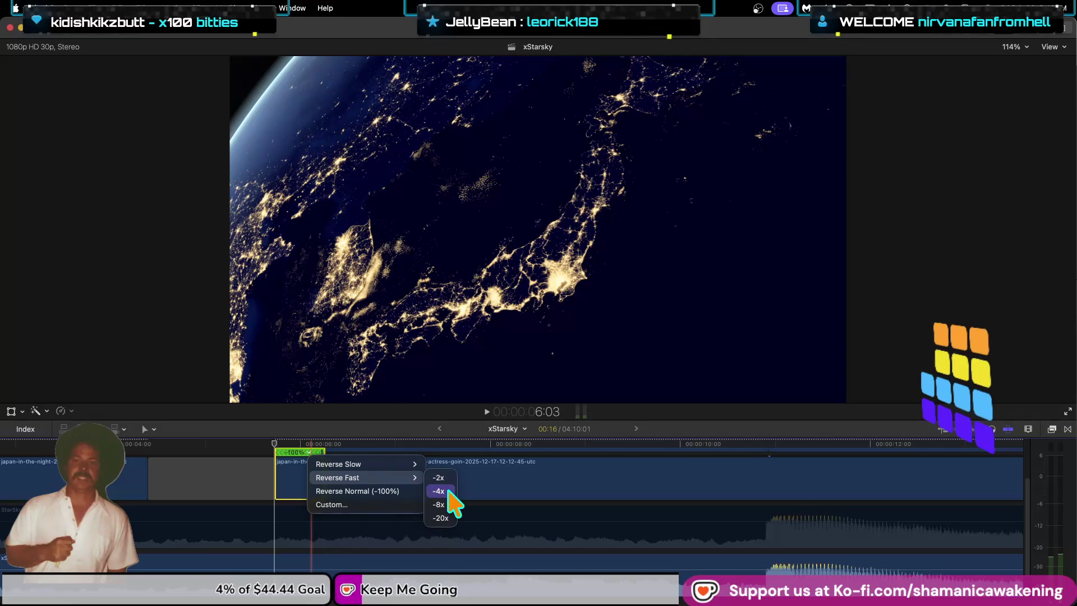
pyautogui.click(446, 504)
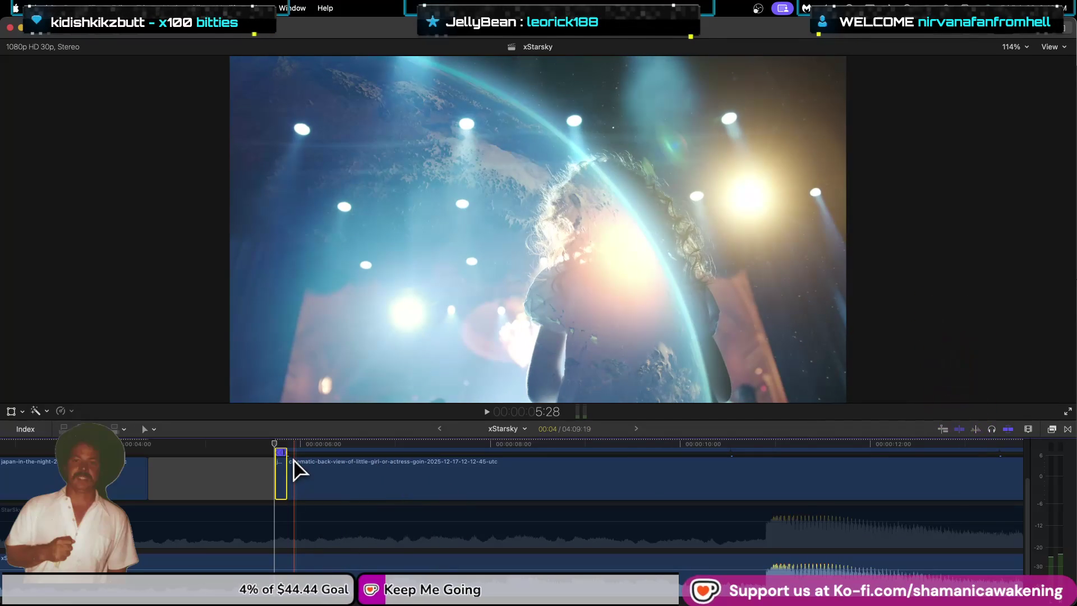
pyautogui.press('super+z')
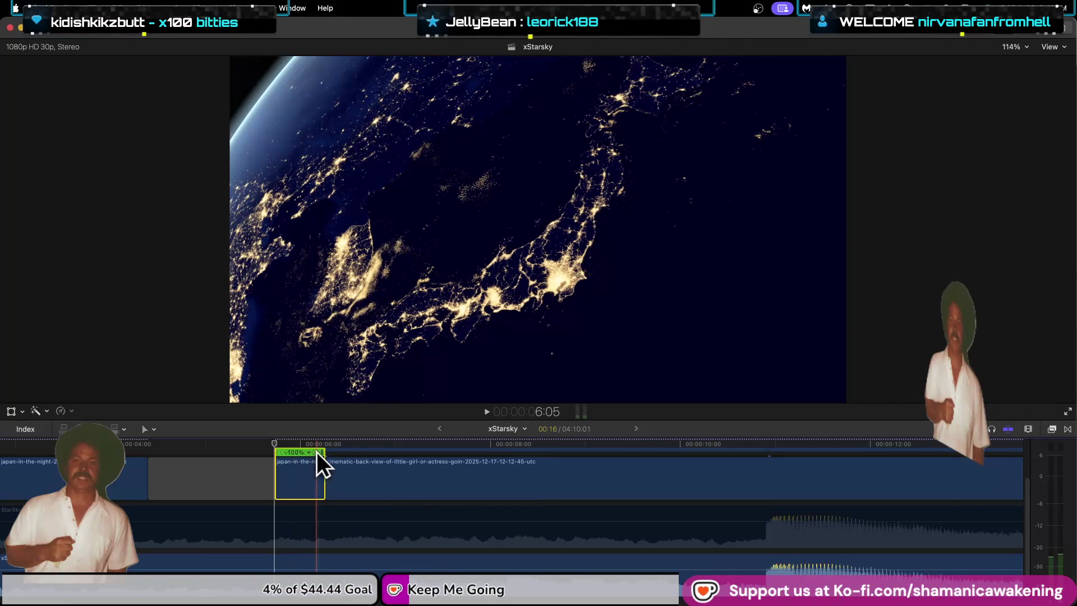
pyautogui.click(309, 452)
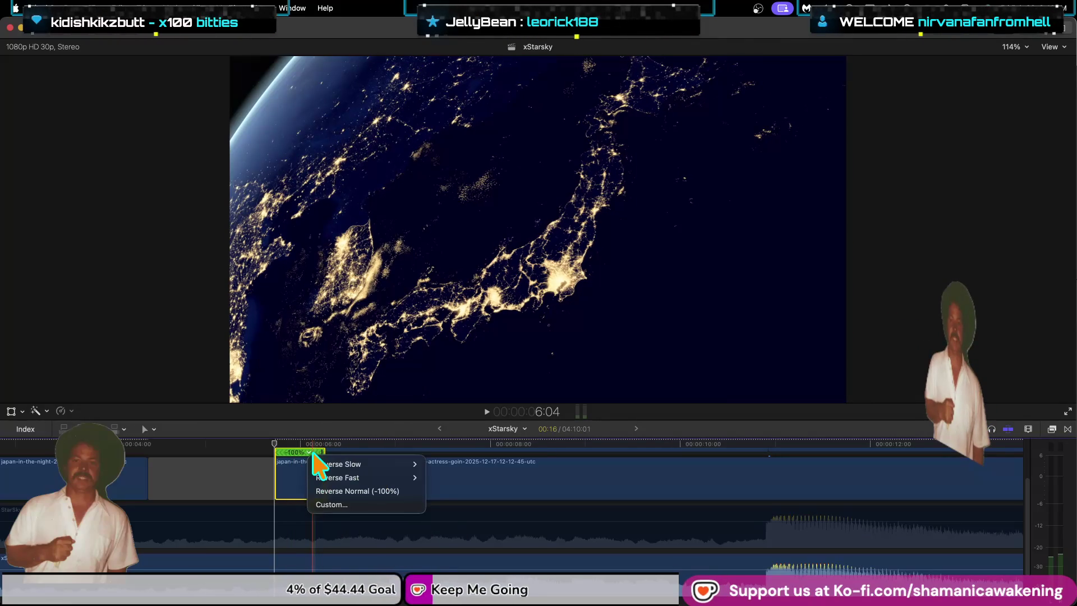
# Step: Reverse the short Japan clip at -2x and trim the earth clip to start after it
pyautogui.moveTo(396, 477)
pyautogui.click(438, 477)
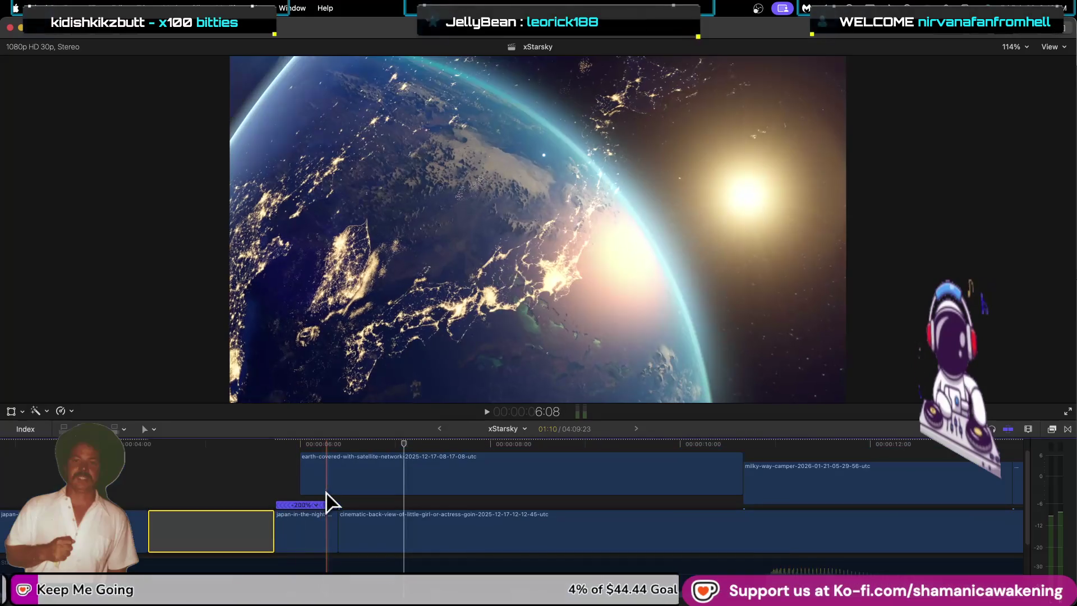
pyautogui.moveTo(303, 480); pyautogui.dragTo(340, 480)
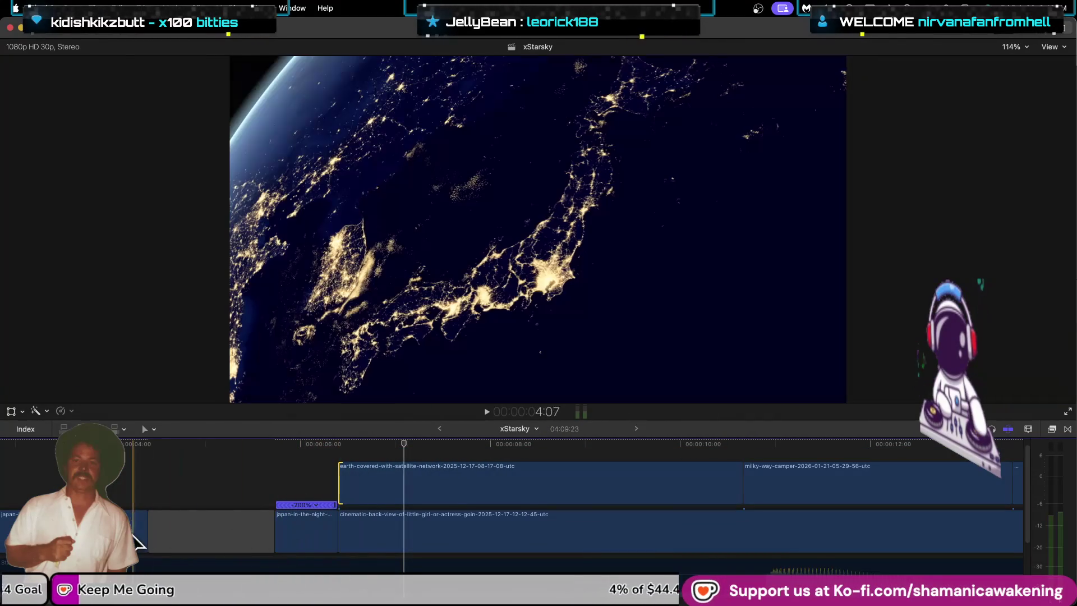
# Step: Try speeding up the first Japan night clip, undo it, and zoom the timeline out slightly
pyautogui.click(138, 530)
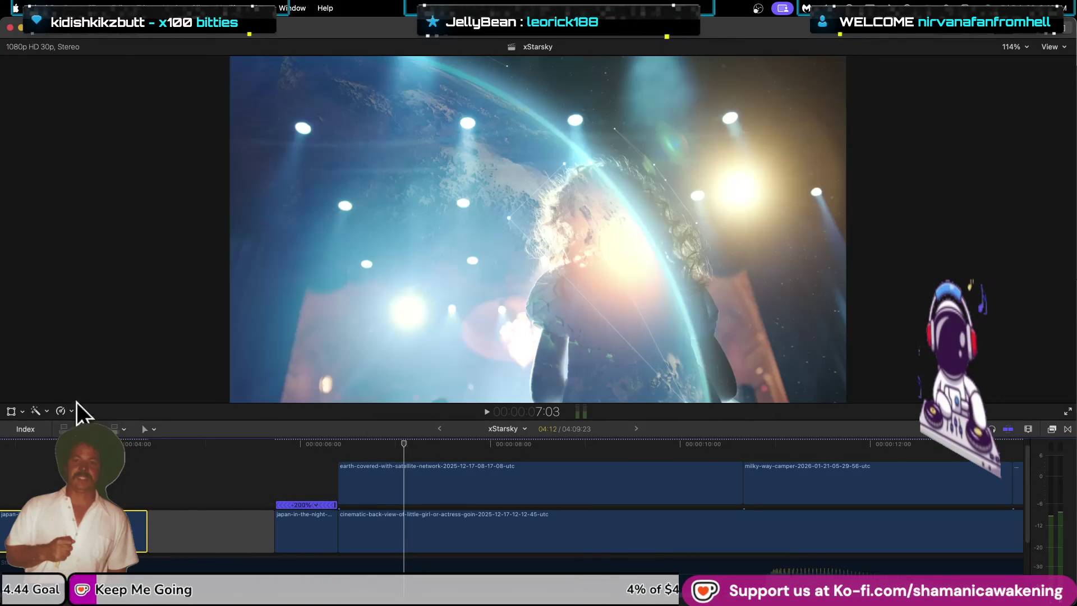
pyautogui.click(62, 410)
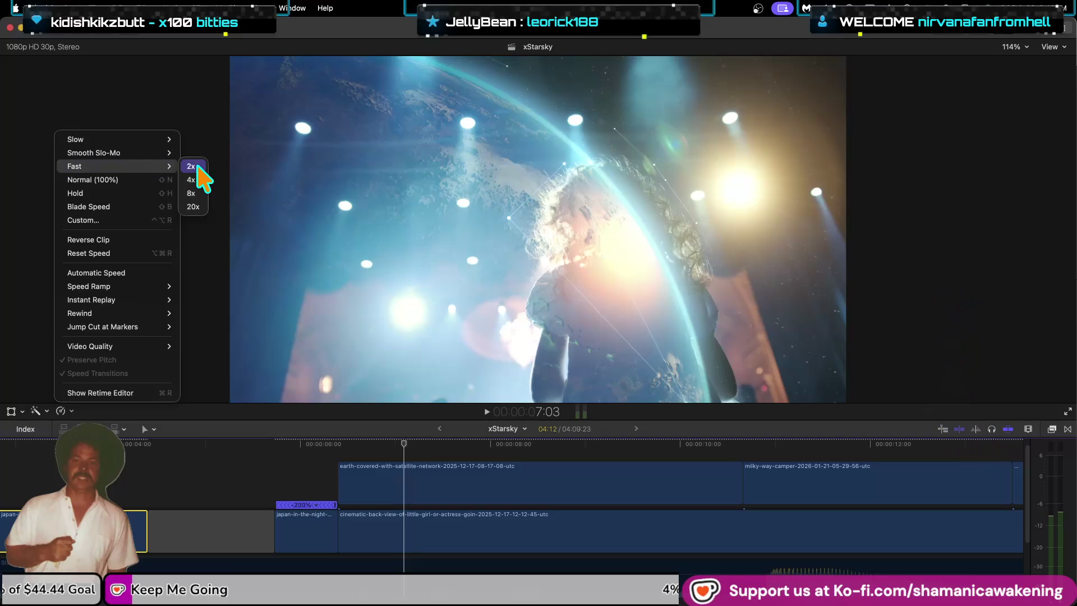
pyautogui.click(200, 169)
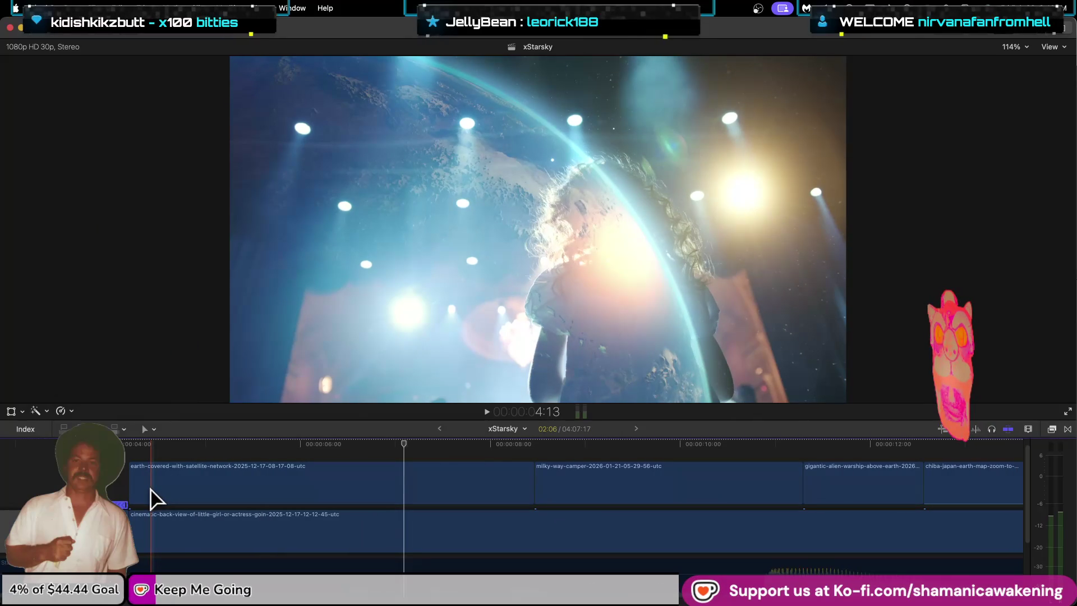
pyautogui.press('super+z')
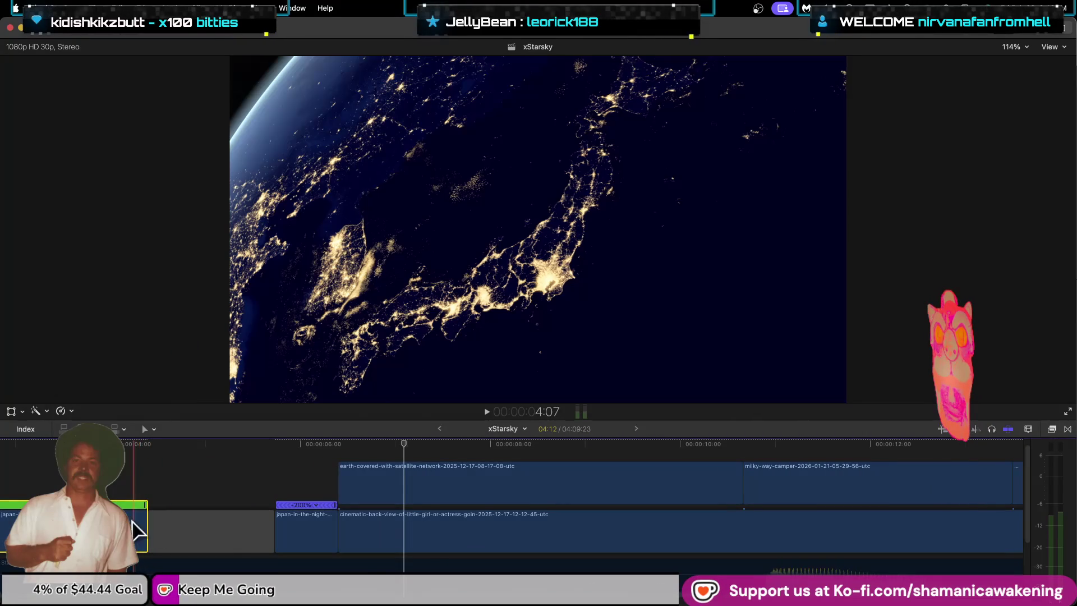
pyautogui.press('super+minus')
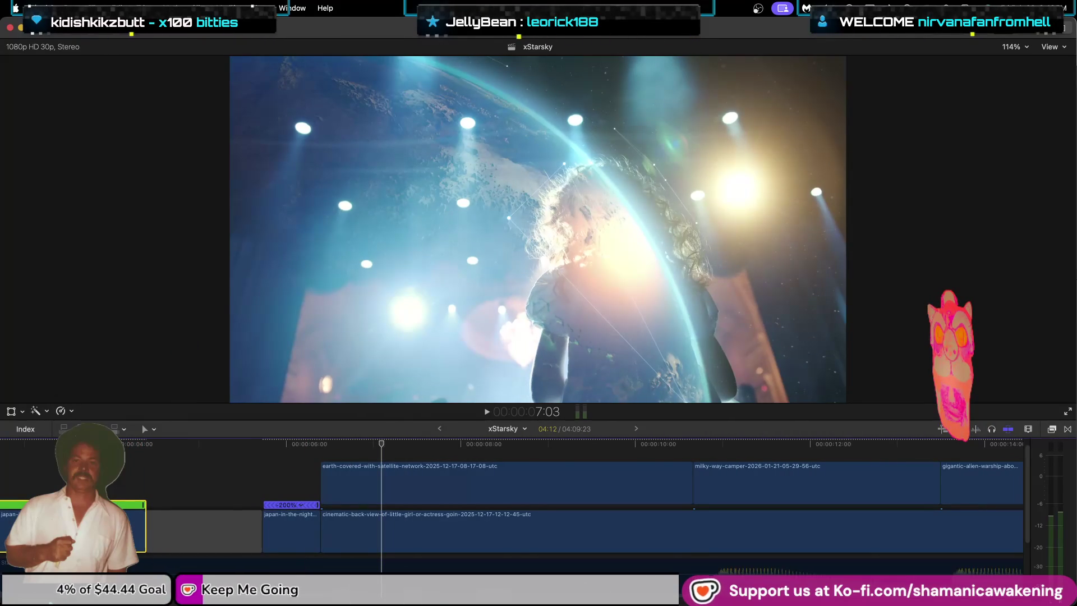
# Step: Lift the first Japan night clip from the primary storyline into a connected lane with Option-Command-Up
pyautogui.hscroll(-5, 505, 505)
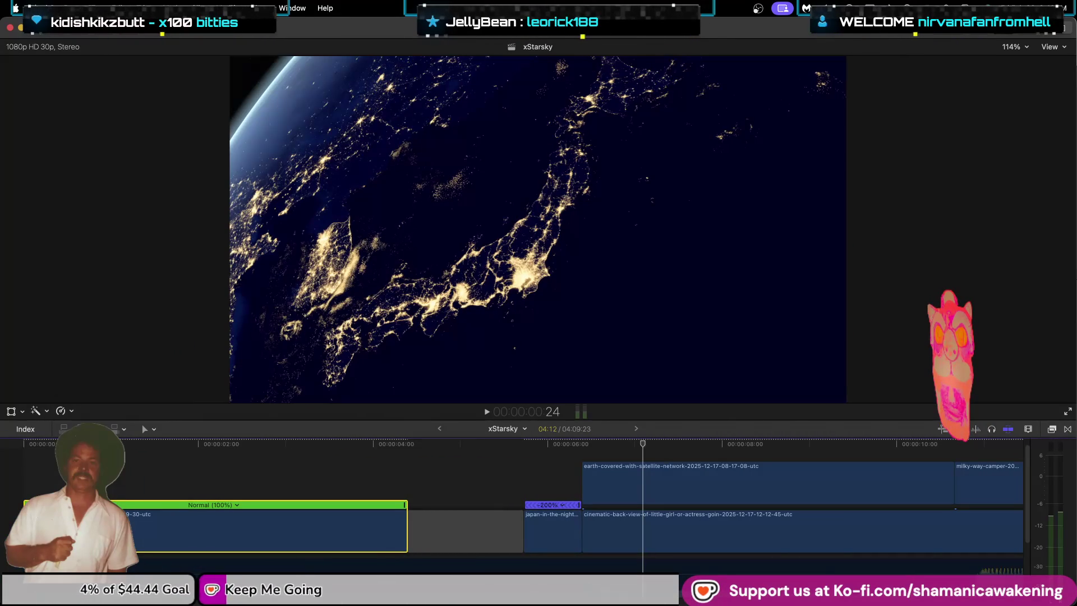
pyautogui.moveTo(132, 527); pyautogui.dragTo(96, 525)
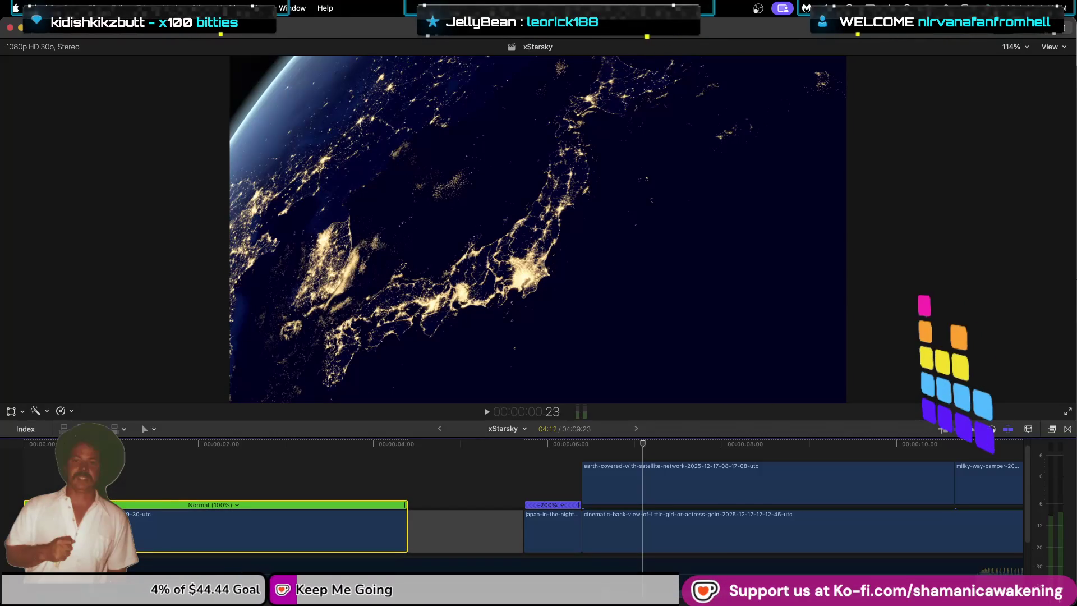
pyautogui.moveTo(95, 525); pyautogui.dragTo(95, 524)
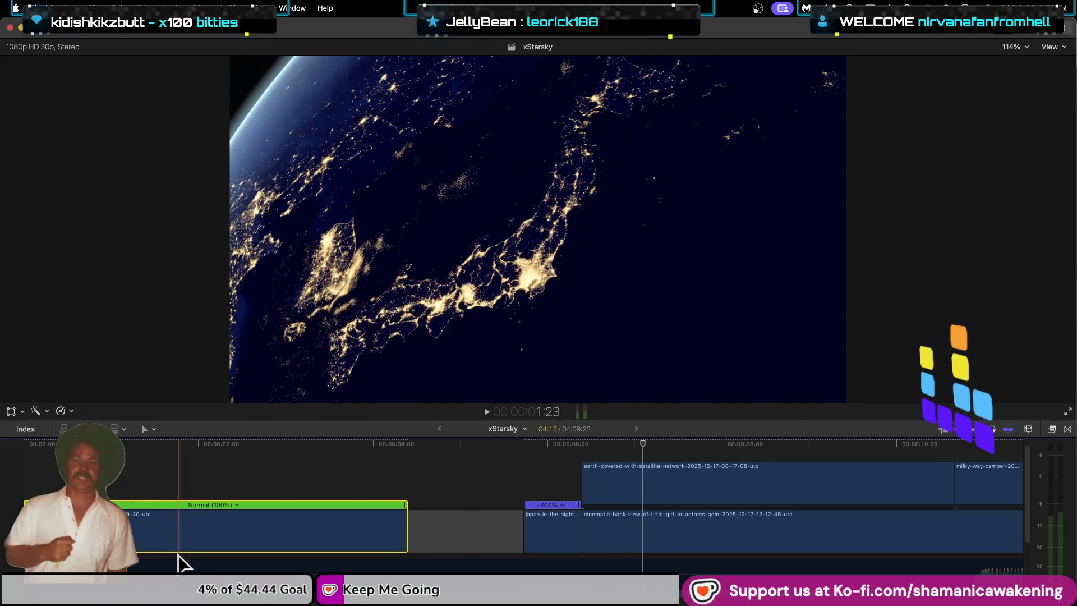
pyautogui.scroll(-1, 178, 568)
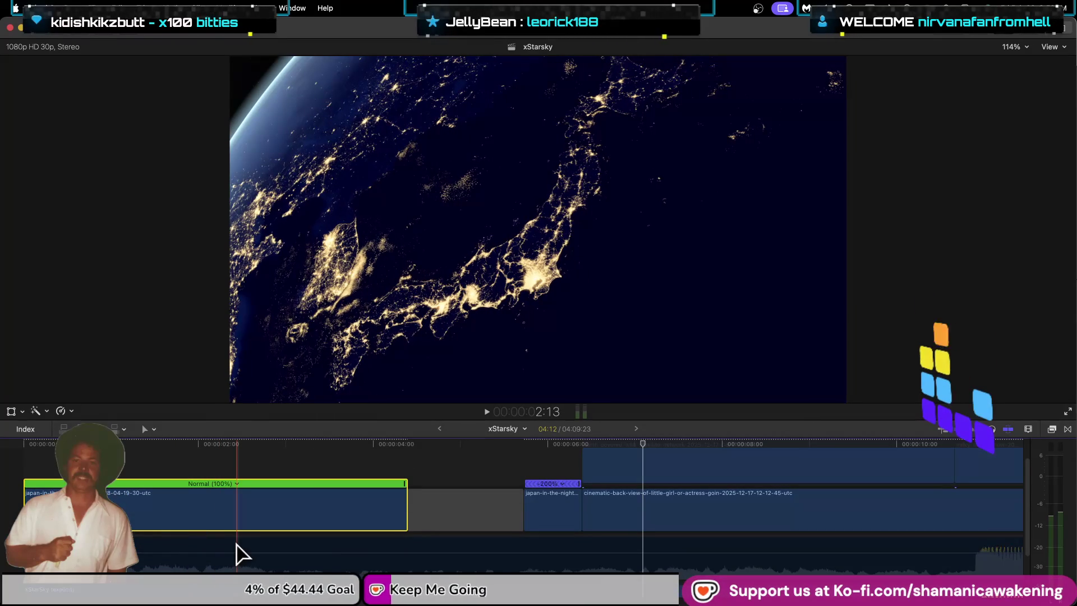
pyautogui.press('alt+super+Up')
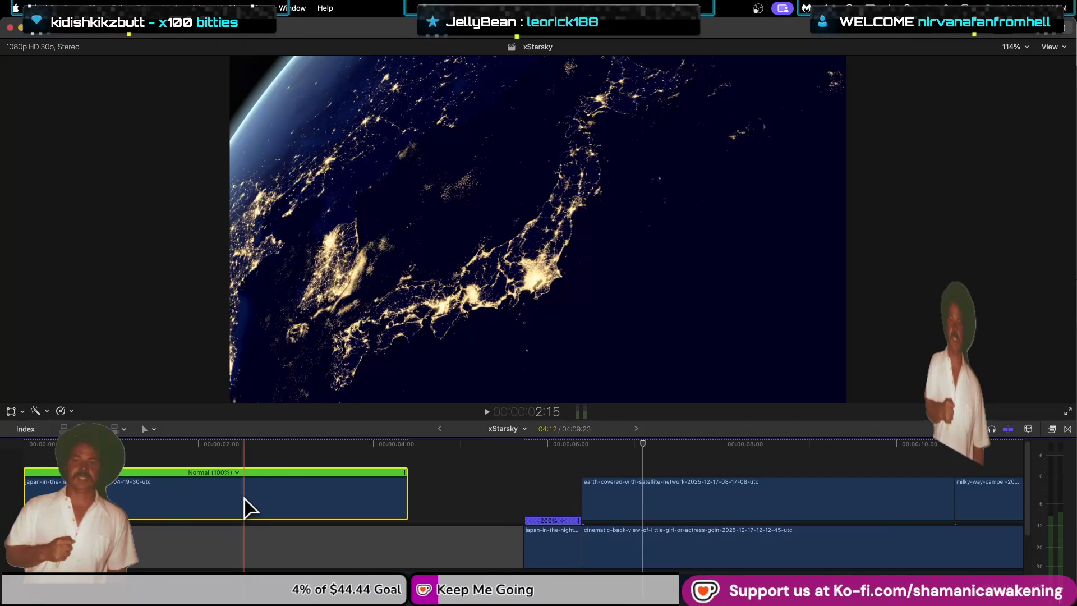
# Step: Set the connected Japan clip to Fast 2x, stretch it from the project start to the reversed clip, and play
pyautogui.moveTo(356, 496); pyautogui.dragTo(394, 496)
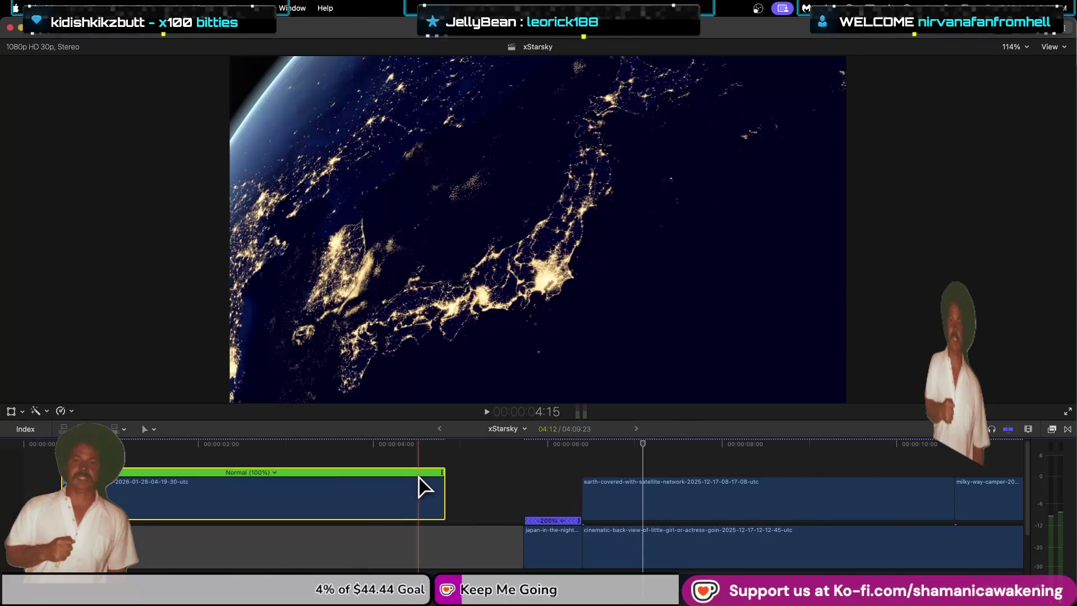
pyautogui.click(274, 473)
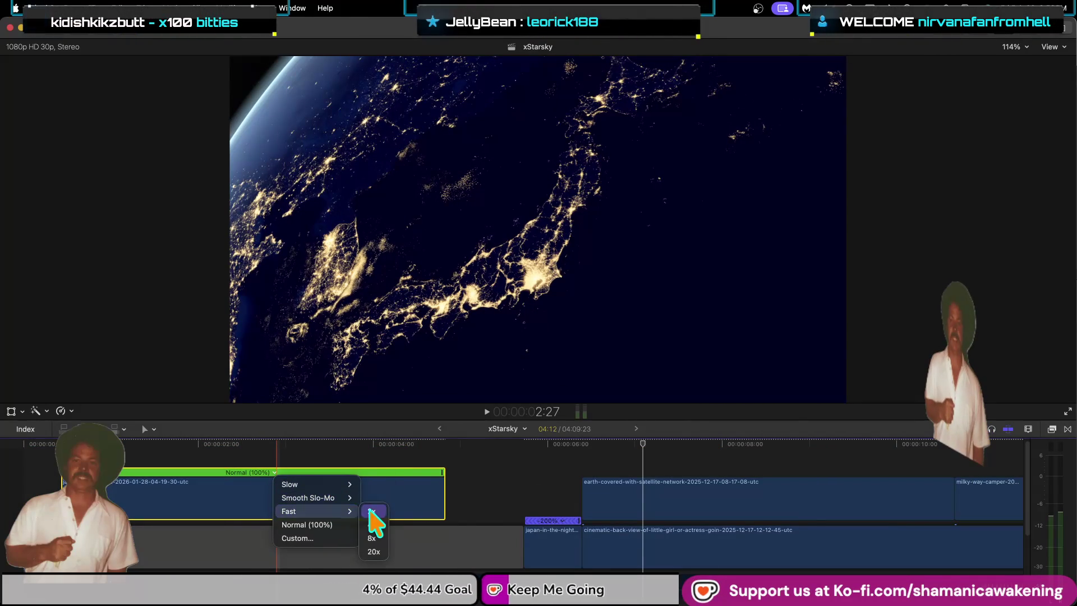
pyautogui.click(370, 512)
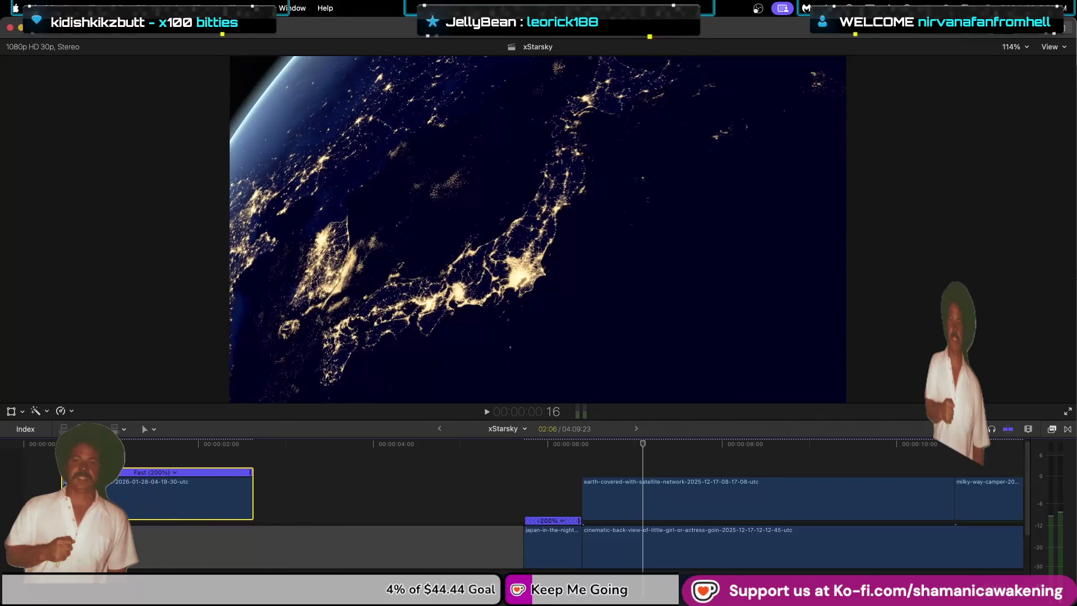
pyautogui.moveTo(61, 493); pyautogui.dragTo(51, 493)
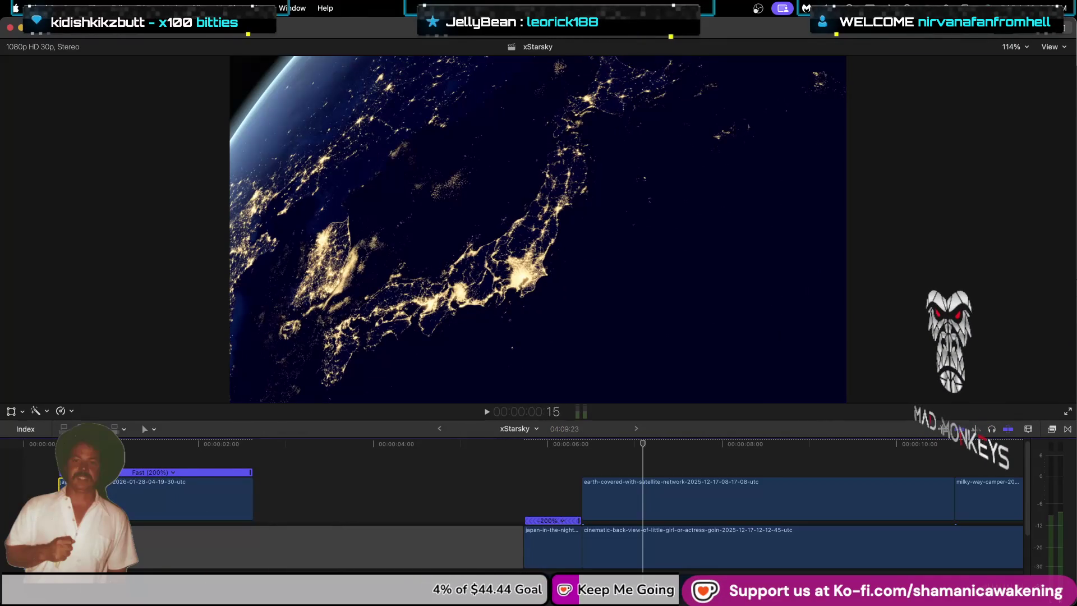
pyautogui.moveTo(56, 489); pyautogui.dragTo(47, 491)
pyautogui.moveTo(218, 497); pyautogui.dragTo(520, 498)
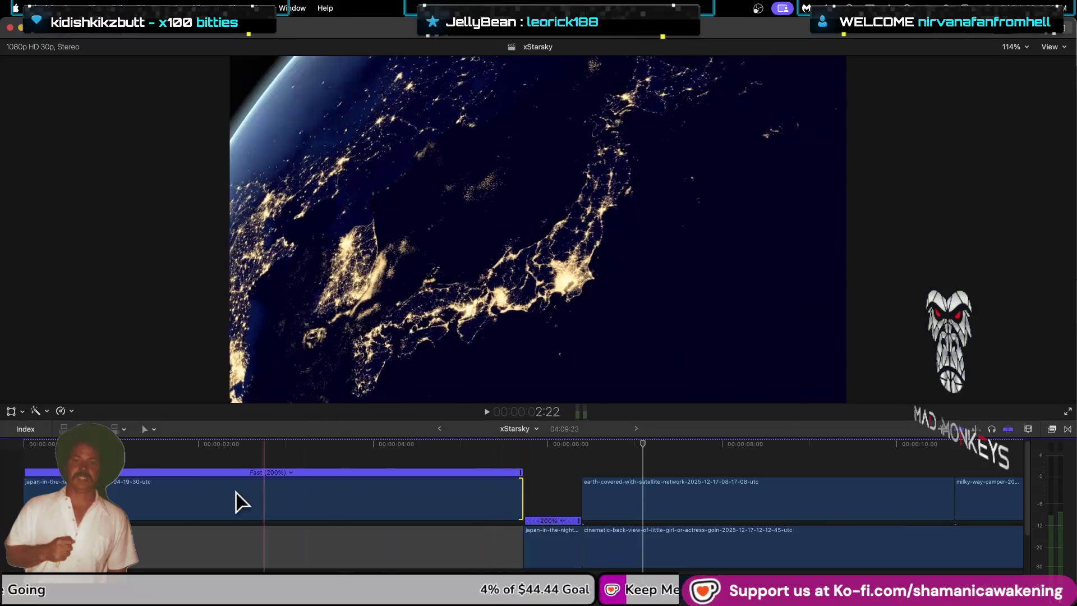
pyautogui.click(17, 491)
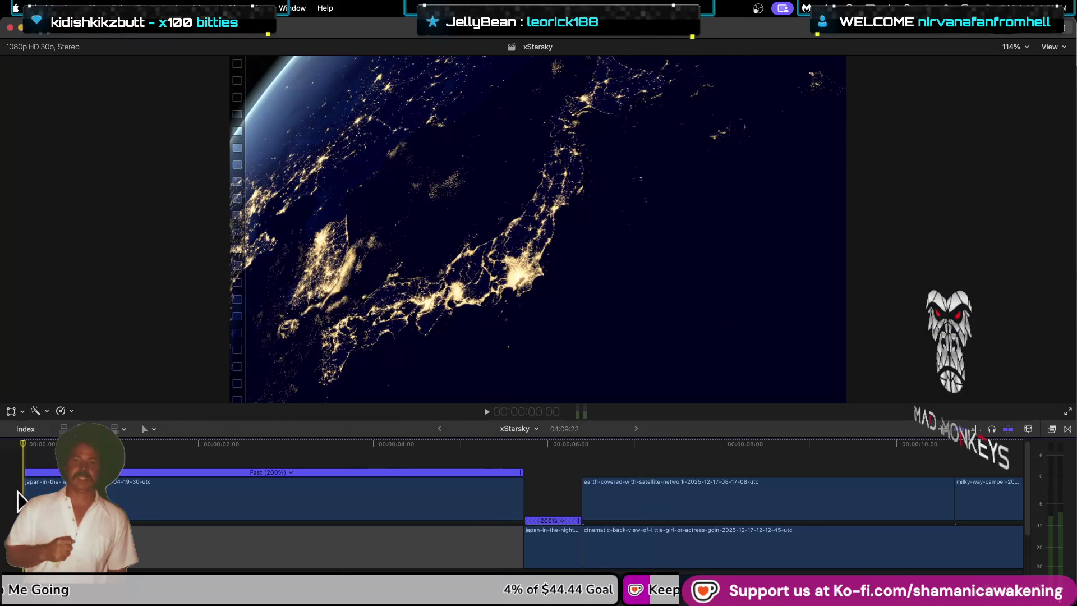
# Step: Review the edit, then trim the 2x Japan clip's end and extend the reversed clip's start to meet it
pyautogui.press('space')
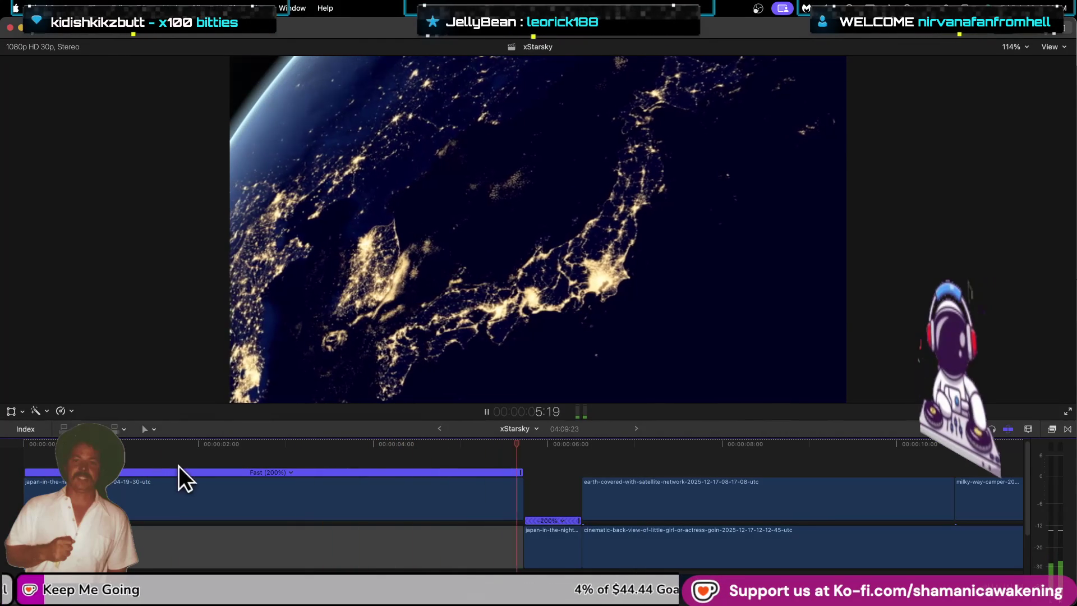
pyautogui.press('space')
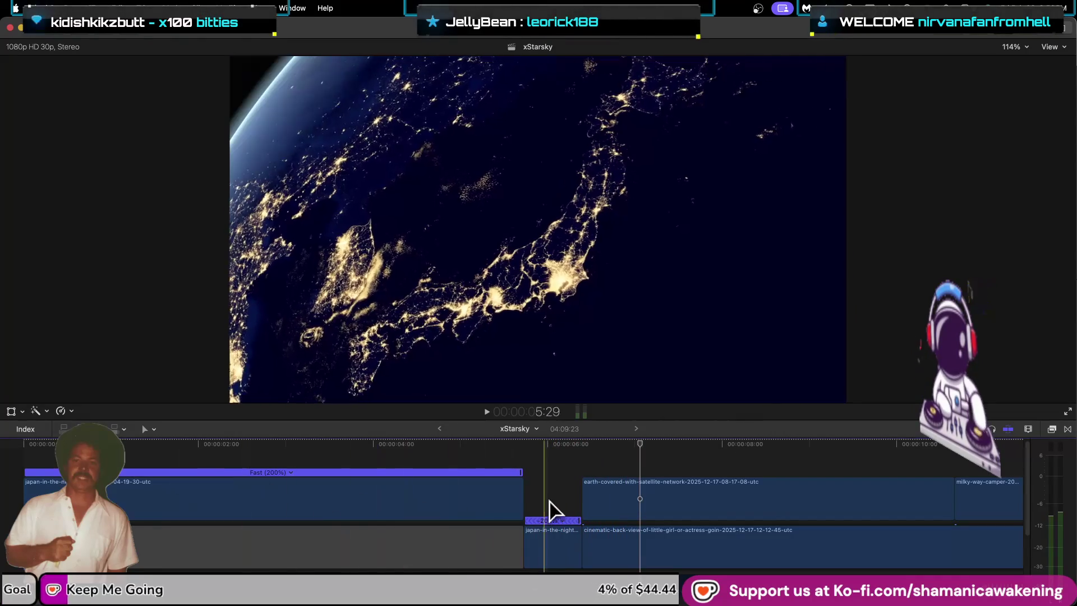
pyautogui.moveTo(522, 498); pyautogui.dragTo(511, 499)
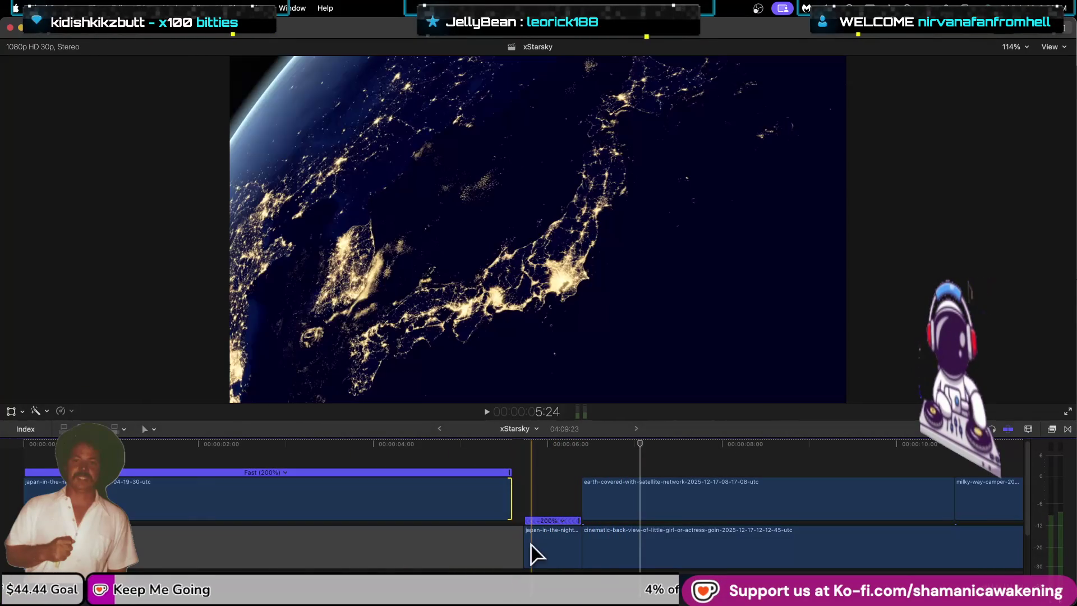
pyautogui.moveTo(525, 545); pyautogui.dragTo(517, 514)
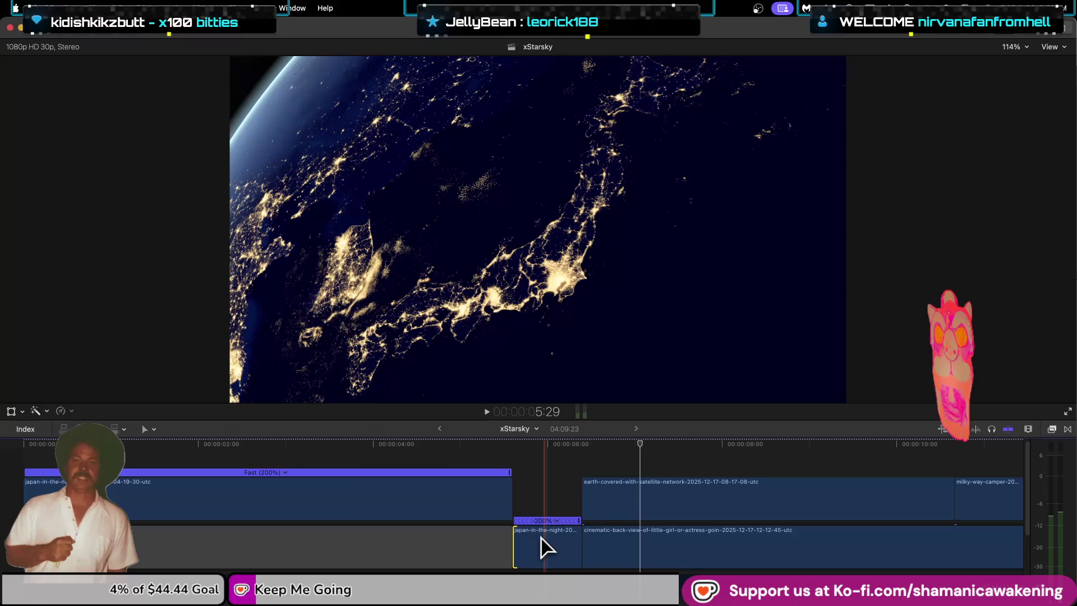
# Step: Slip the connected Japan clip's content several times to choose which frames it shows
pyautogui.moveTo(542, 539)
pyautogui.mouseDown()
pyautogui.moveTo(558, 545)
pyautogui.moveTo(541, 544)
pyautogui.mouseUp()
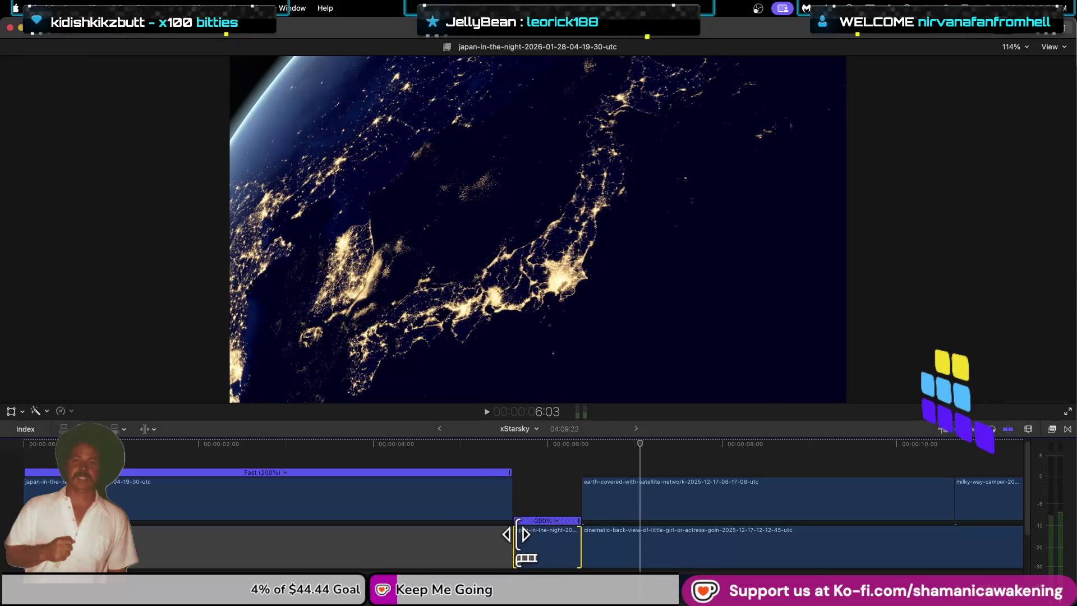
pyautogui.moveTo(533, 536)
pyautogui.mouseDown()
pyautogui.moveTo(544, 541)
pyautogui.moveTo(505, 542)
pyautogui.mouseUp()
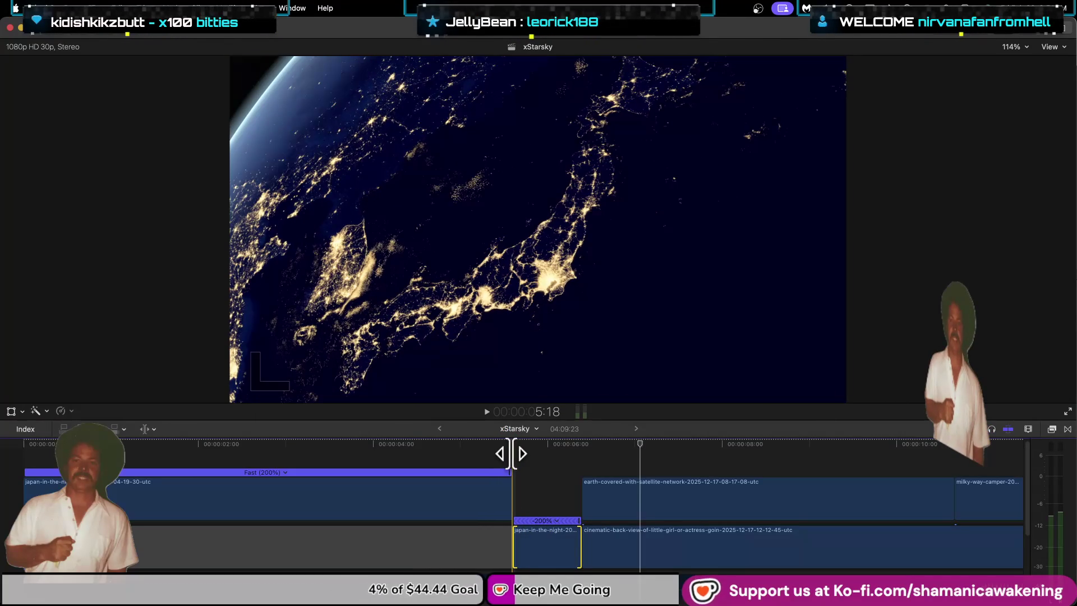
pyautogui.moveTo(530, 542)
pyautogui.mouseDown()
pyautogui.moveTo(564, 544)
pyautogui.moveTo(527, 544)
pyautogui.mouseUp()
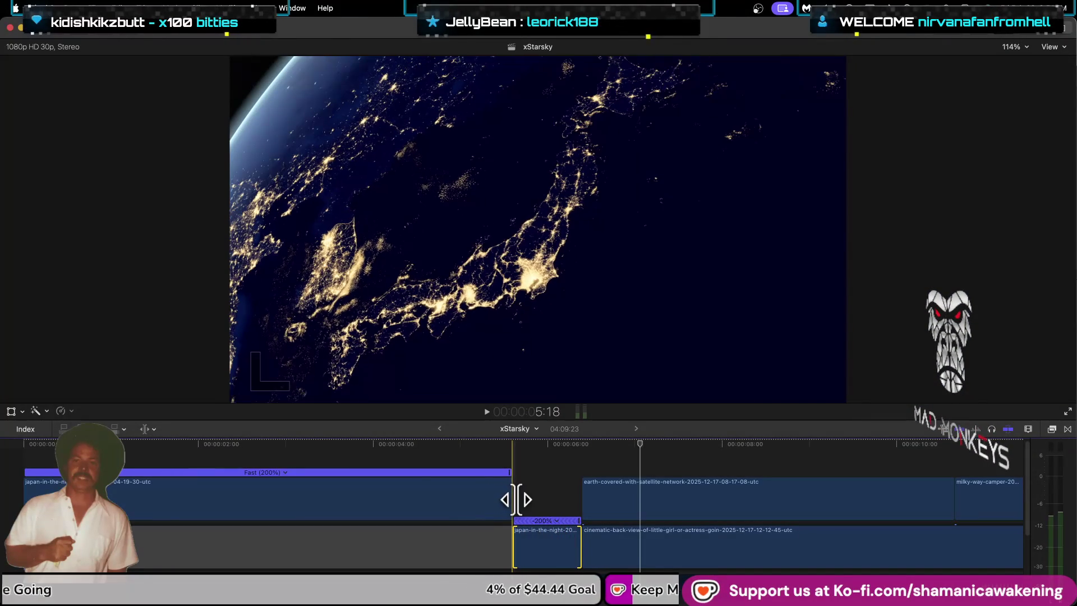
pyautogui.moveTo(553, 546)
pyautogui.mouseDown()
pyautogui.moveTo(523, 545)
pyautogui.moveTo(556, 543)
pyautogui.mouseUp()
pyautogui.scroll(5, 556, 543)
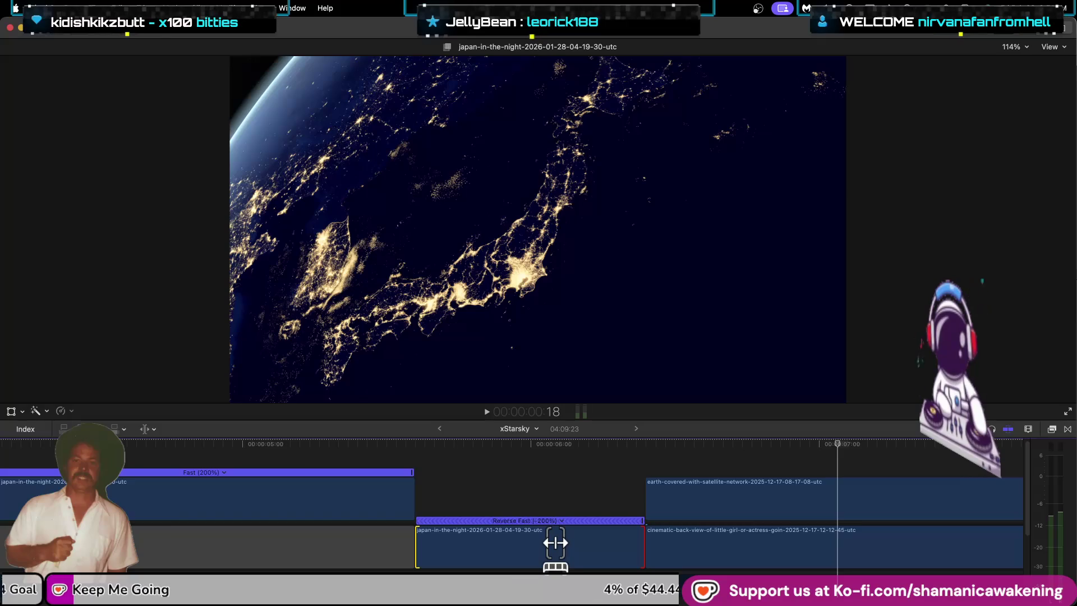
# Step: Slip the Reverse Fast (-200%) clip's content back and forth, including a ten-frame shift
pyautogui.moveTo(556, 543)
pyautogui.mouseDown()
pyautogui.moveTo(497, 542)
pyautogui.moveTo(574, 543)
pyautogui.mouseUp()
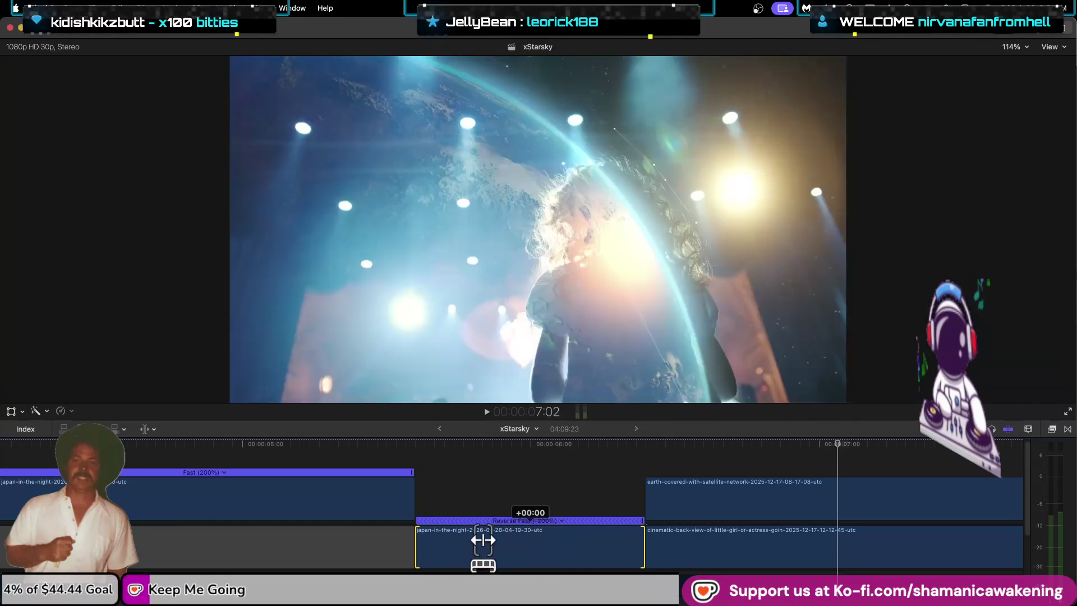
pyautogui.moveTo(481, 542); pyautogui.dragTo(564, 542)
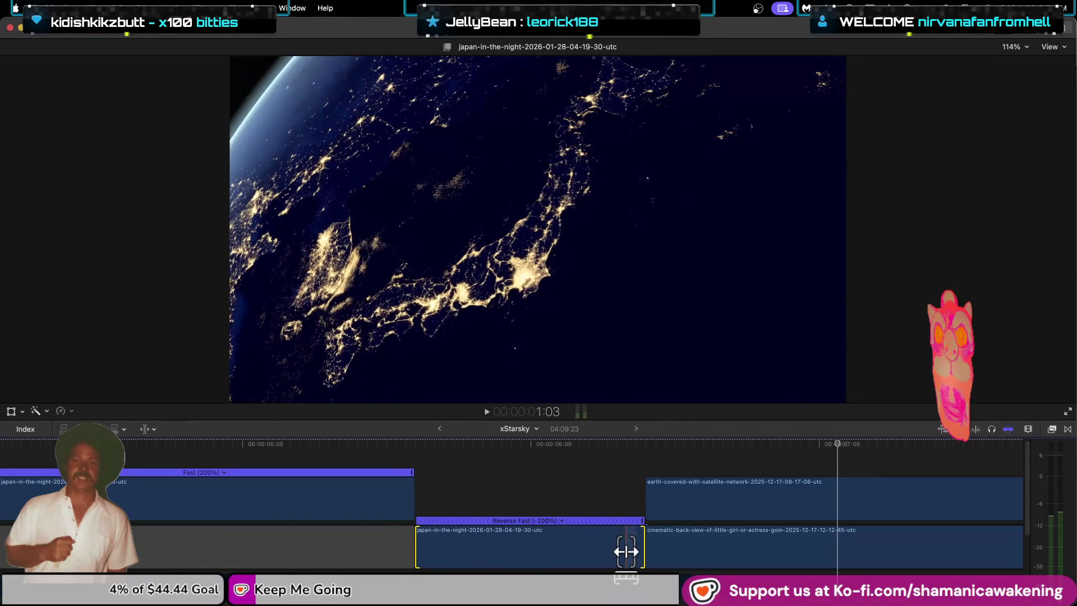
pyautogui.moveTo(625, 554); pyautogui.dragTo(477, 552)
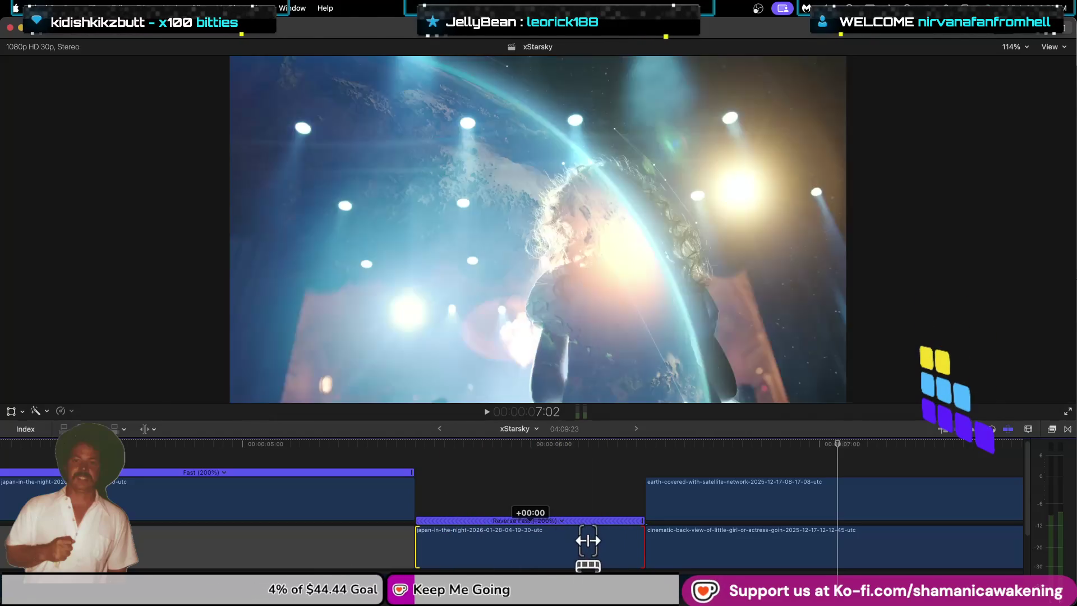
pyautogui.moveTo(501, 538); pyautogui.dragTo(540, 546)
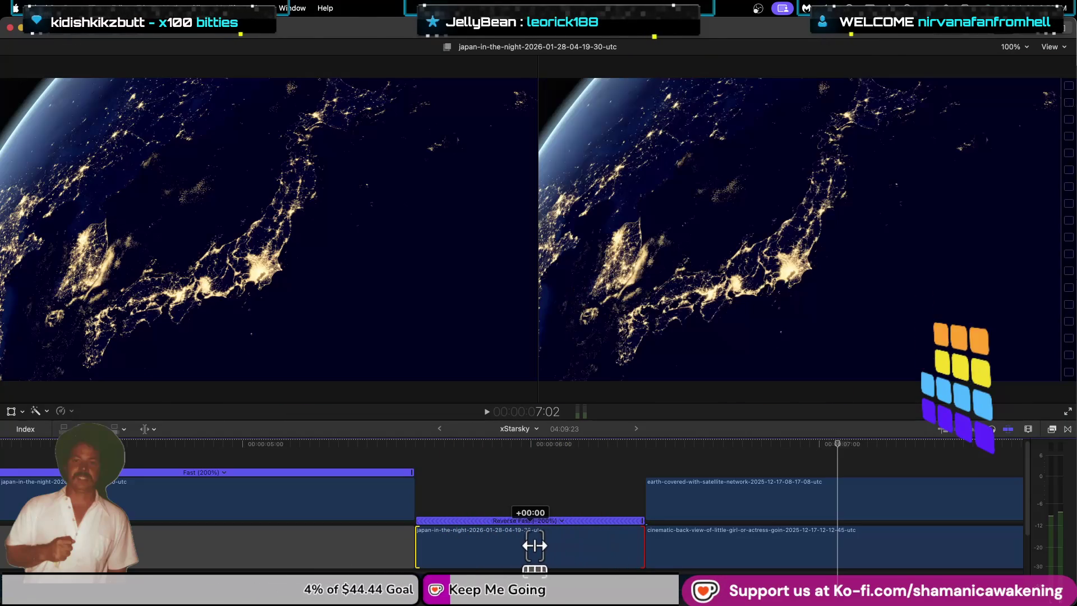
pyautogui.moveTo(611, 544); pyautogui.dragTo(478, 543)
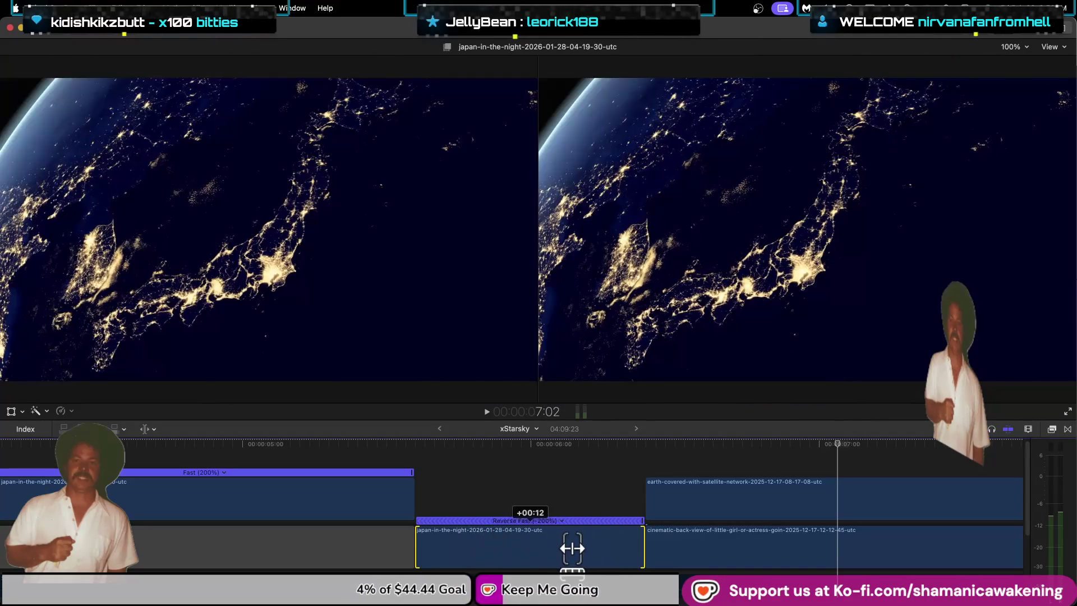
pyautogui.moveTo(477, 544)
pyautogui.mouseDown()
pyautogui.moveTo(454, 549)
pyautogui.moveTo(546, 550)
pyautogui.mouseUp()
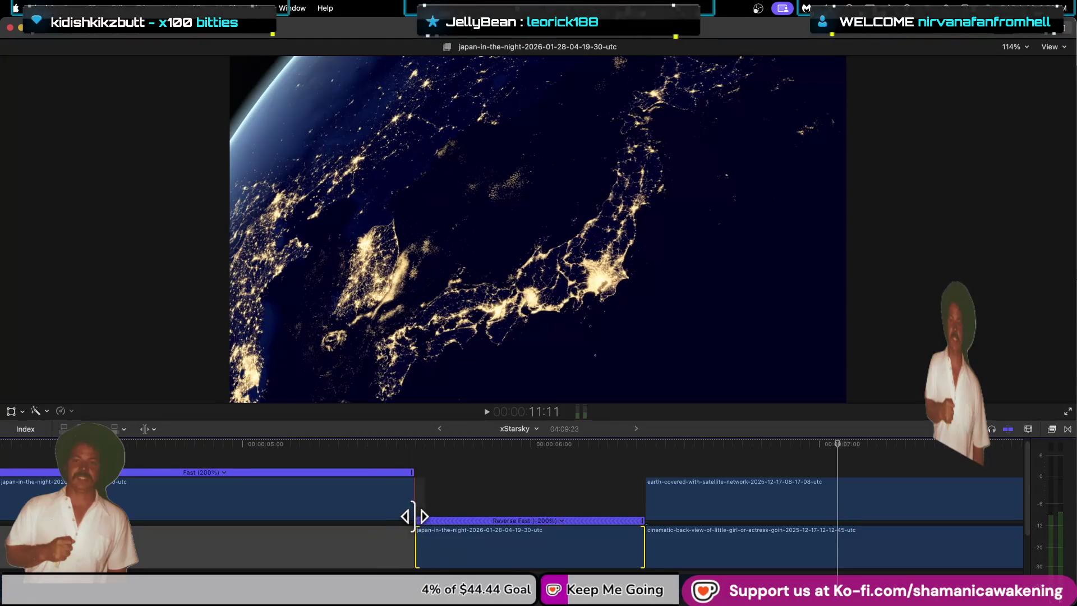
# Step: Trim the reversed clip's left edge at the cut and fine-tune its slip by ten frames
pyautogui.moveTo(437, 542); pyautogui.dragTo(441, 542)
pyautogui.moveTo(485, 543); pyautogui.dragTo(485, 543)
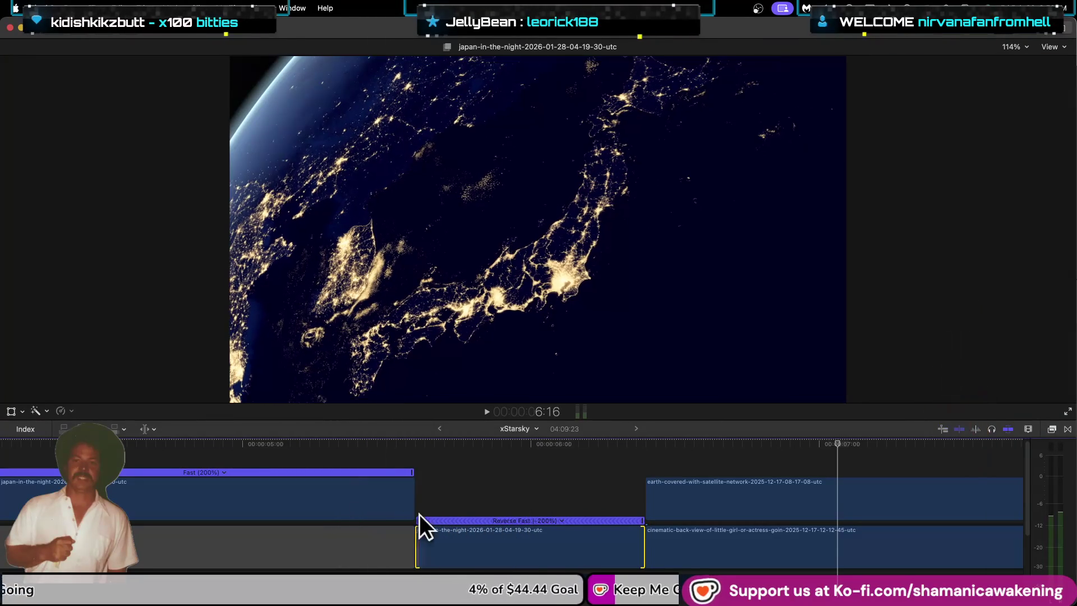
pyautogui.moveTo(434, 541); pyautogui.dragTo(435, 523)
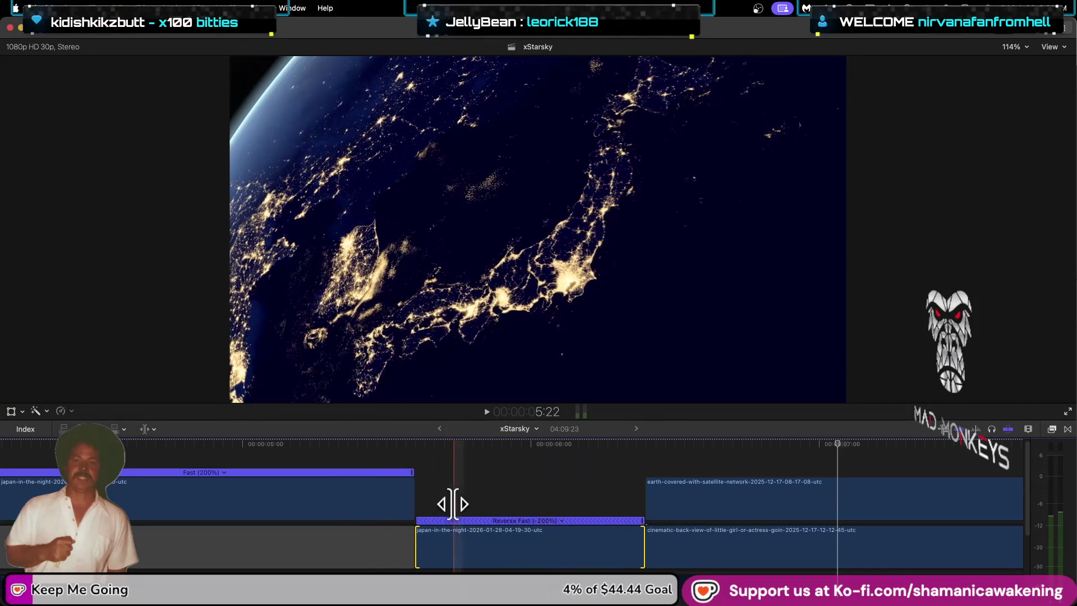
pyautogui.moveTo(444, 542); pyautogui.dragTo(423, 542)
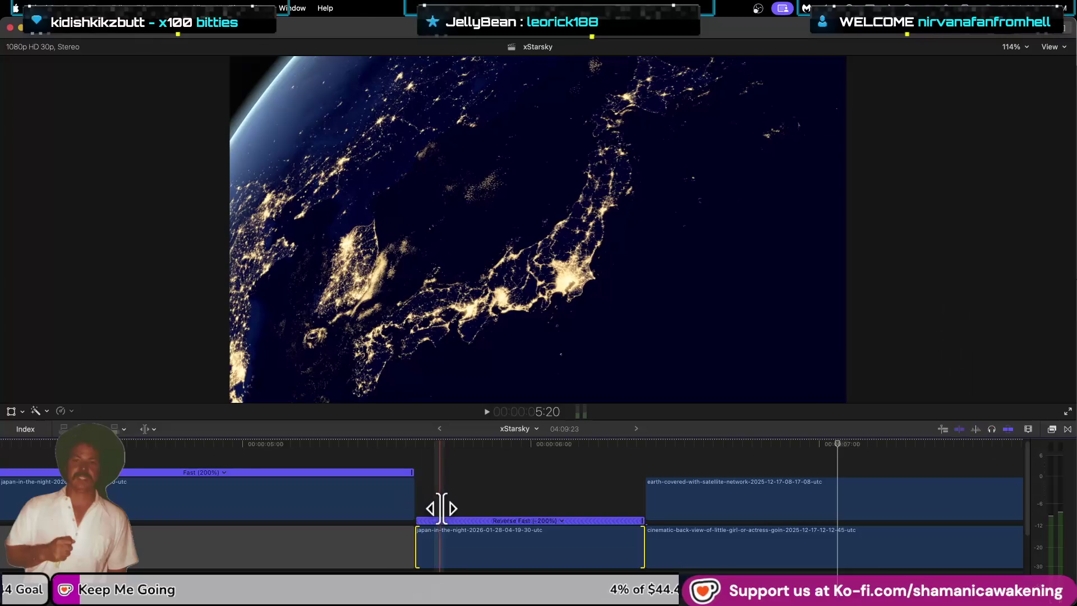
pyautogui.moveTo(481, 542); pyautogui.dragTo(496, 542)
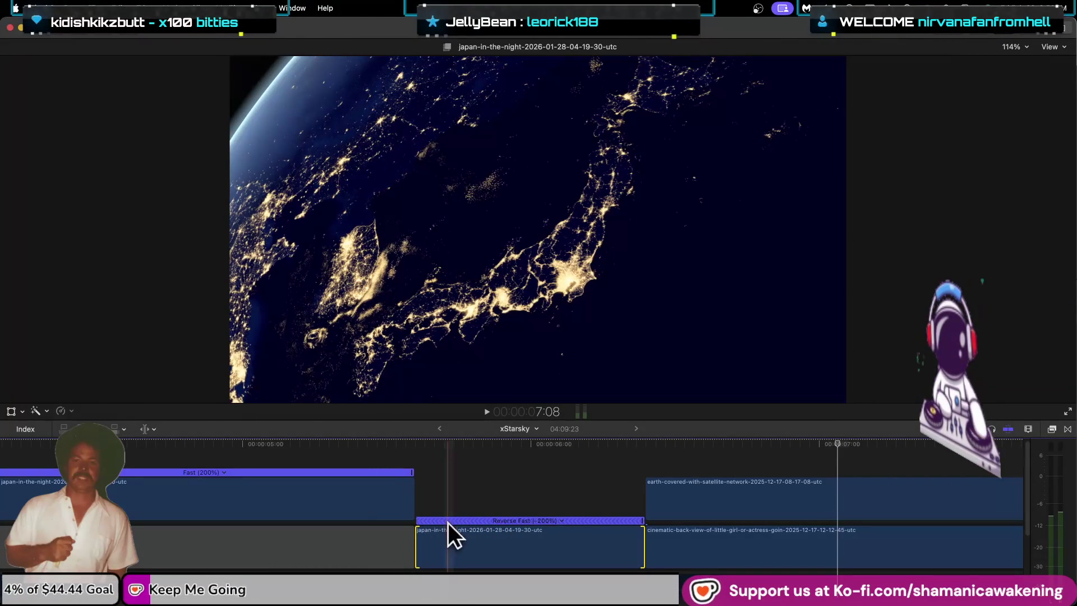
pyautogui.moveTo(449, 533); pyautogui.dragTo(456, 532)
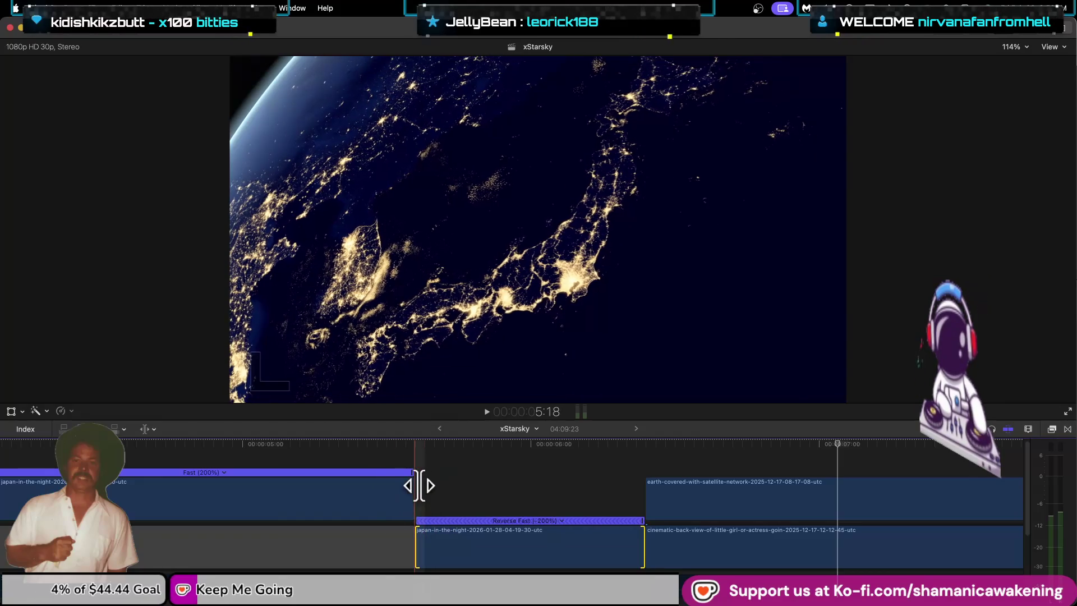
pyautogui.moveTo(445, 548); pyautogui.dragTo(507, 541)
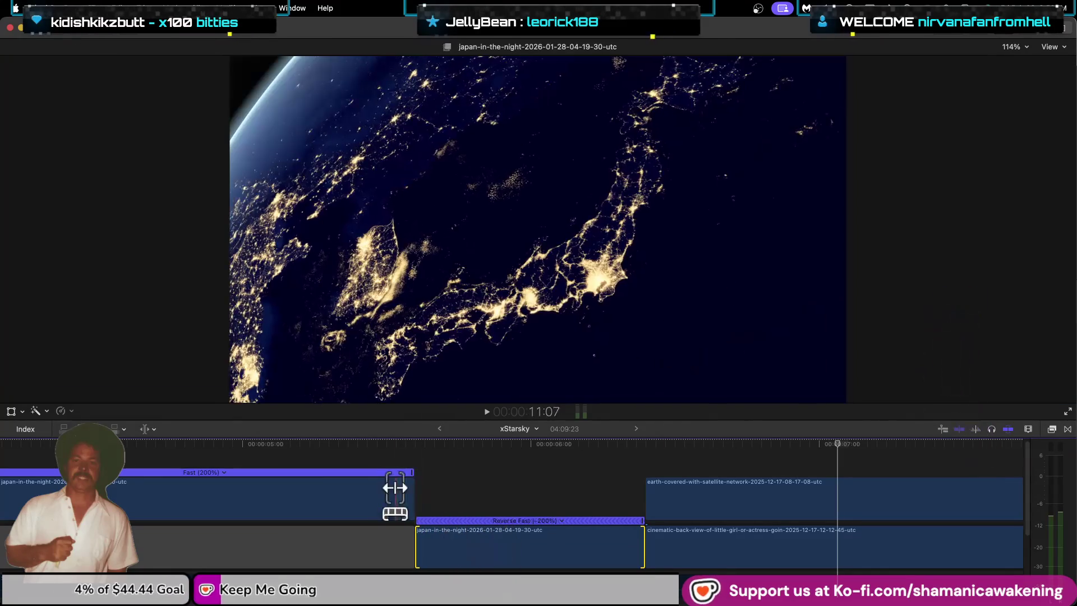
# Step: Play the sequence from just before the cut, with the timeline zoomed out, to review it
pyautogui.click(346, 443)
pyautogui.press('space')
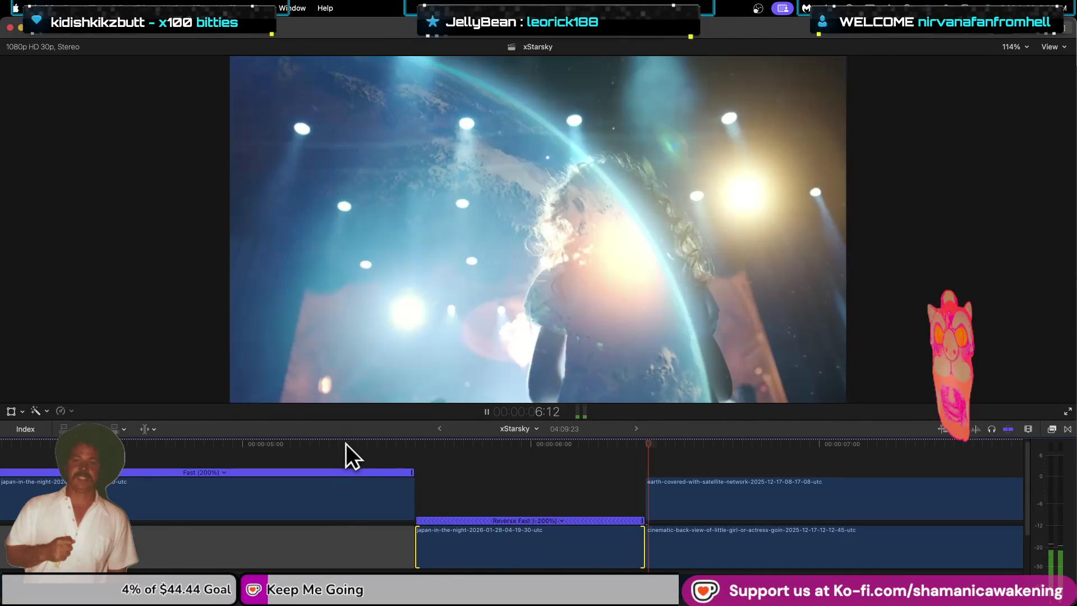
pyautogui.press('super+minus')
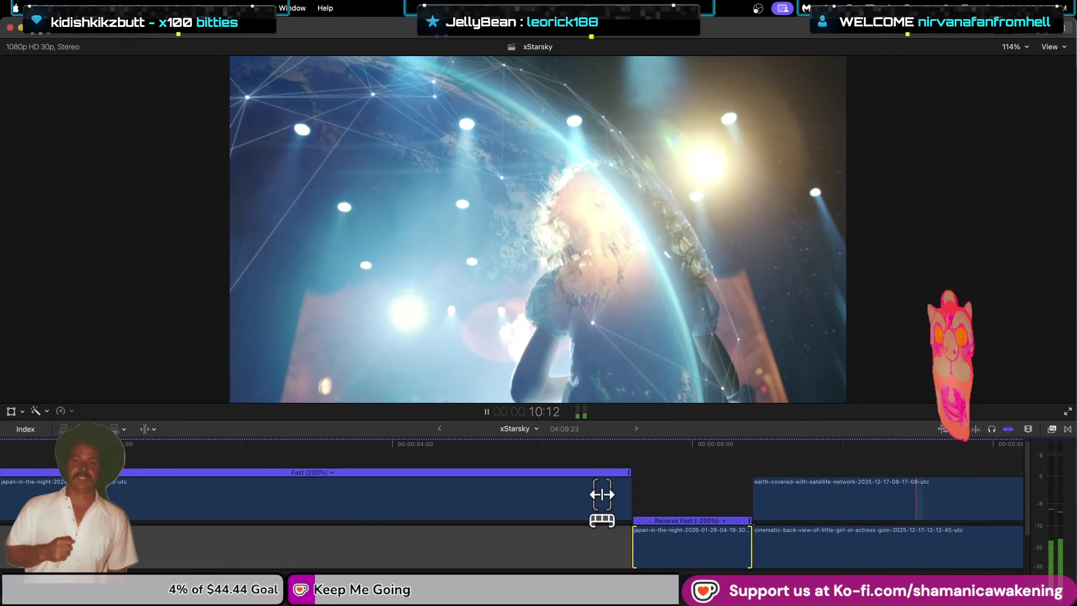
pyautogui.press('super+minus')
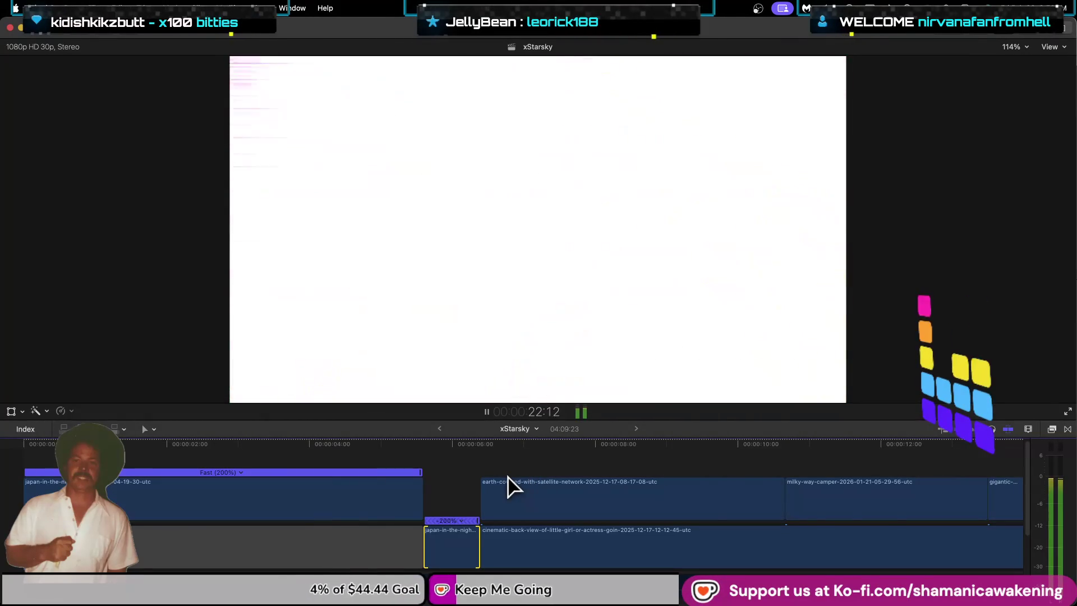
pyautogui.hscroll(10, 510, 493)
pyautogui.press('space')
# Step: Return to the timeline start and play back the reversed clip now running at -168%
pyautogui.scroll(-2, 370, 509)
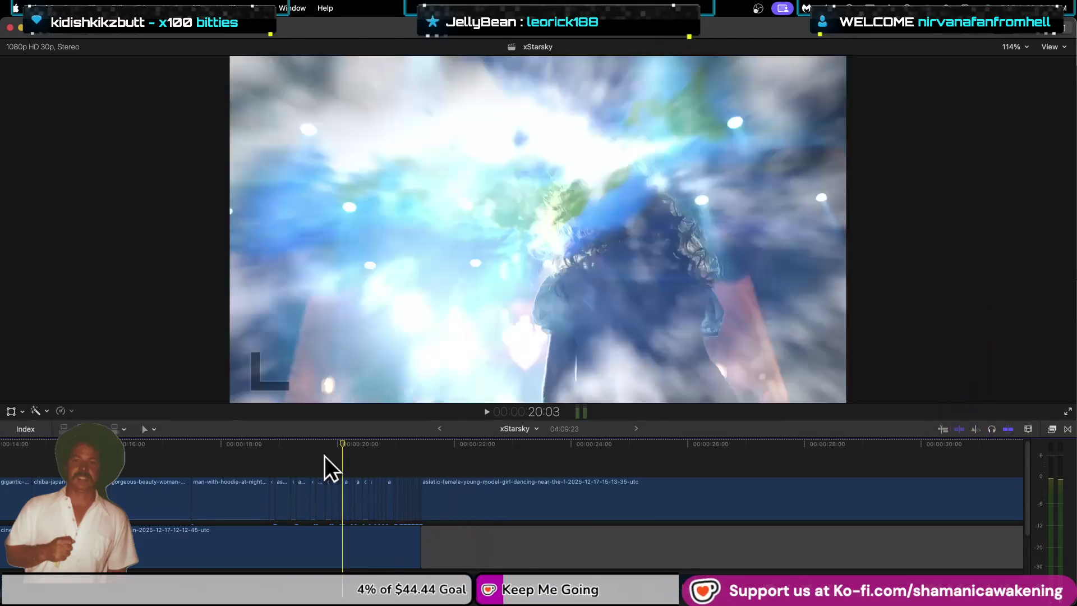
pyautogui.press('Home')
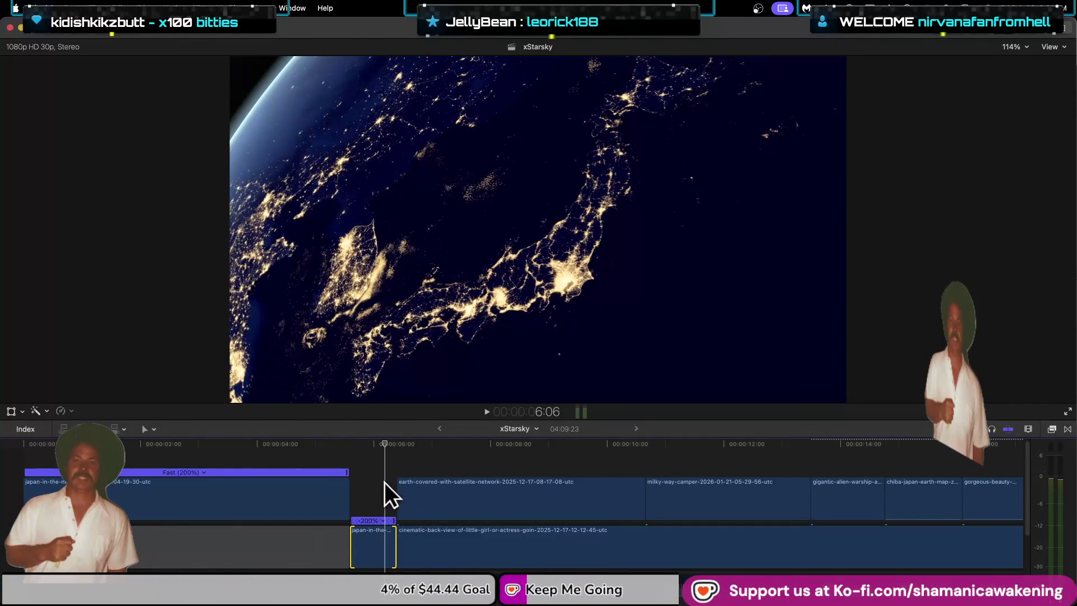
pyautogui.scroll(3, 384, 536)
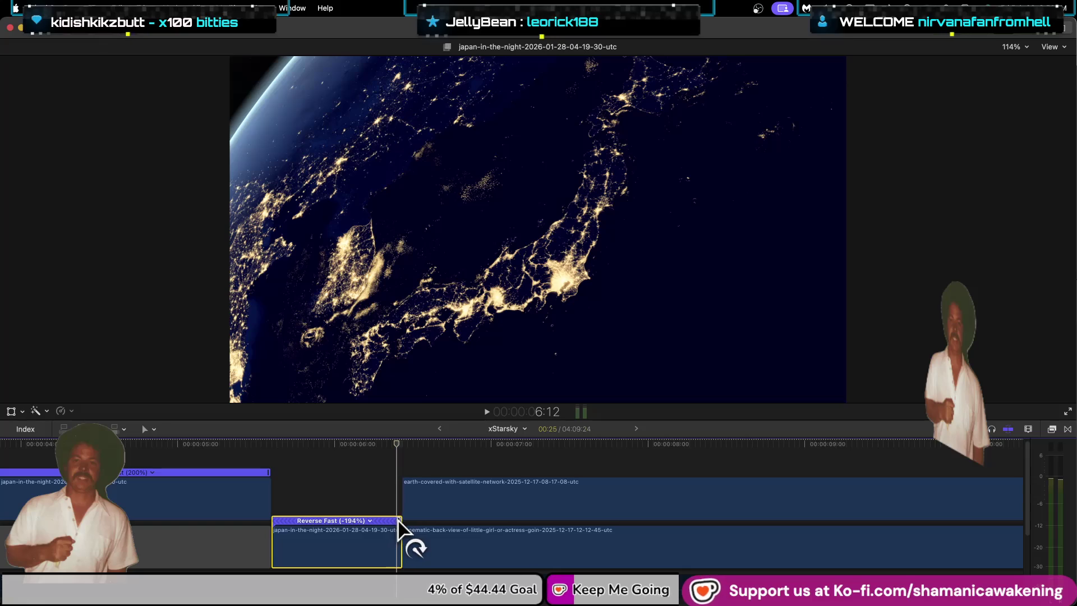
pyautogui.click(277, 487)
pyautogui.press('space')
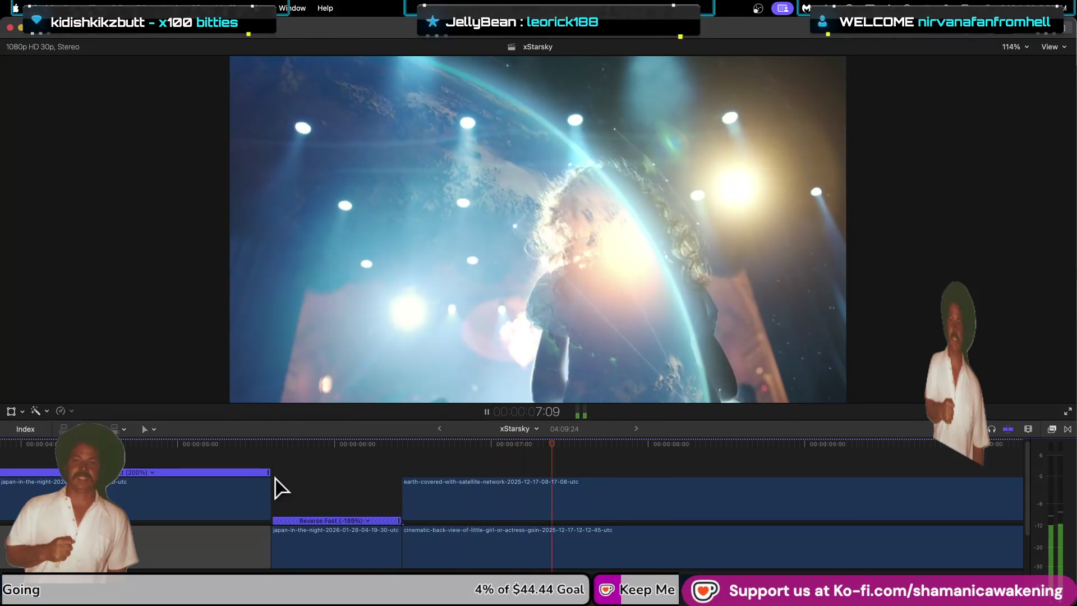
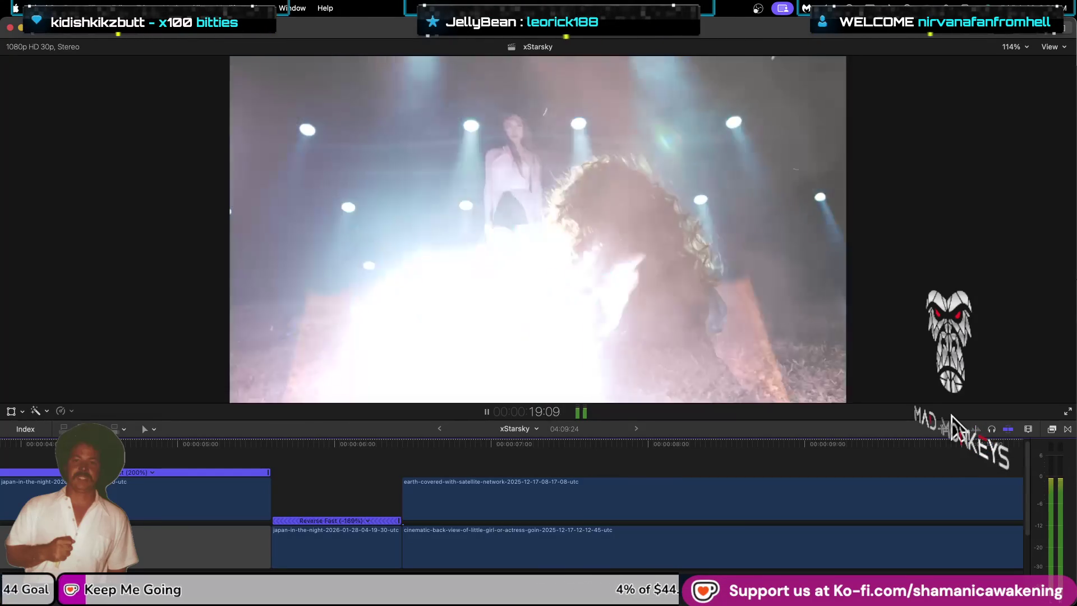
# Step: Pause xStarsky playback, select the fire-dancing clip, and set the playhead back to 21:14
pyautogui.press('space')
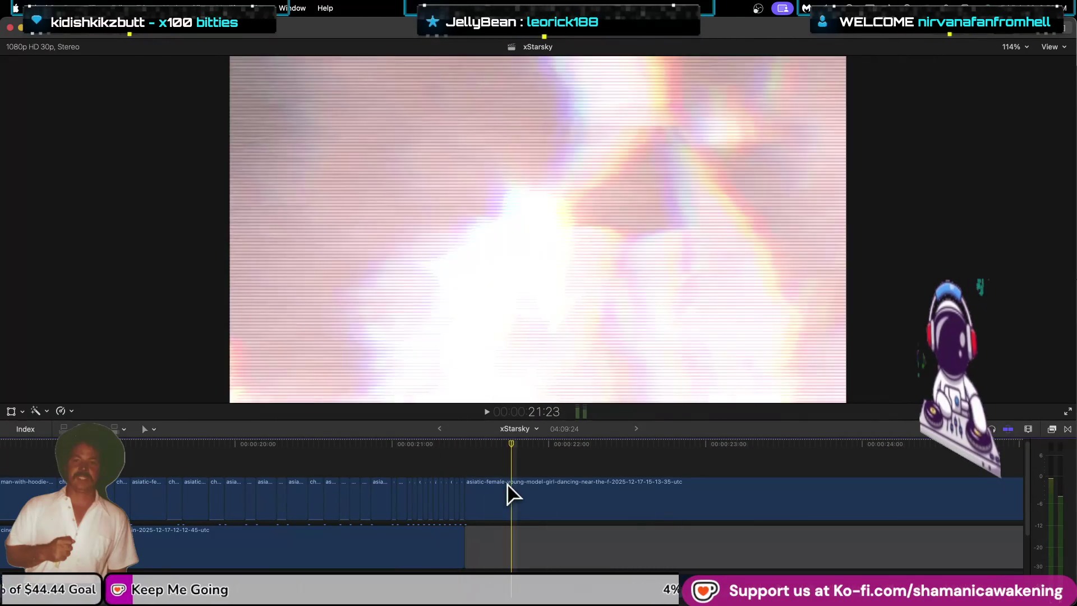
pyautogui.click(480, 506)
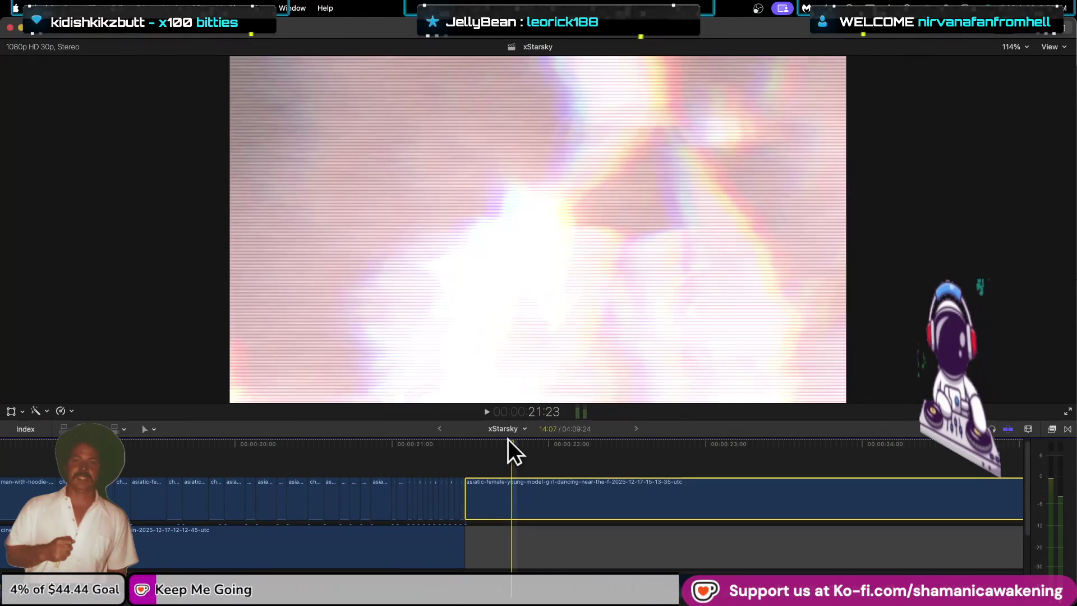
pyautogui.moveTo(510, 442); pyautogui.dragTo(468, 448)
pyautogui.press('l')
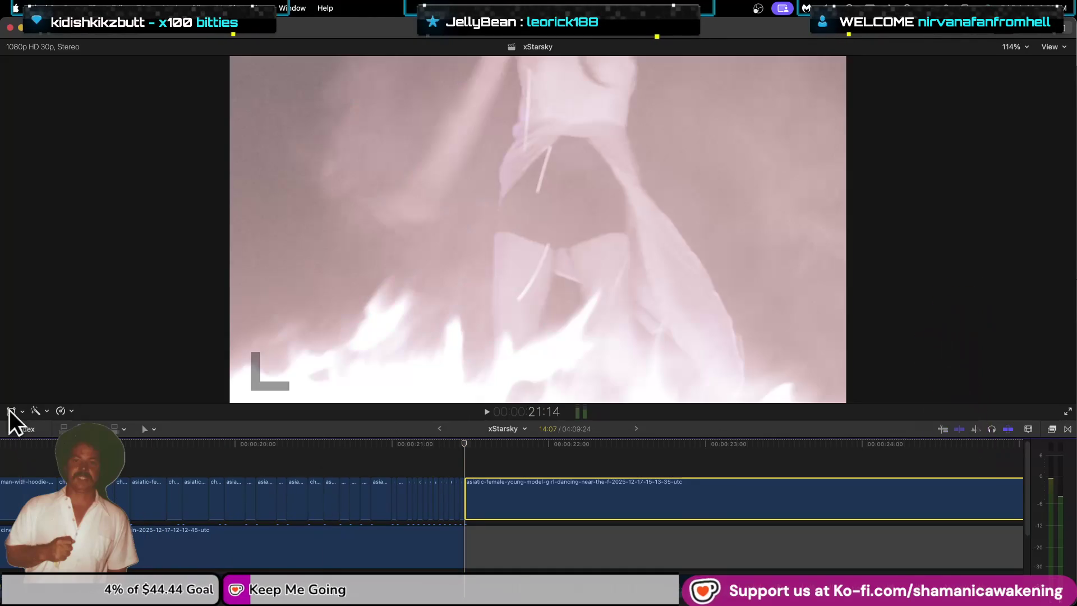
# Step: Turn on the on-screen transform controls and select the fire-dancing model clip
pyautogui.click(10, 410)
pyautogui.click(28, 66)
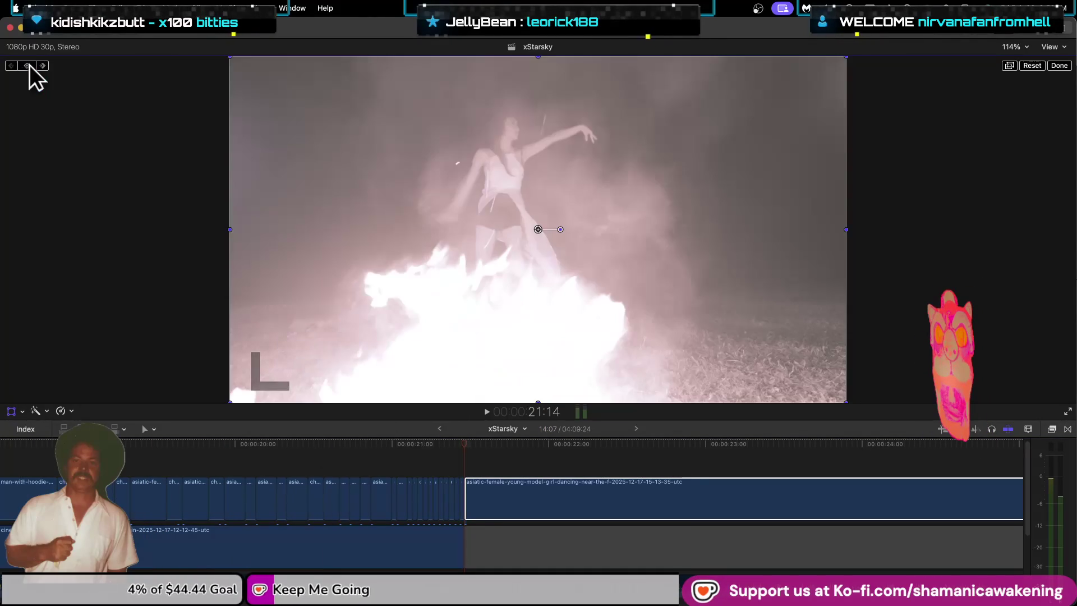
pyautogui.press('super+minus')
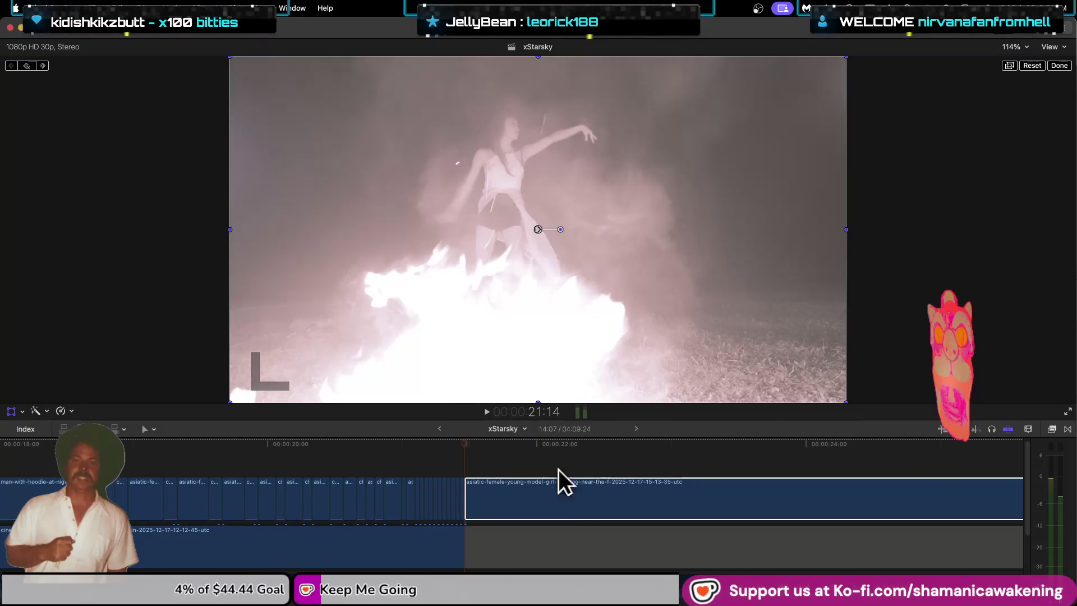
pyautogui.click(464, 448)
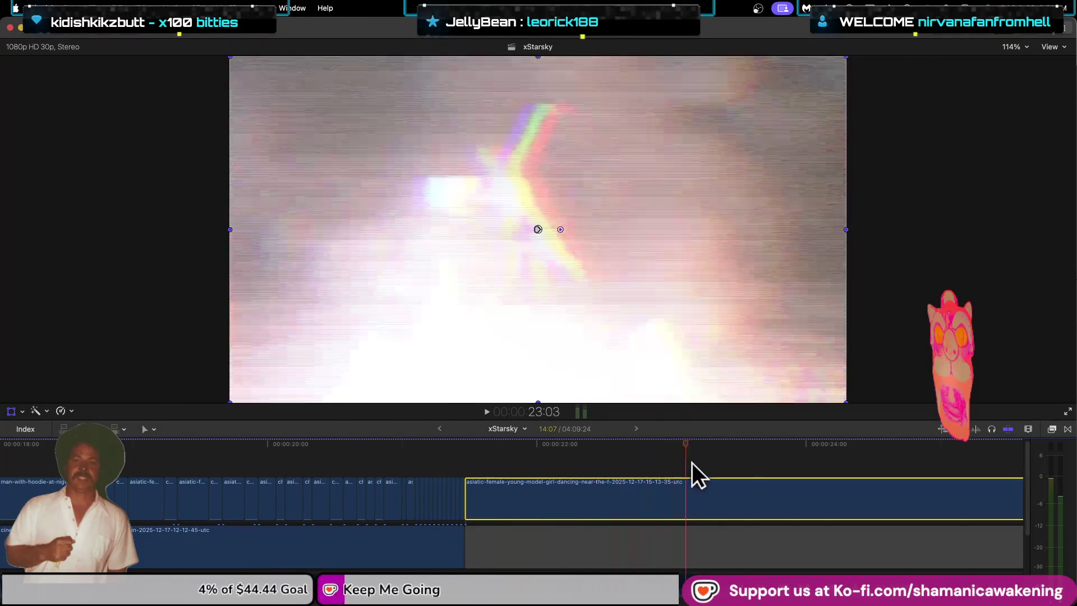
# Step: Scrub toward the fire-dancing clip's end and jump back to its keyframe at 35:05
pyautogui.click(933, 465)
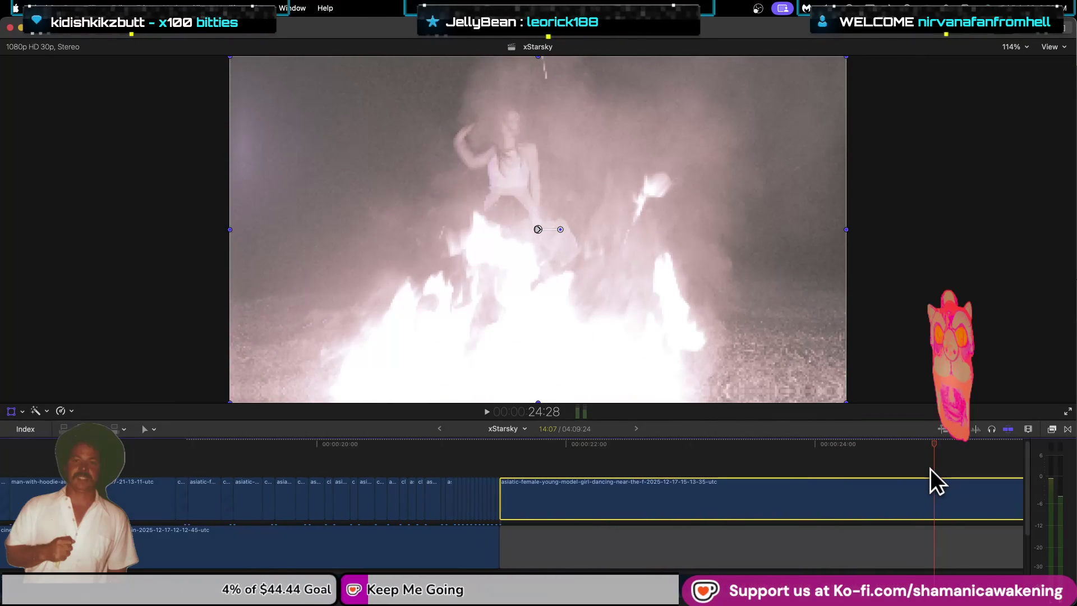
pyautogui.press('super+minus')
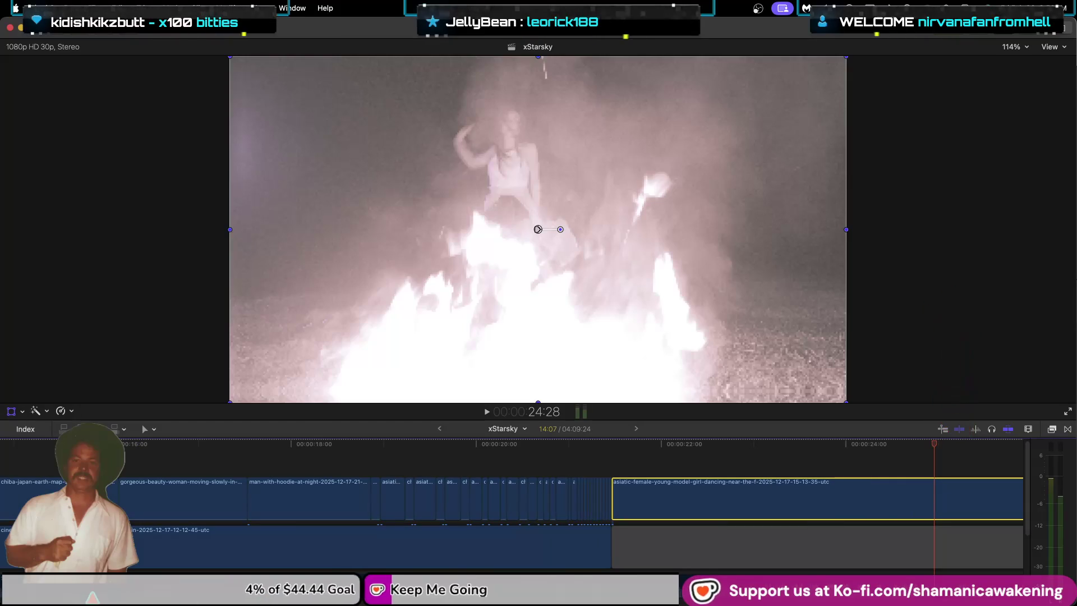
pyautogui.press('super+minus')
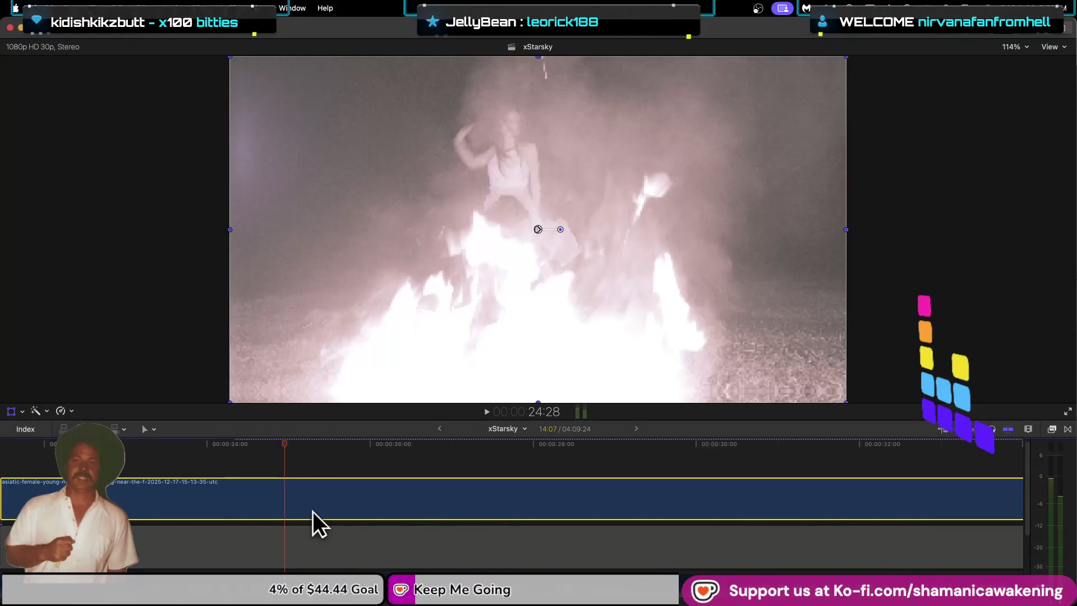
pyautogui.moveTo(284, 446); pyautogui.dragTo(927, 490)
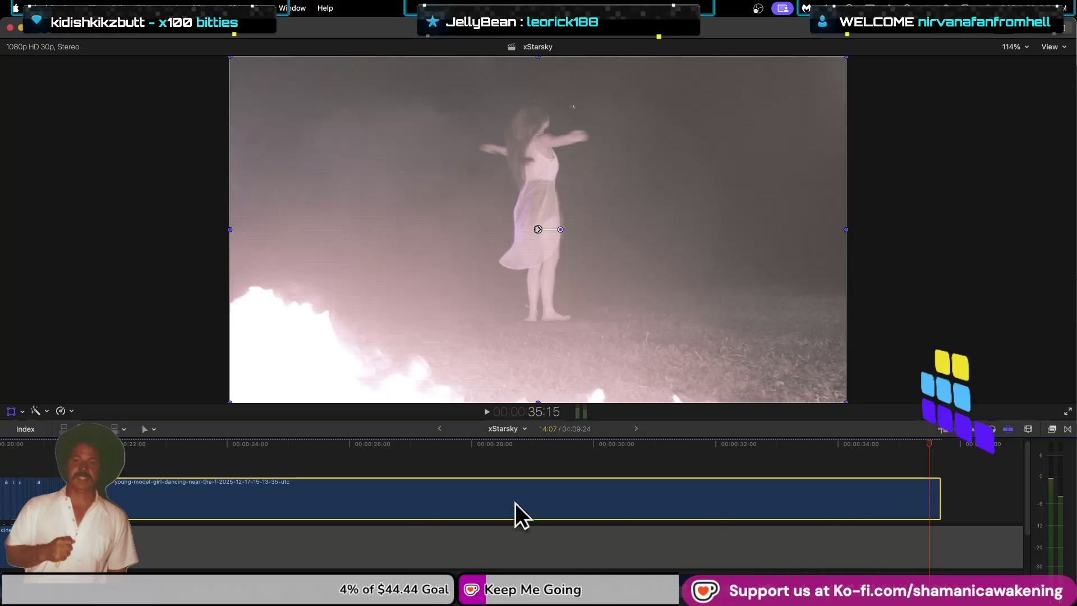
pyautogui.click(11, 410)
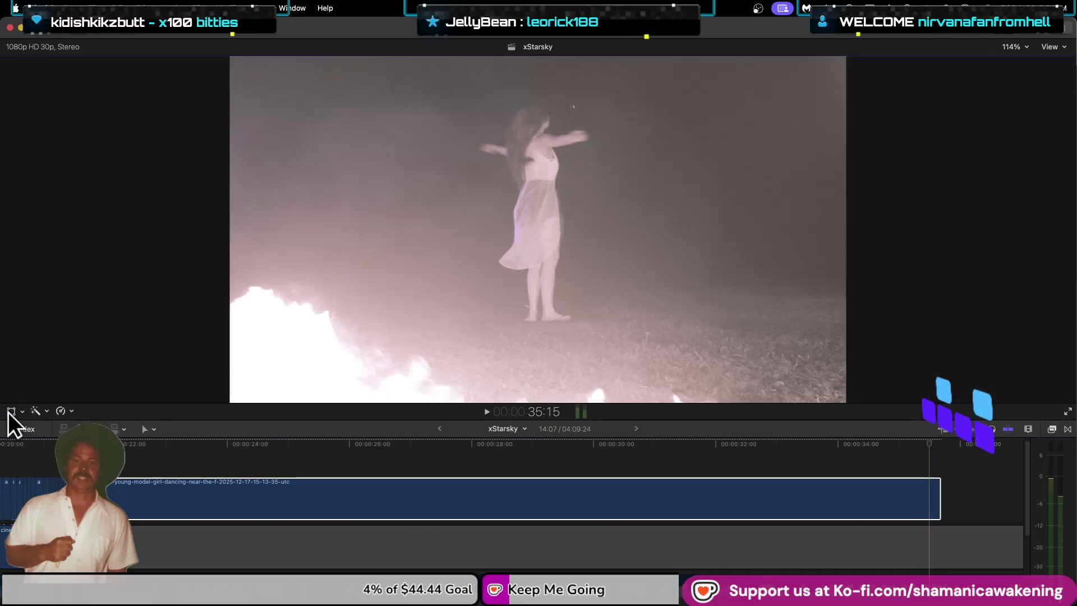
pyautogui.click(11, 67)
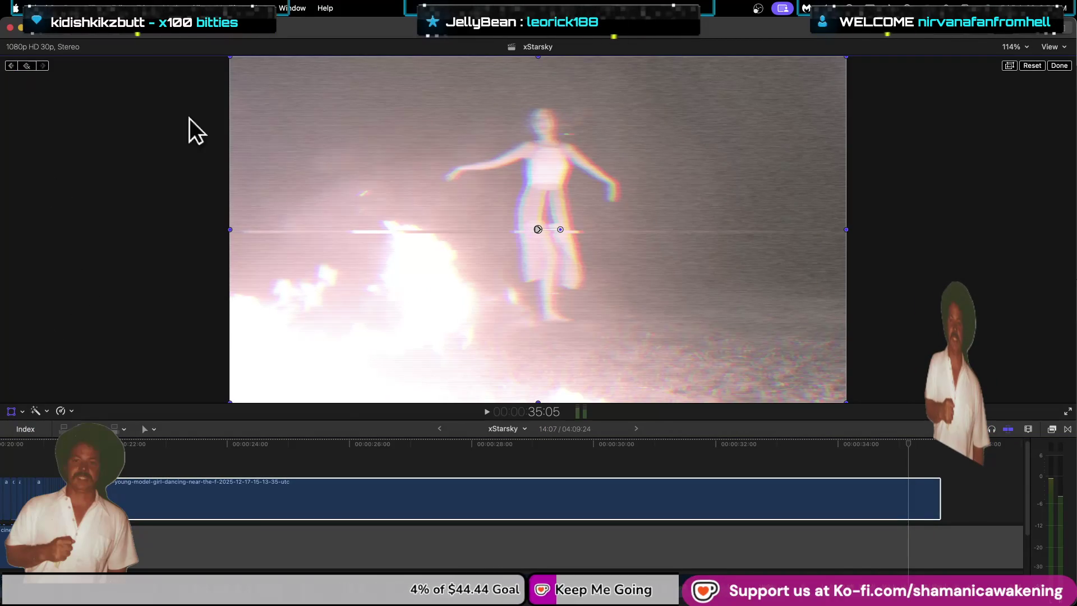
pyautogui.click(1029, 33)
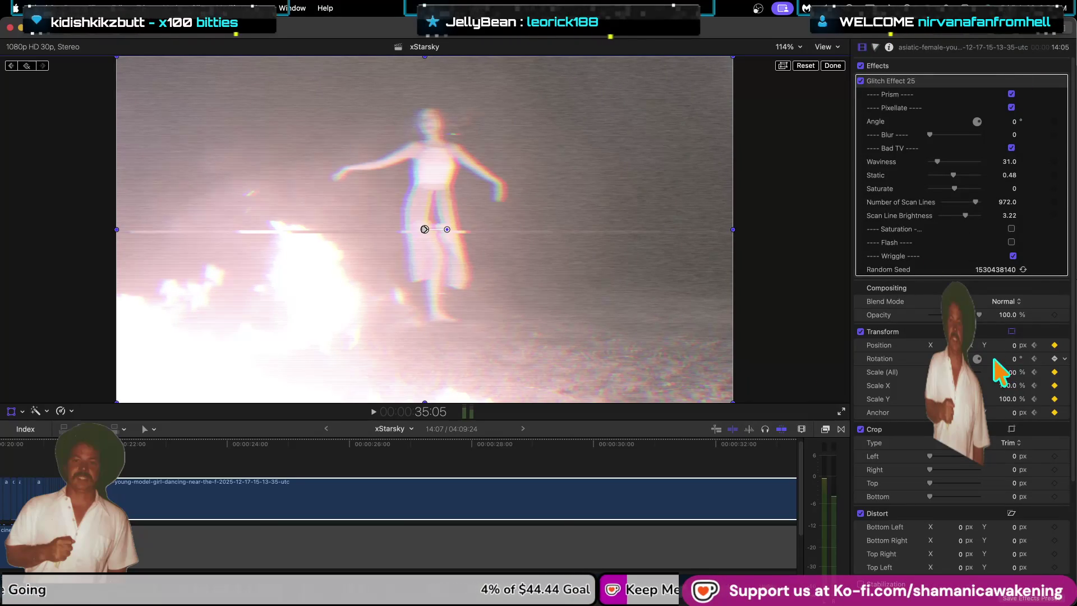
# Step: Scale the fire-dancing clip to 298% at the 35:05 keyframe, then restore the transform controls
pyautogui.moveTo(1011, 372)
pyautogui.mouseDown()
pyautogui.moveTo(1055, 372)
pyautogui.moveTo(990, 335)
pyautogui.moveTo(1004, 348)
pyautogui.moveTo(1043, 348)
pyautogui.mouseUp()
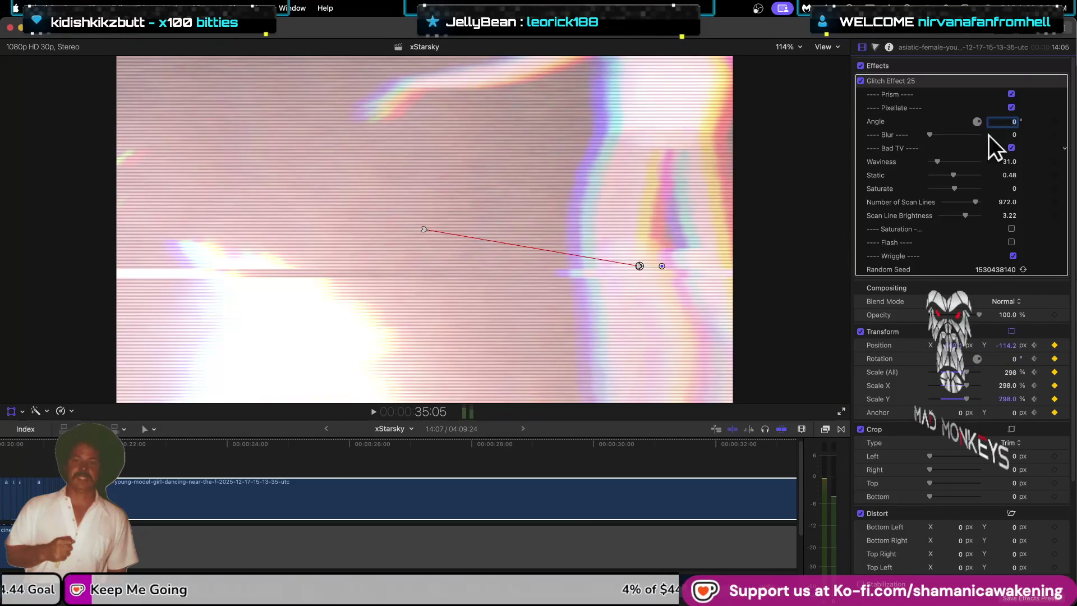
pyautogui.click(1027, 34)
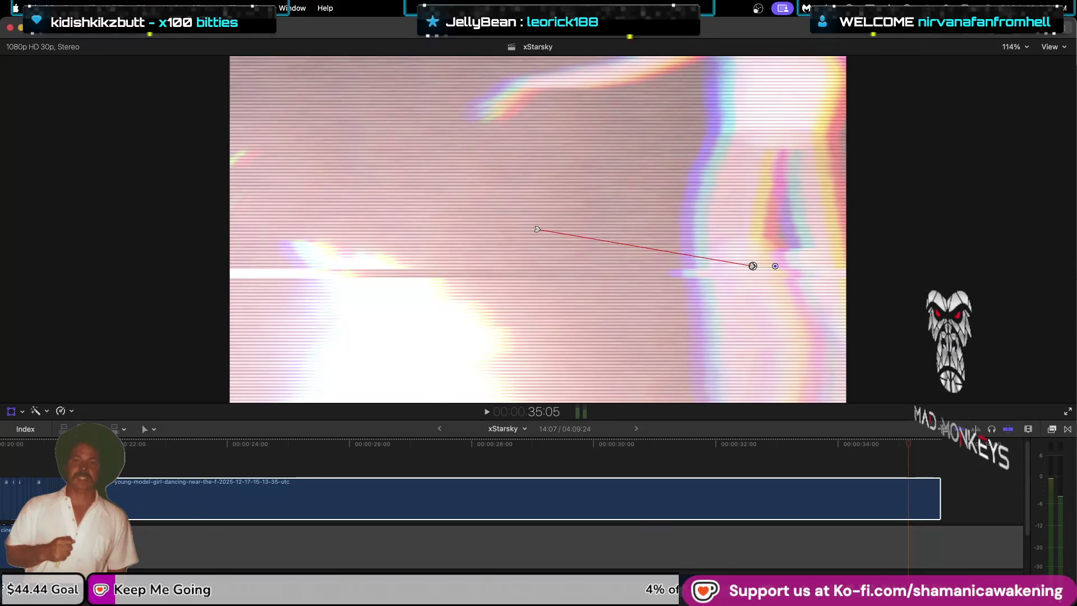
pyautogui.hotkey('shift', 't')
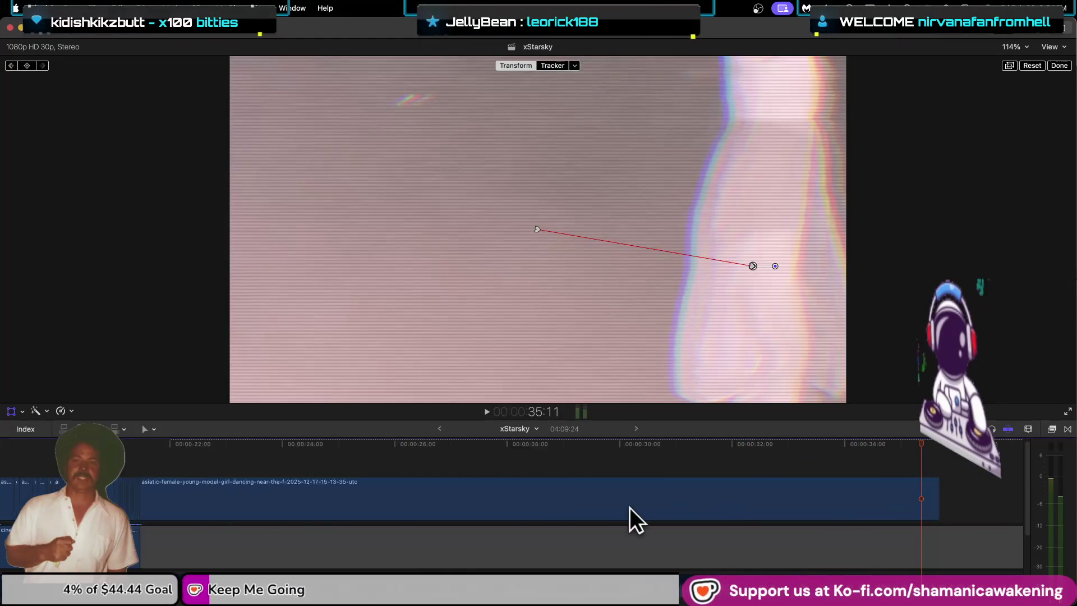
# Step: Zoom out and return the playhead to 00:00:00:00 on the night Japan-from-space shot
pyautogui.press('super+minus')
pyautogui.press('super+minus')
pyautogui.press('super+minus')
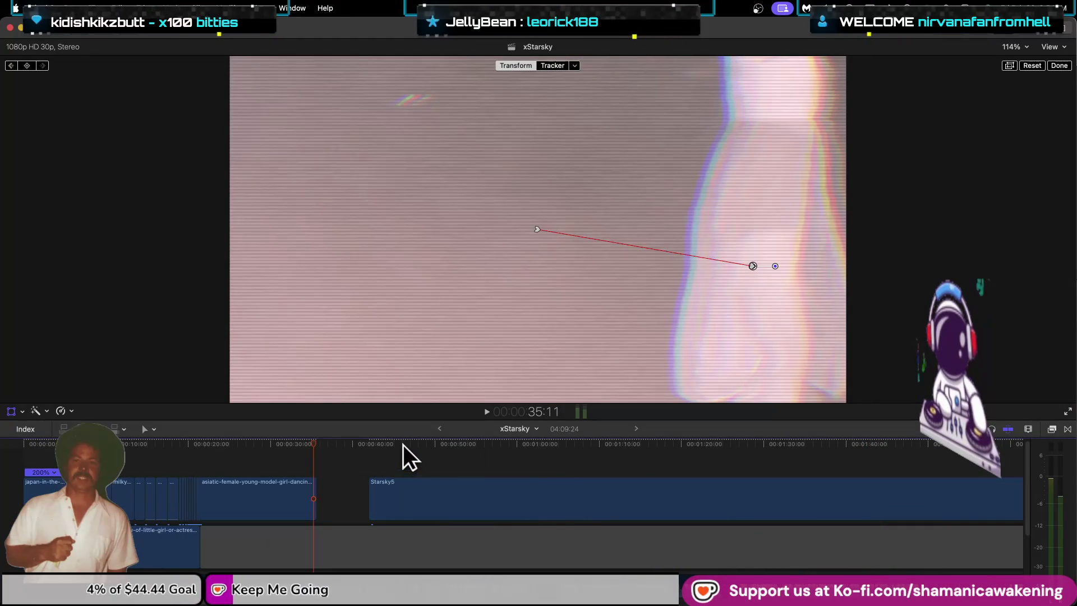
pyautogui.moveTo(307, 443)
pyautogui.mouseDown()
pyautogui.moveTo(258, 450)
pyautogui.moveTo(428, 449)
pyautogui.moveTo(298, 470)
pyautogui.moveTo(457, 480)
pyautogui.mouseUp()
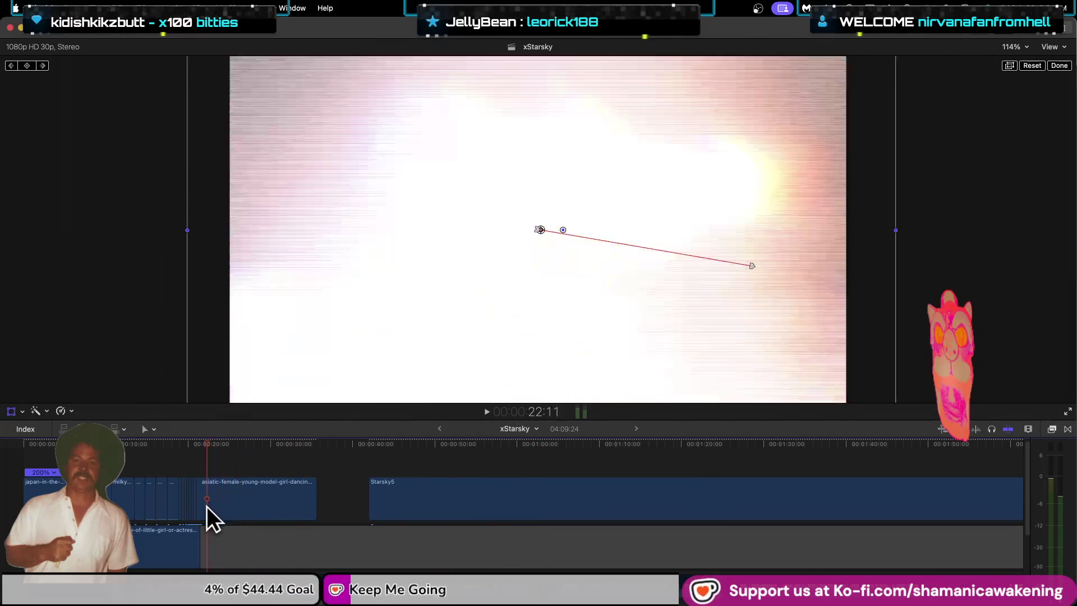
pyautogui.scroll(5, 205, 507)
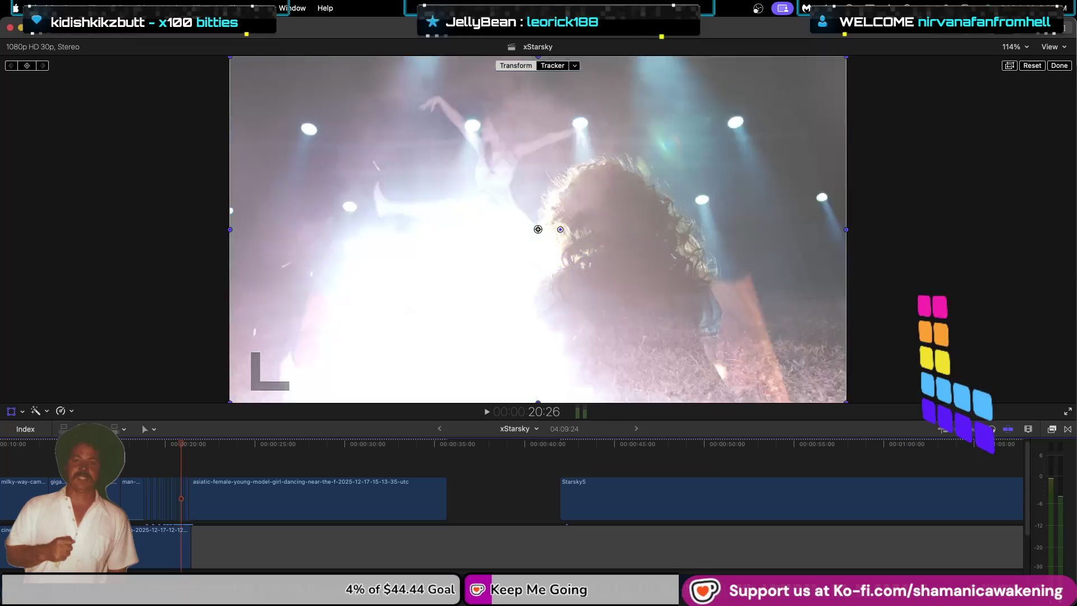
pyautogui.press('Home')
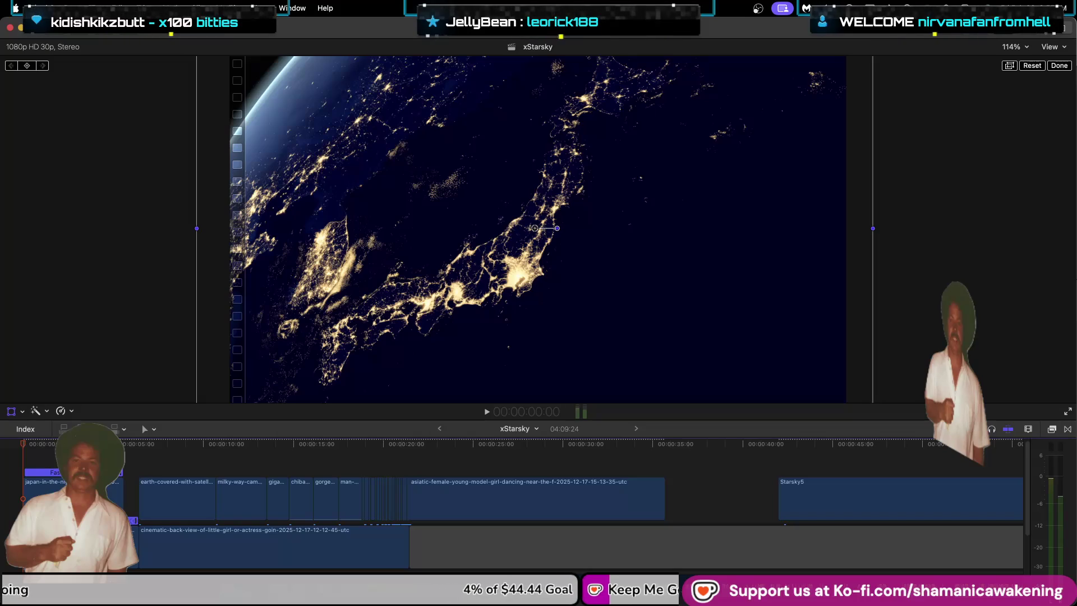
# Step: Play the opening shot, pause at 4:24, zoom in around the playhead and switch to the Blade tool
pyautogui.press('space')
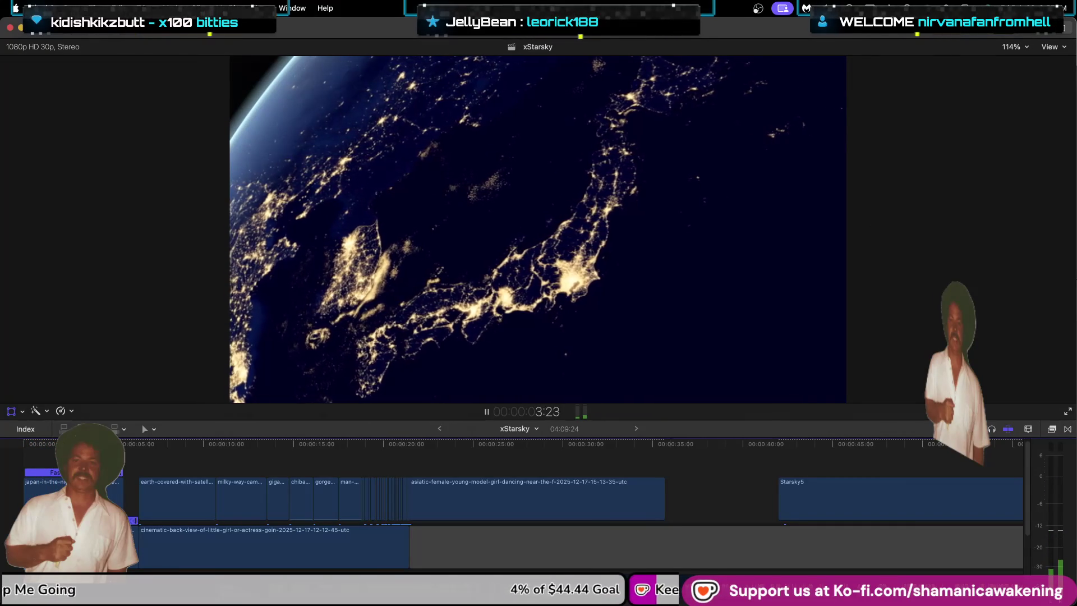
pyautogui.press('space')
pyautogui.press('super+equal')
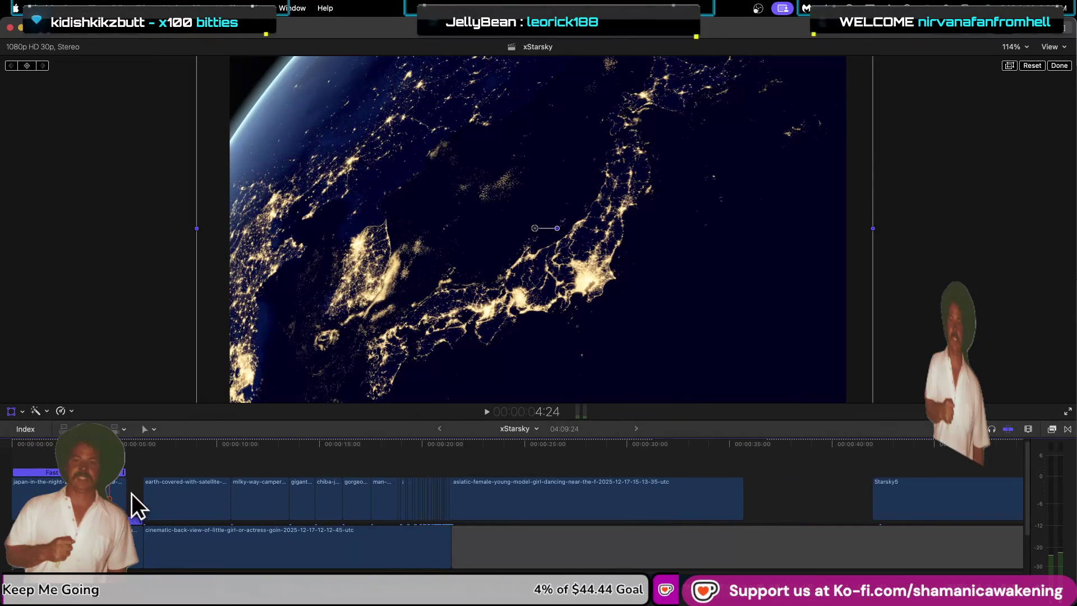
pyautogui.press('super+equal')
pyautogui.press('super+equal')
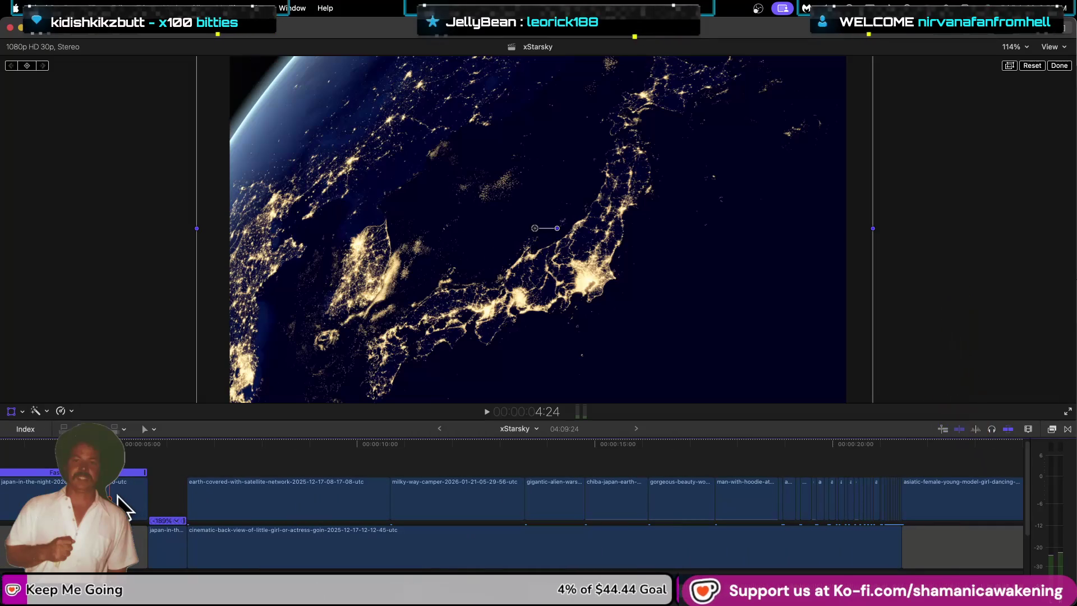
pyautogui.press('b')
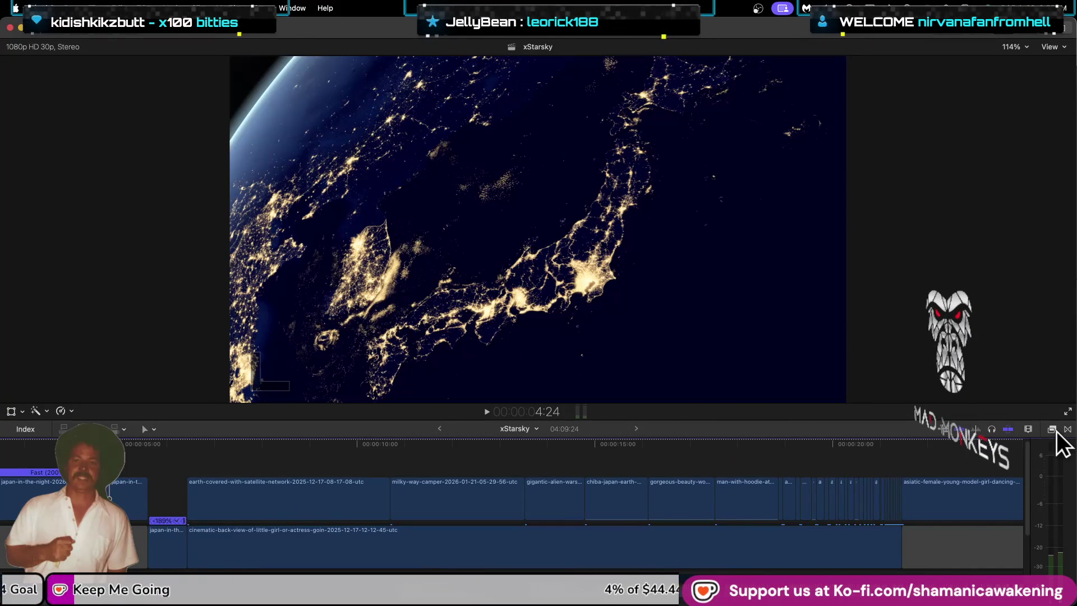
# Step: Drag Glitch Effect 25 from the Effects browser onto the short Japan-at-night clip
pyautogui.click(1052, 429)
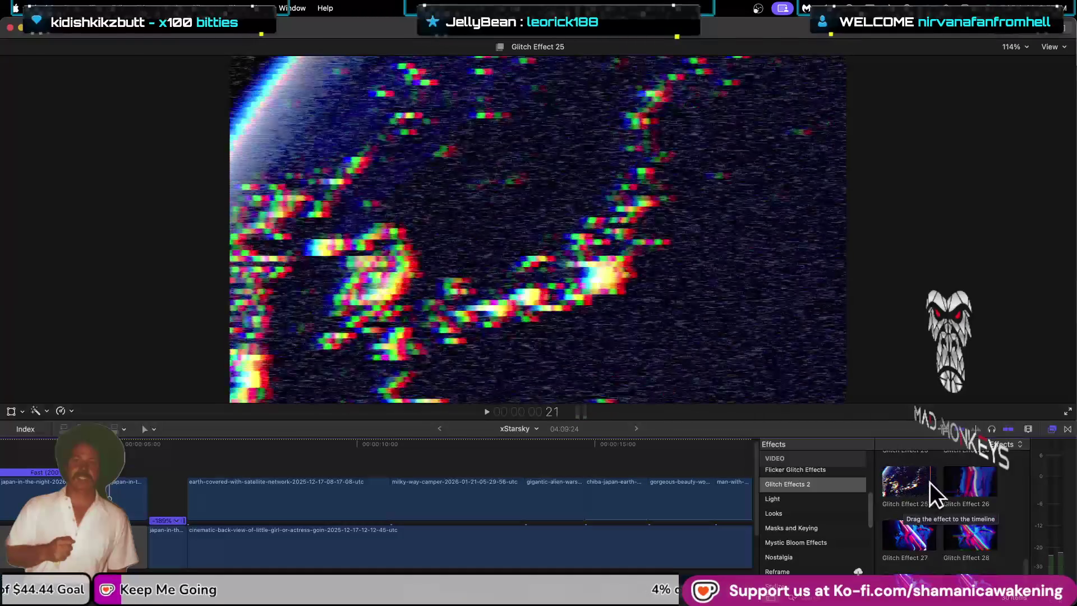
pyautogui.moveTo(917, 482); pyautogui.dragTo(145, 504)
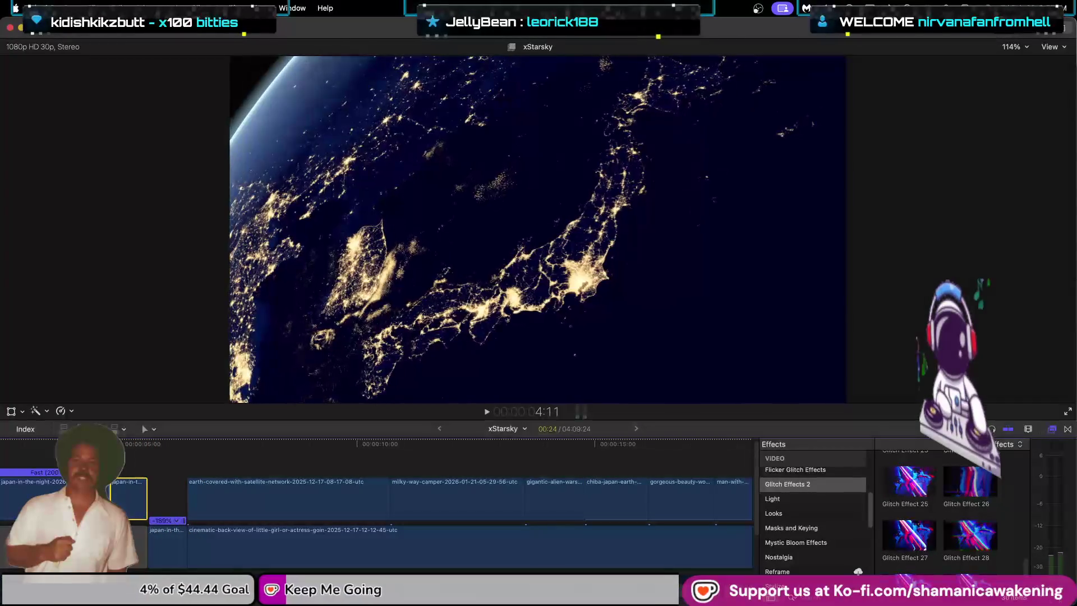
pyautogui.hscroll(-5, 107, 494)
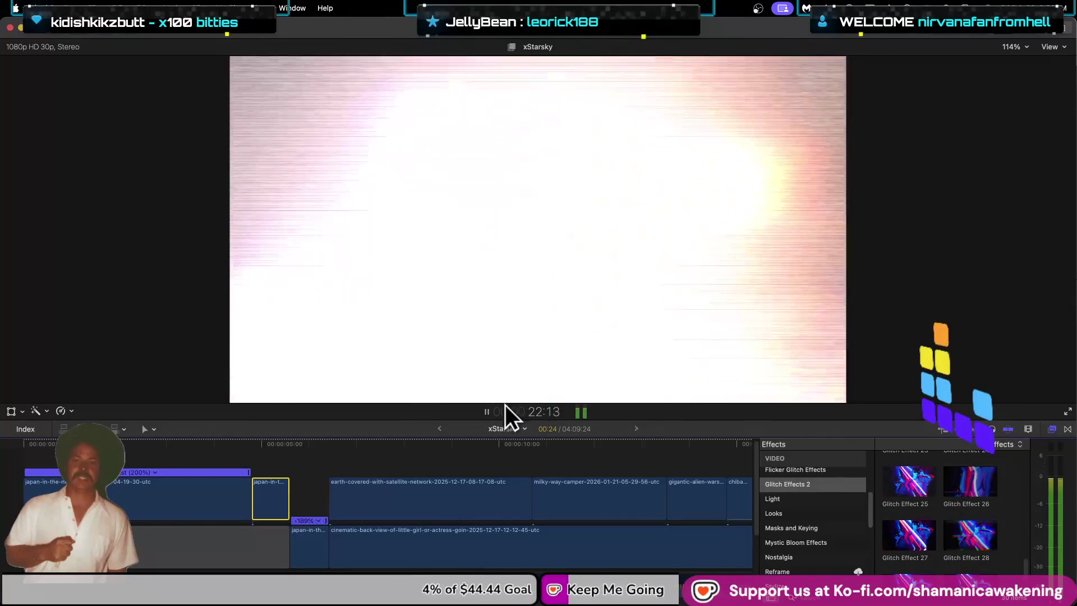
pyautogui.press('space')
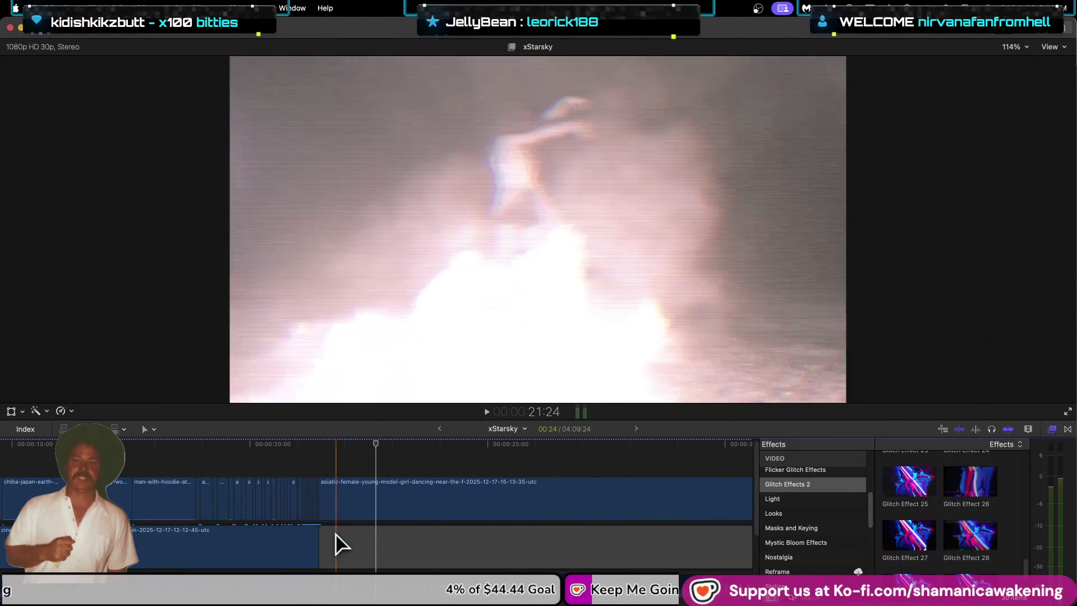
pyautogui.press('super+minus')
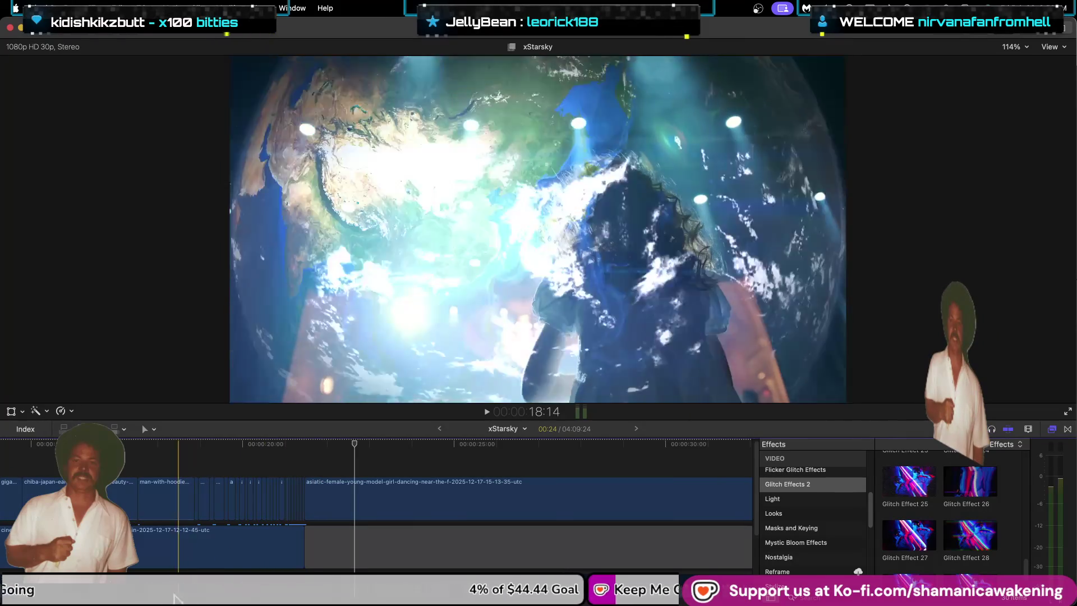
pyautogui.hscroll(-5, 135, 535)
pyautogui.hscroll(-5, 135, 535)
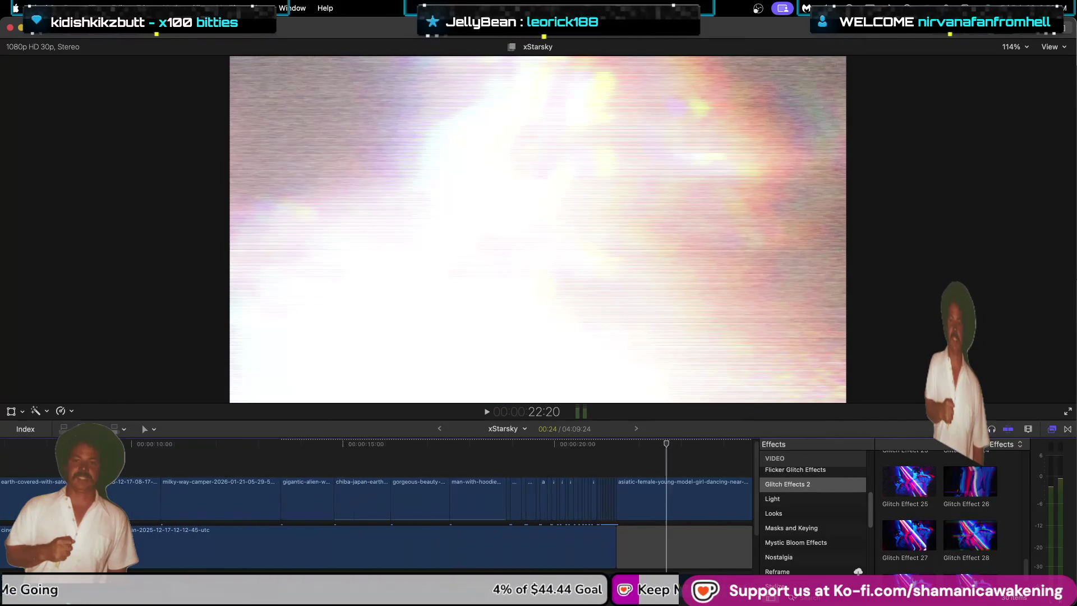
pyautogui.hscroll(-5, 134, 534)
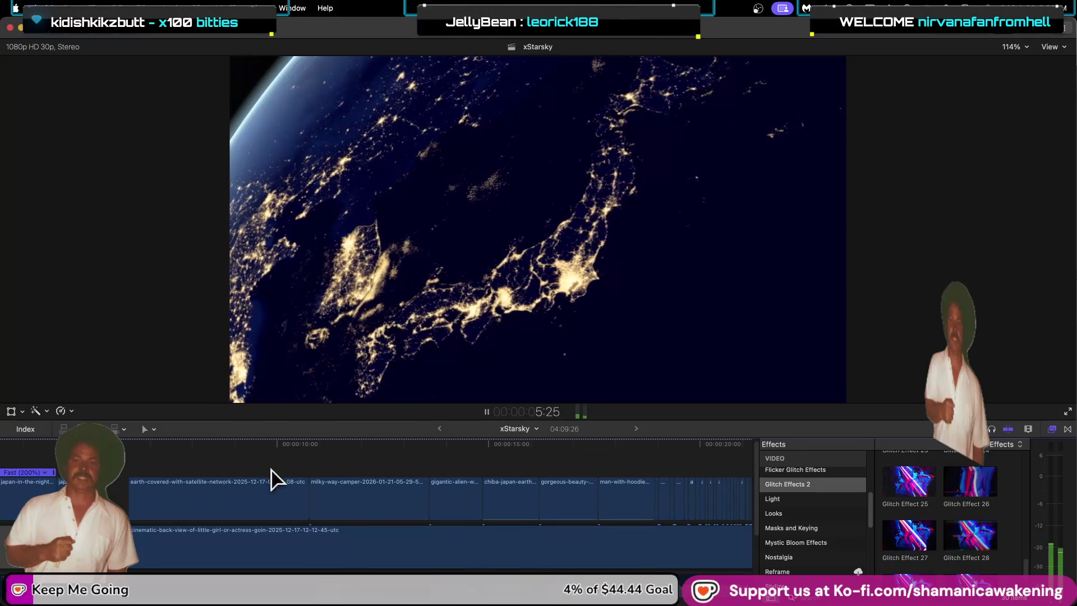
pyautogui.press('space')
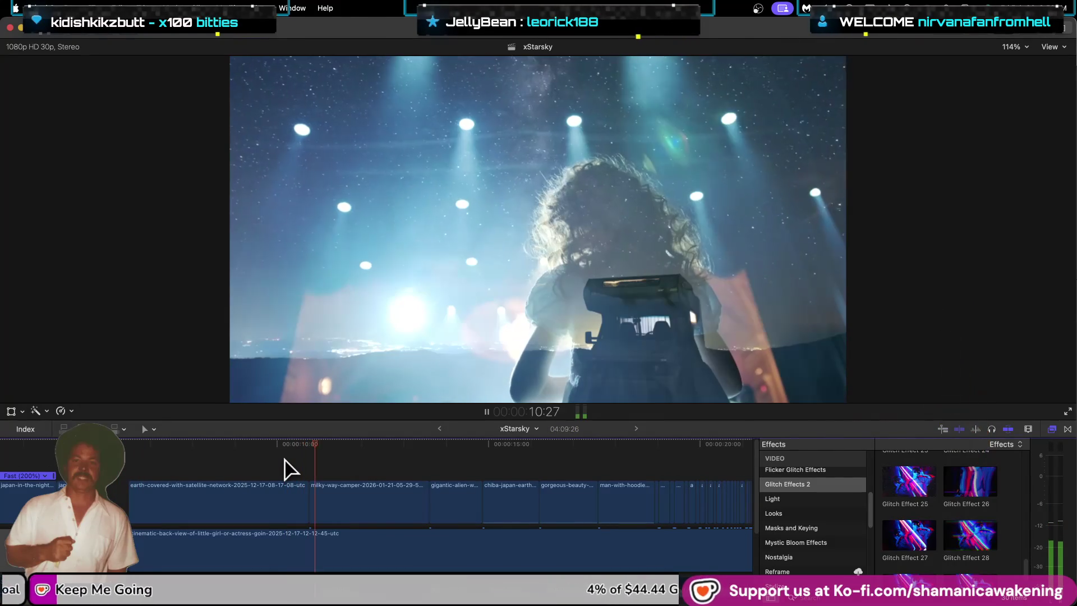
pyautogui.press('super+equal')
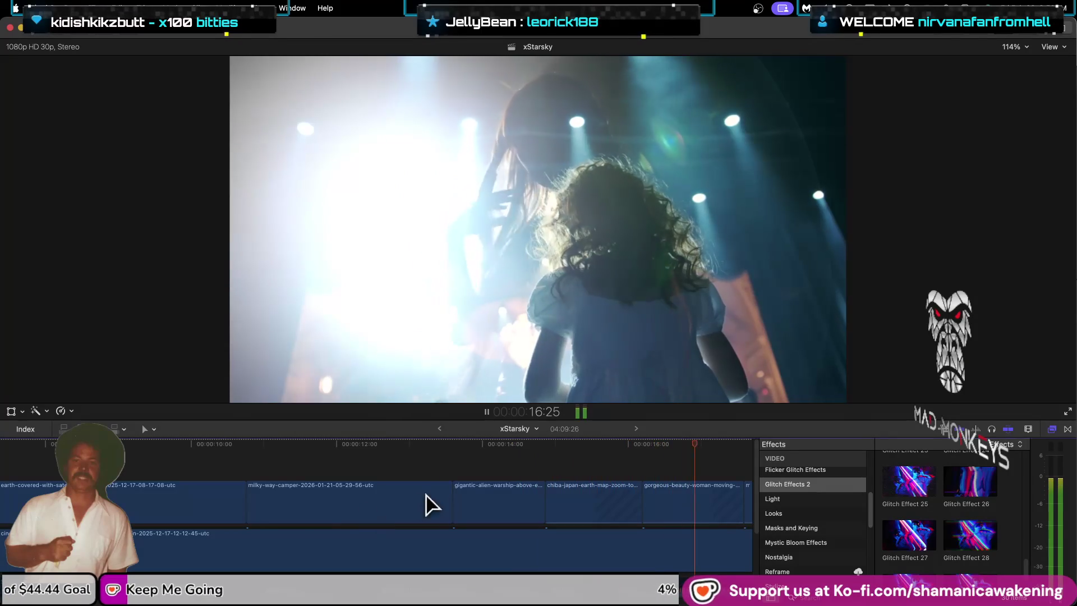
pyautogui.press('super+minus')
pyautogui.press('super+minus')
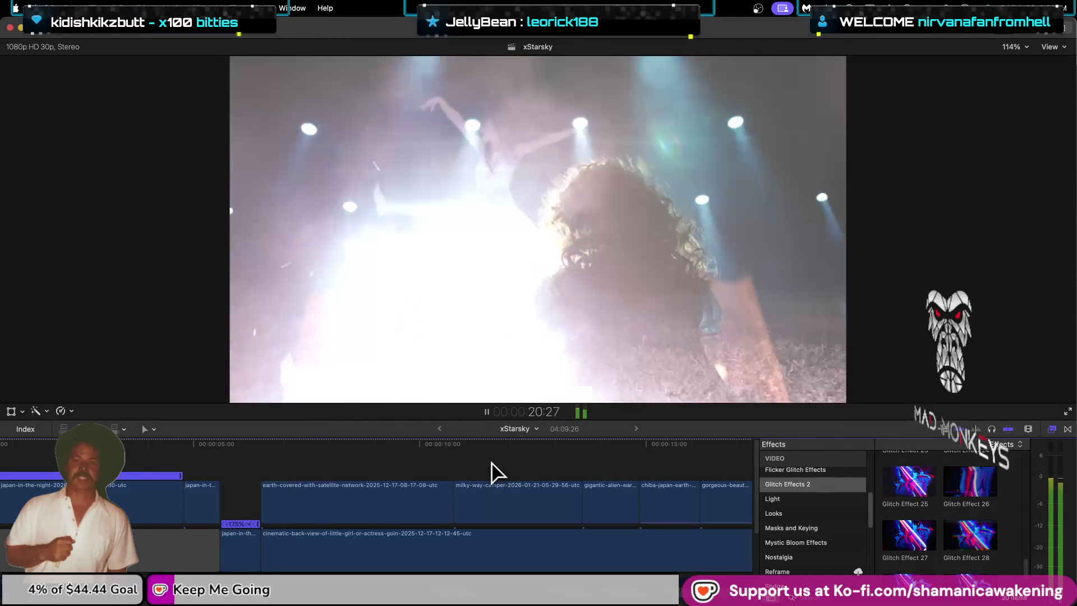
pyautogui.press('space')
pyautogui.press('super+equal')
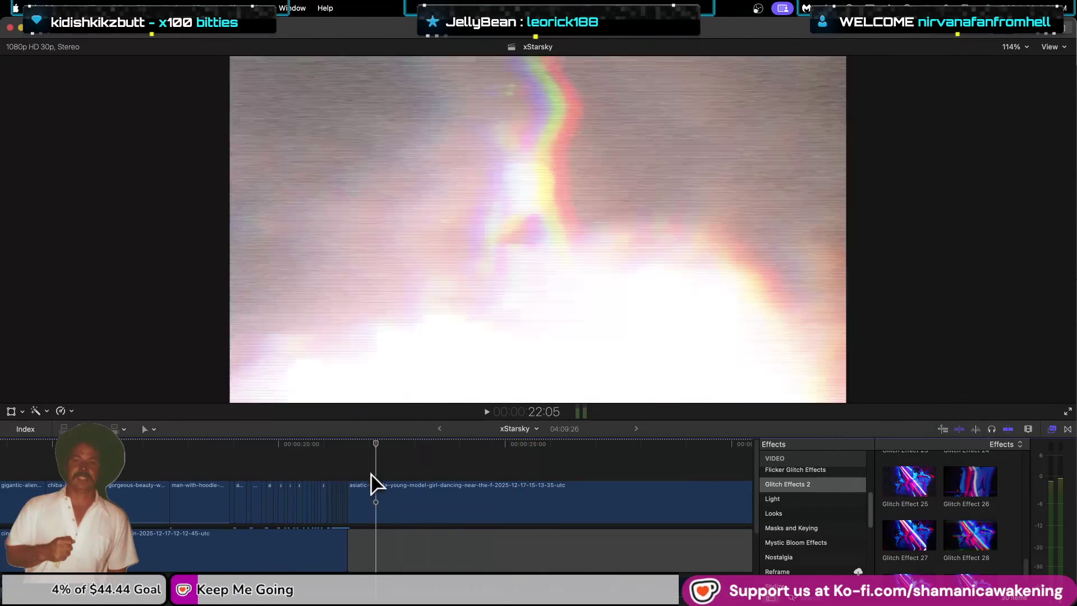
pyautogui.press('super+equal')
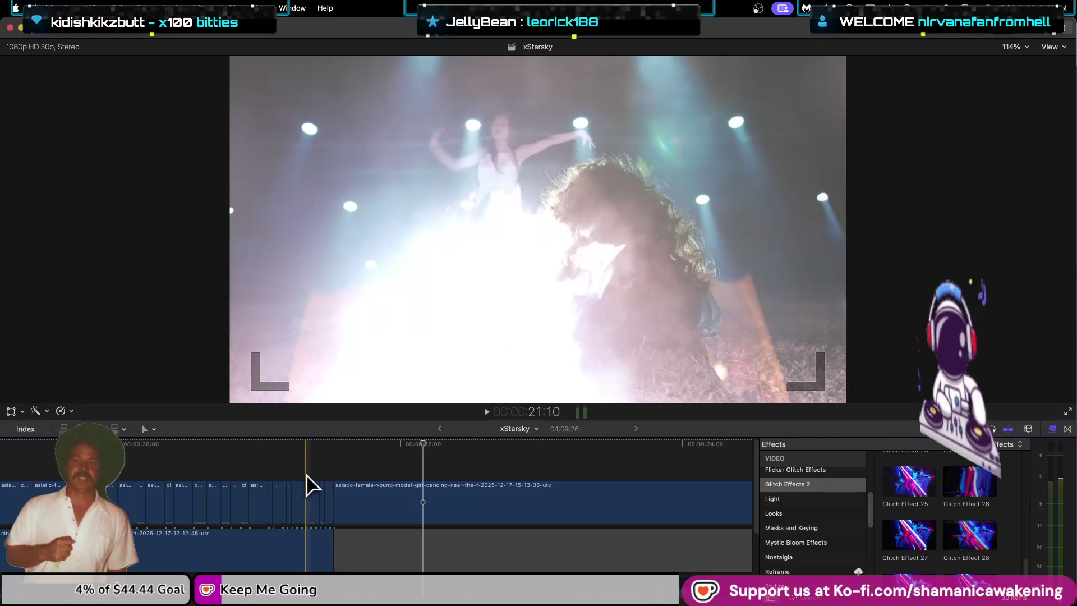
pyautogui.press('super+equal')
pyautogui.press('super+equal')
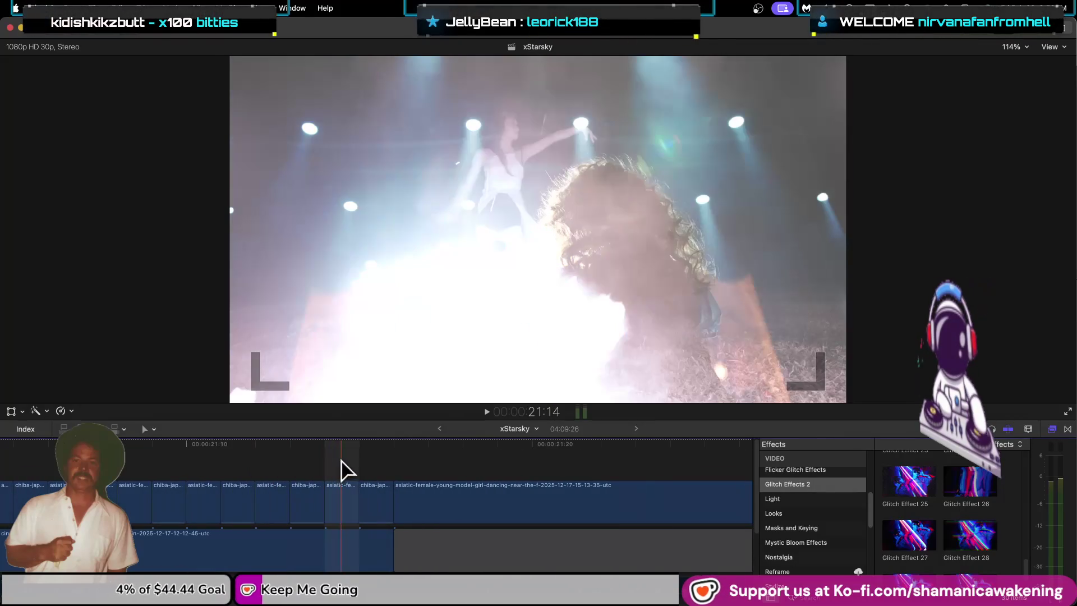
pyautogui.click(355, 469)
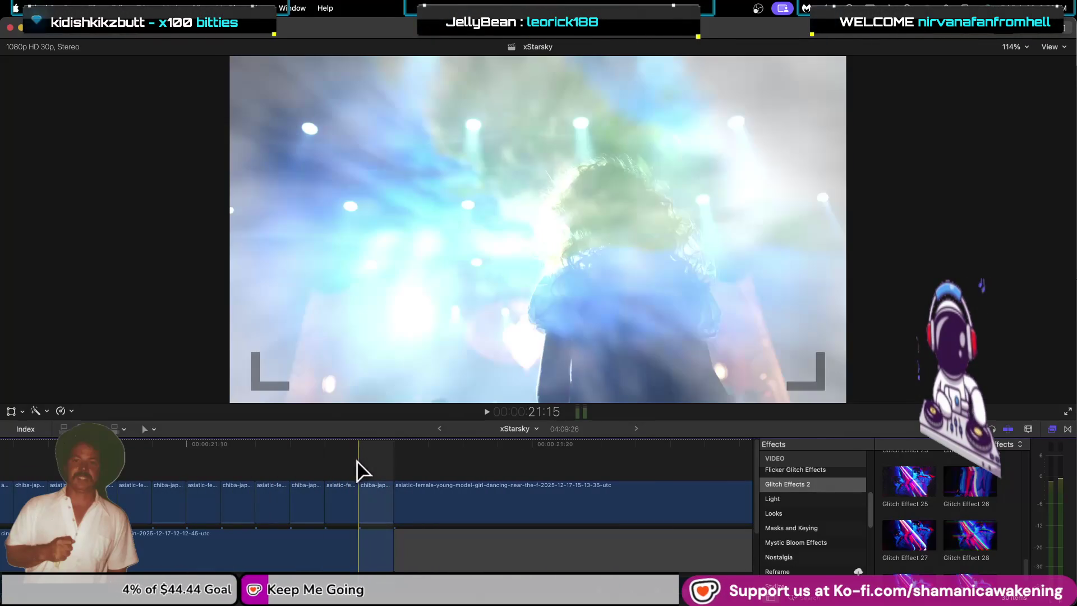
pyautogui.press('space')
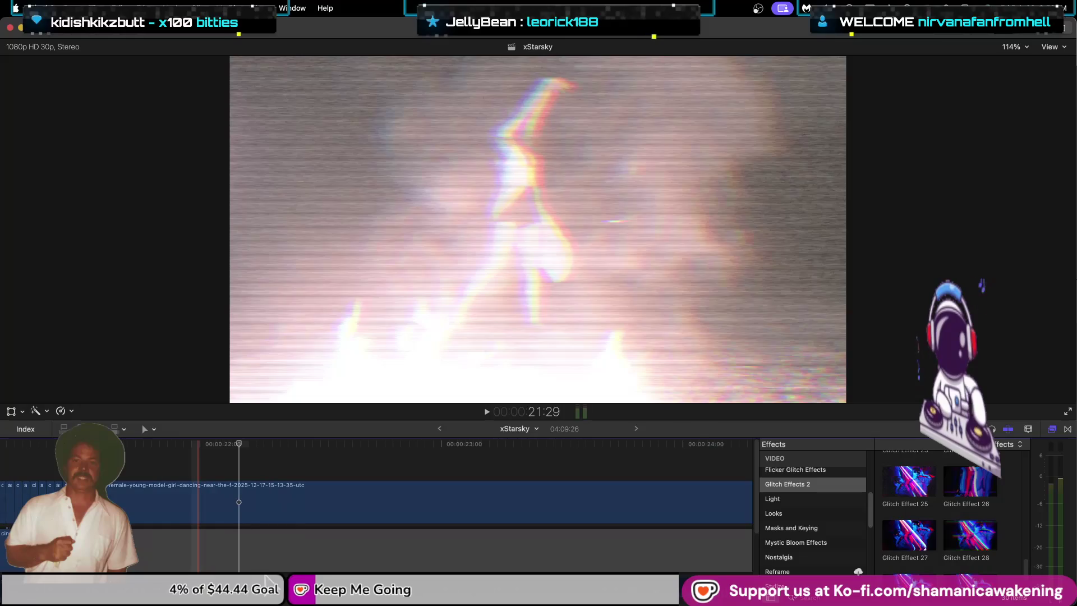
# Step: Trim the fire-dancer clip's start later to leave a black gap, then slightly slow the reversed Japan clip
pyautogui.press('super+minus')
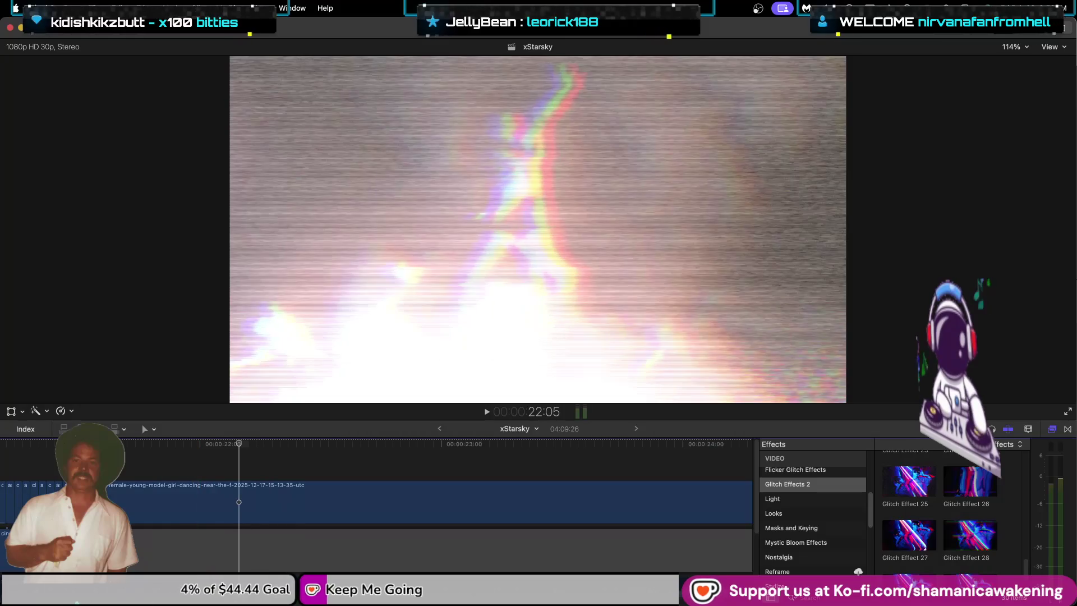
pyautogui.hscroll(-5, 75, 601)
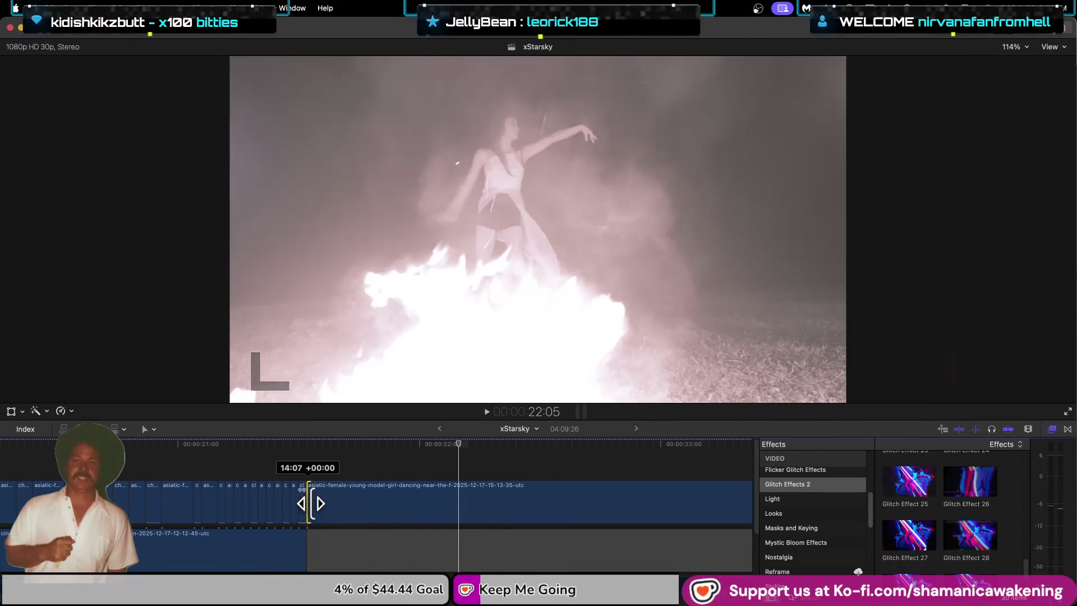
pyautogui.moveTo(308, 504); pyautogui.dragTo(356, 504)
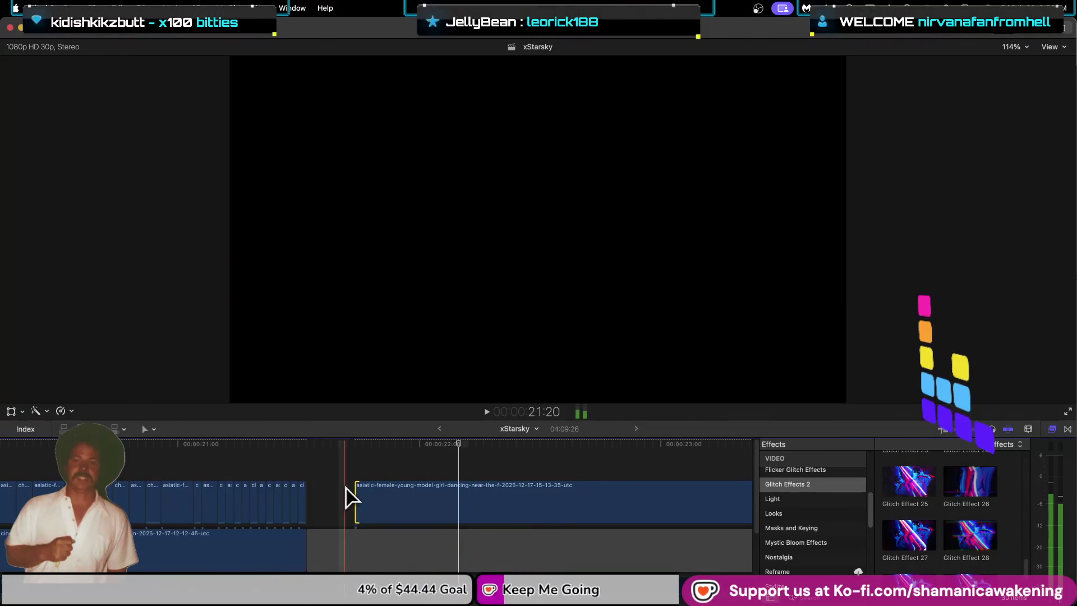
pyautogui.scroll(1, 313, 454)
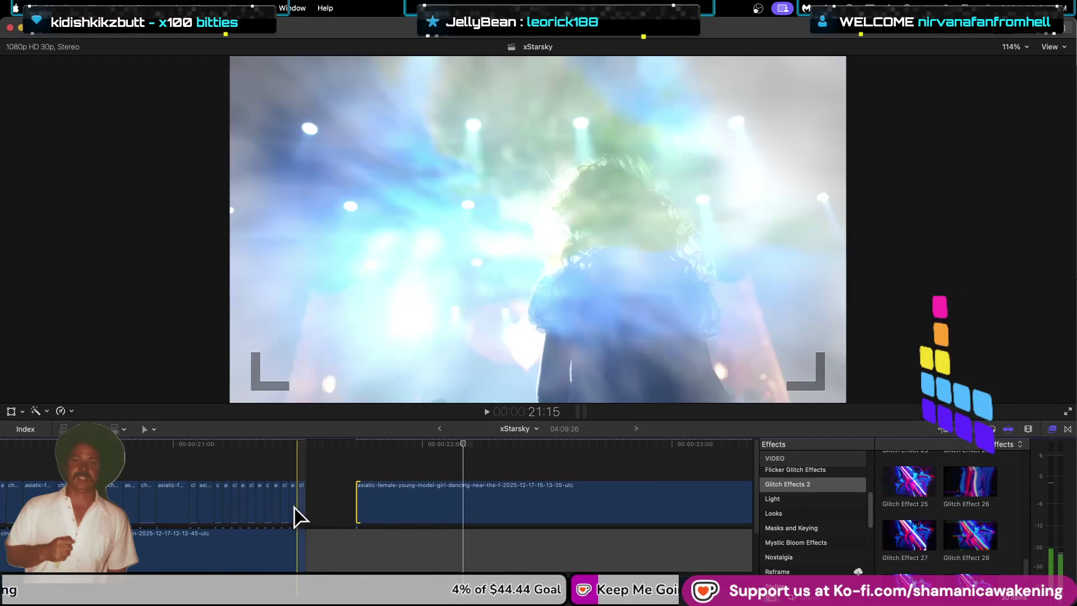
pyautogui.scroll(-3, 212, 558)
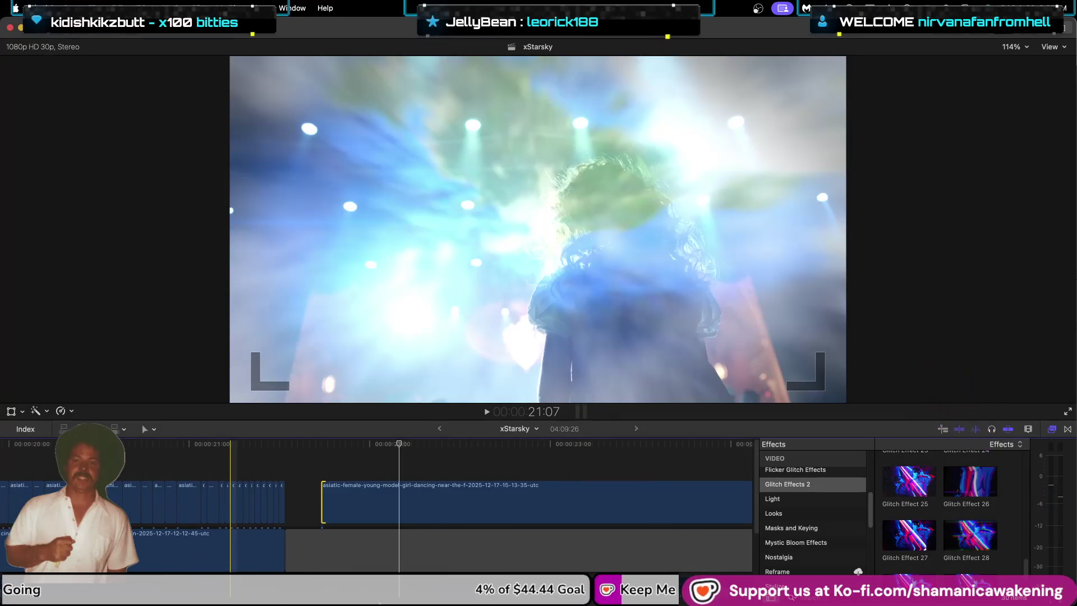
pyautogui.hscroll(-10, 46, 599)
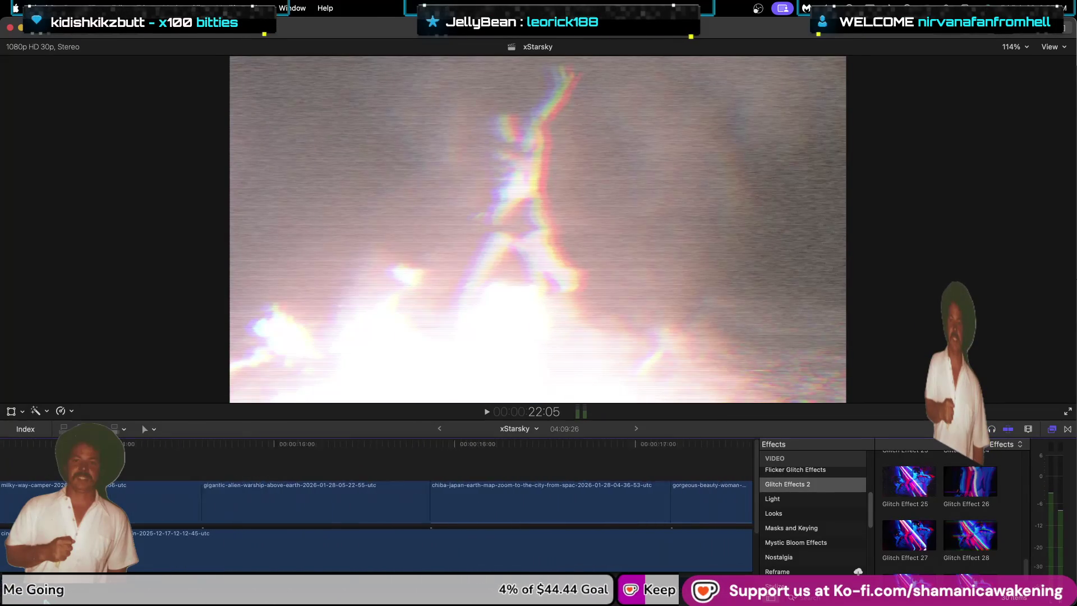
pyautogui.hscroll(-10, 376, 505)
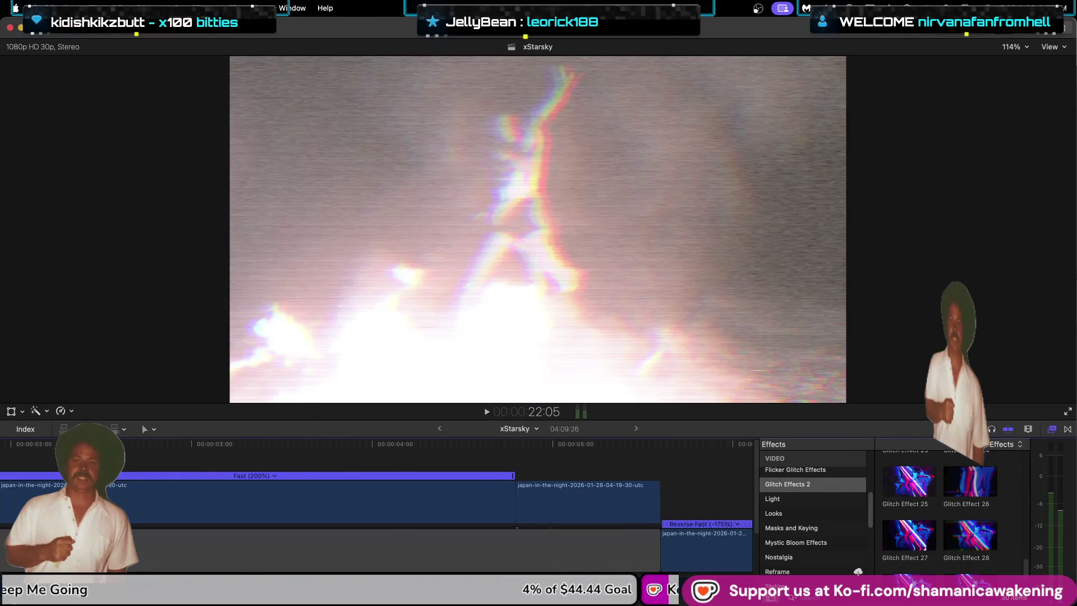
pyautogui.hscroll(5, 376, 505)
pyautogui.hscroll(5, 376, 505)
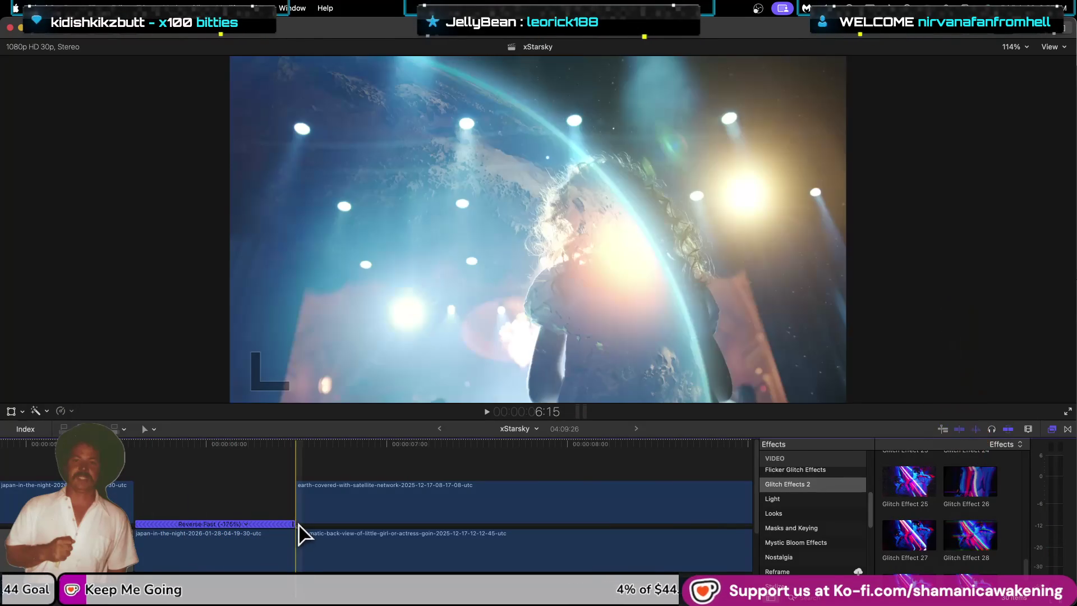
pyautogui.moveTo(292, 525); pyautogui.dragTo(300, 526)
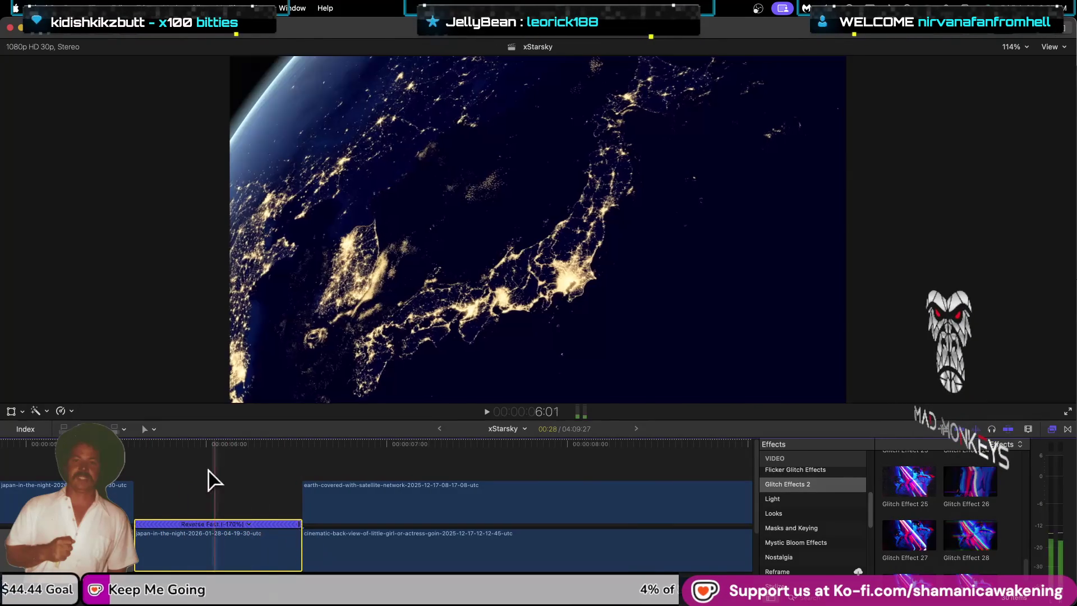
# Step: Play the edit from about 12 seconds and zoom in on the black gap at 21:17
pyautogui.press('space')
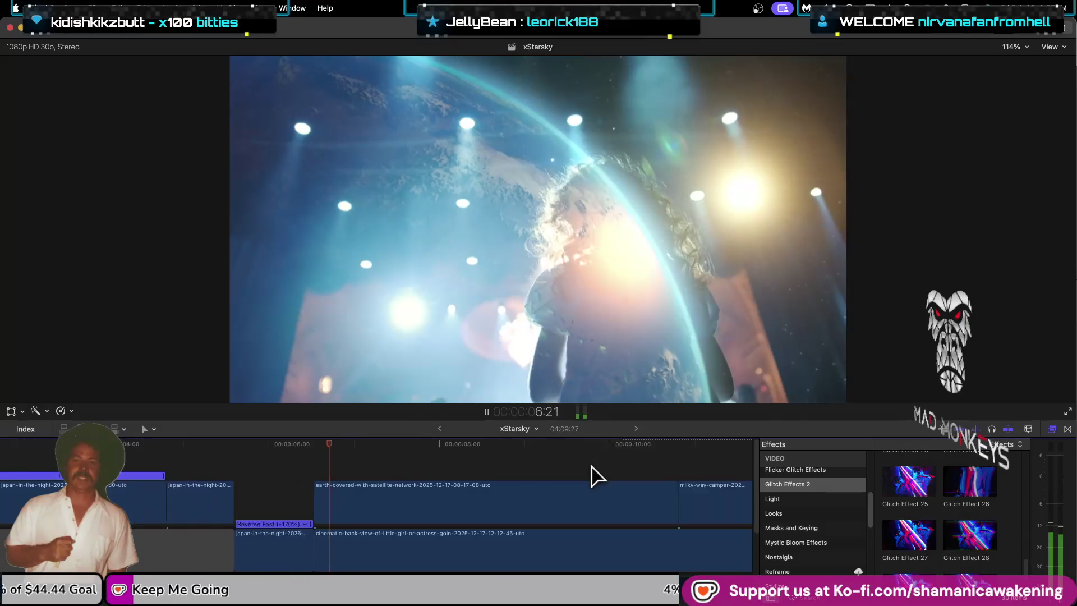
pyautogui.press('super+minus')
pyautogui.press('super+minus')
pyautogui.press('super+minus')
pyautogui.click(194, 455)
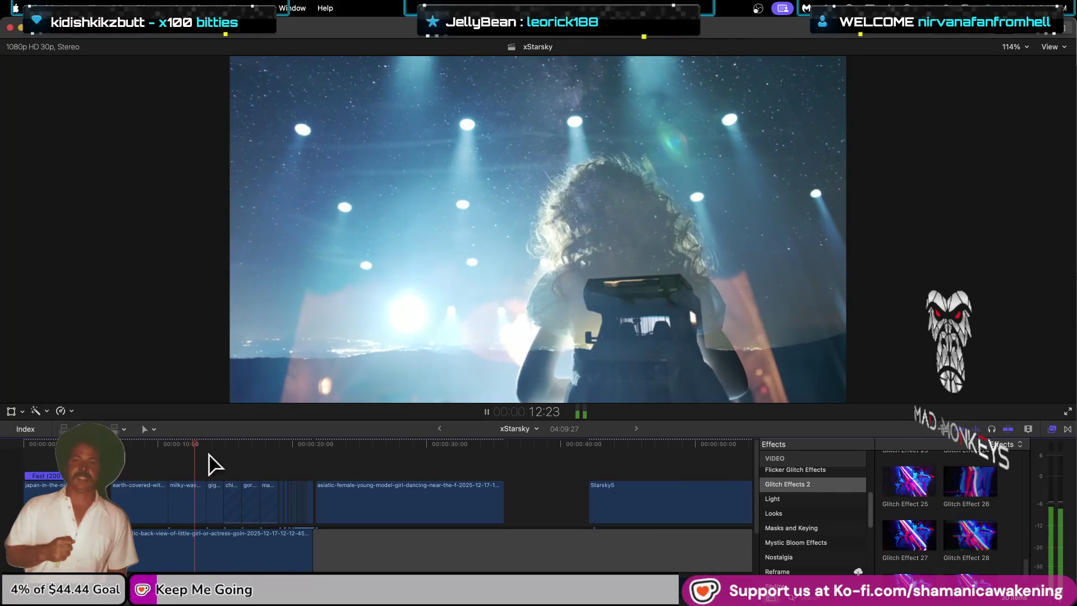
pyautogui.press('super+equal')
pyautogui.press('super+equal')
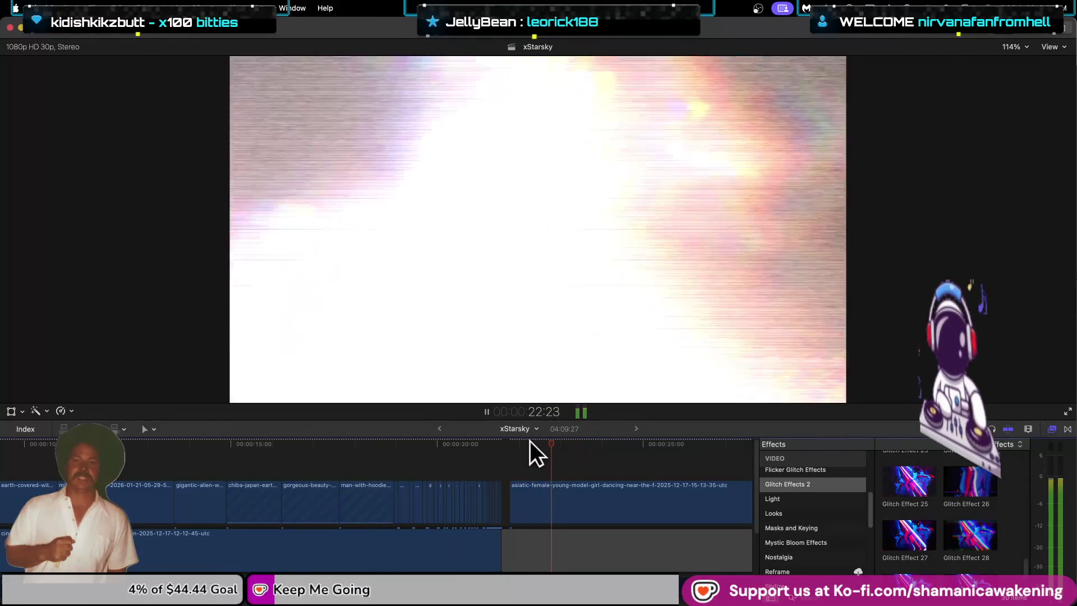
pyautogui.press('space')
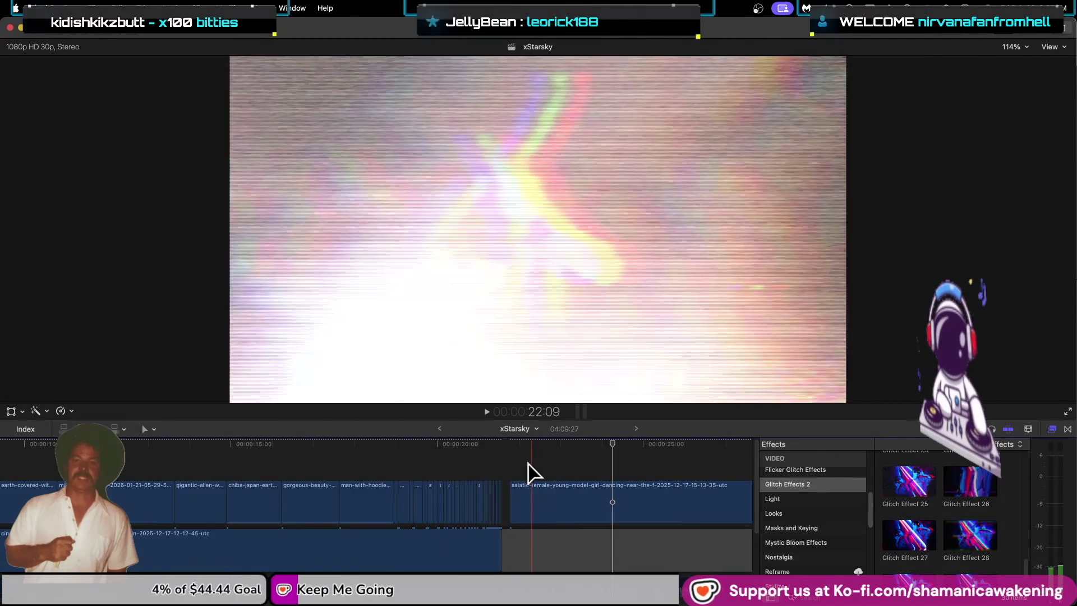
pyautogui.press('super+equal')
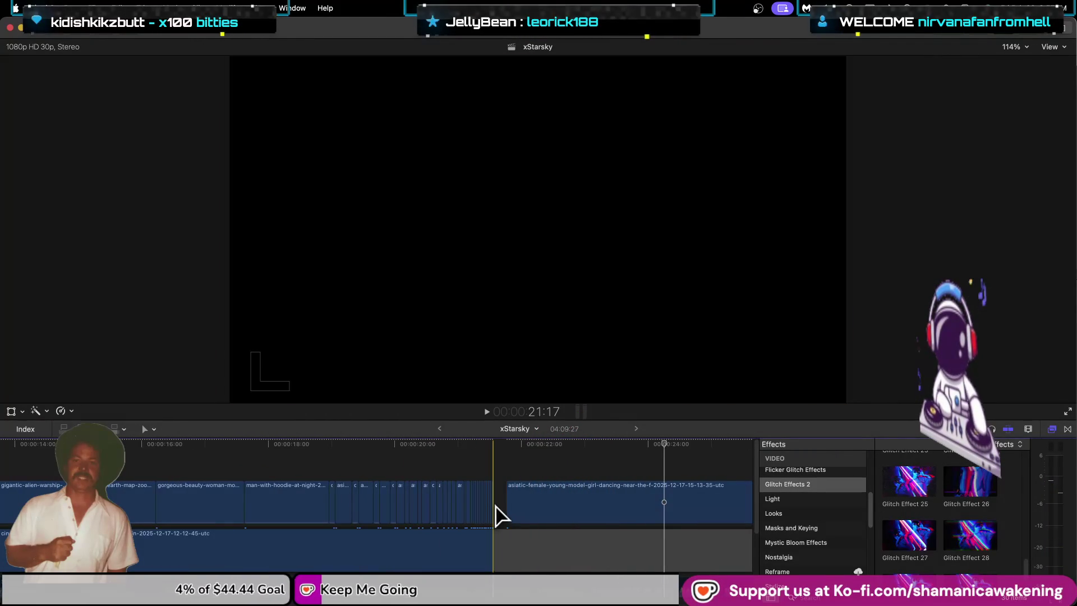
pyautogui.press('super+equal')
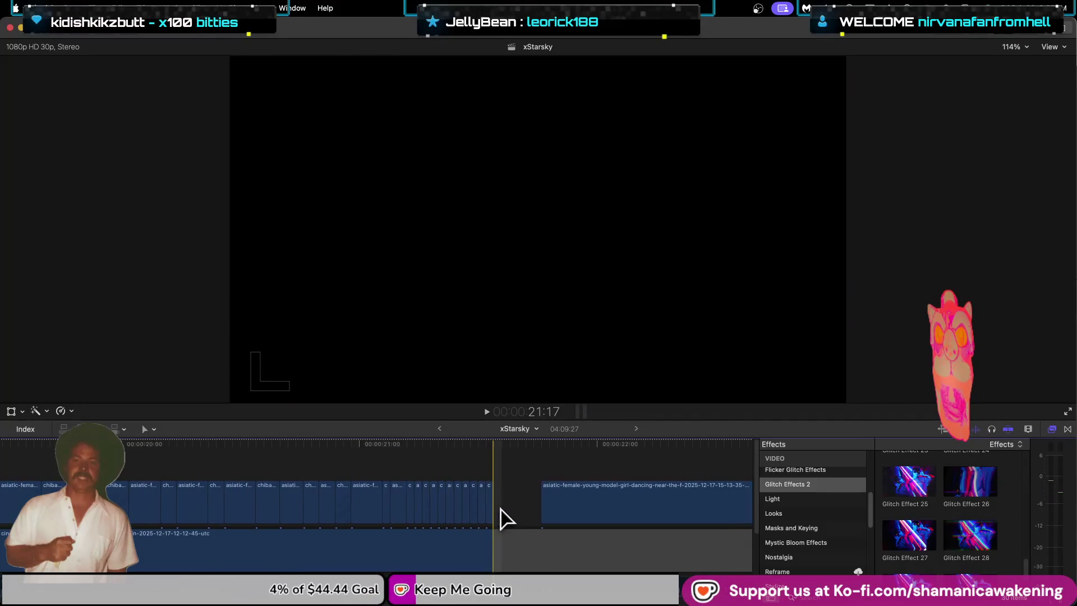
pyautogui.press('super+equal')
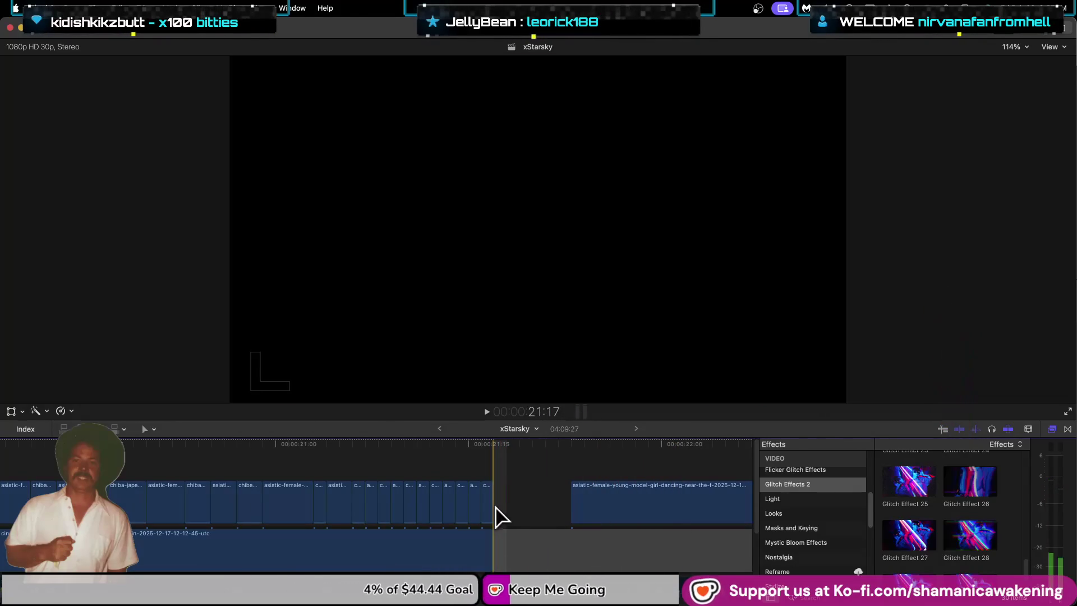
# Step: Move the five short clips before the gap later into it and replay from 21:13
pyautogui.moveTo(511, 494); pyautogui.dragTo(424, 502)
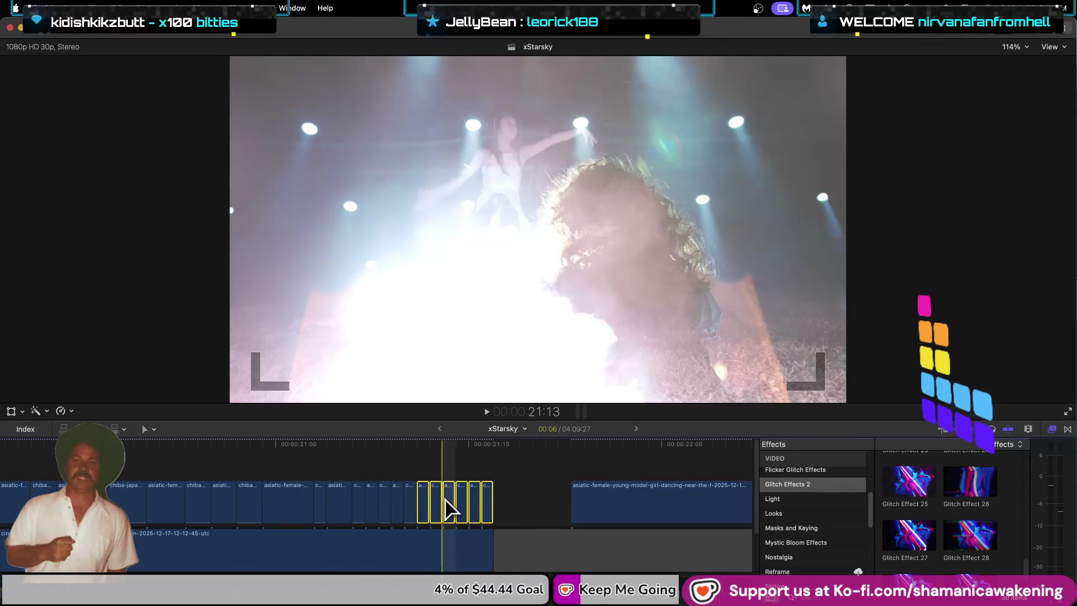
pyautogui.moveTo(447, 507); pyautogui.dragTo(513, 501)
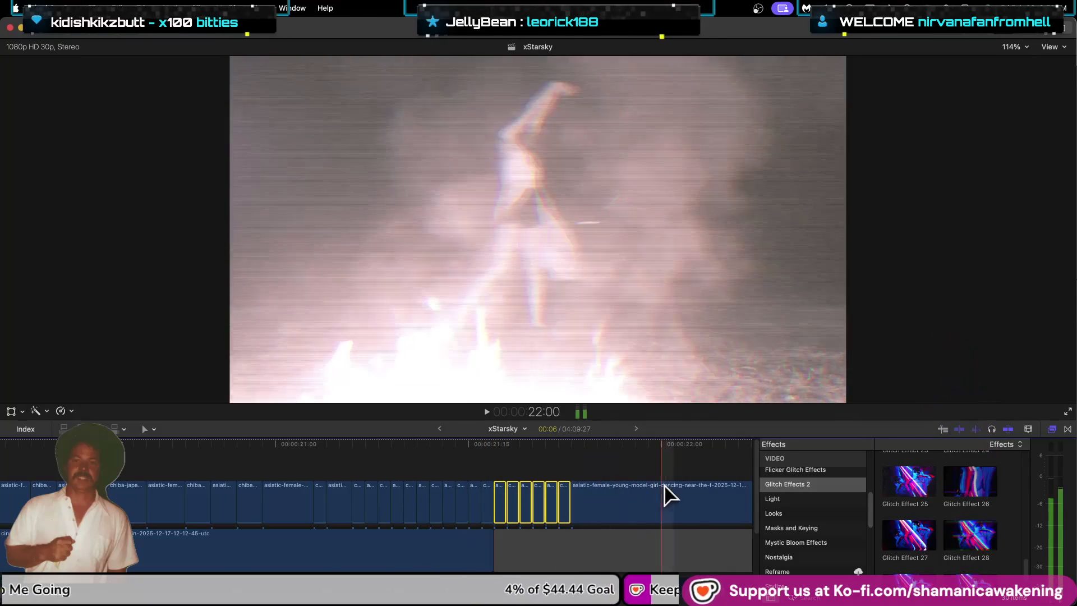
pyautogui.click(477, 467)
pyautogui.press('space')
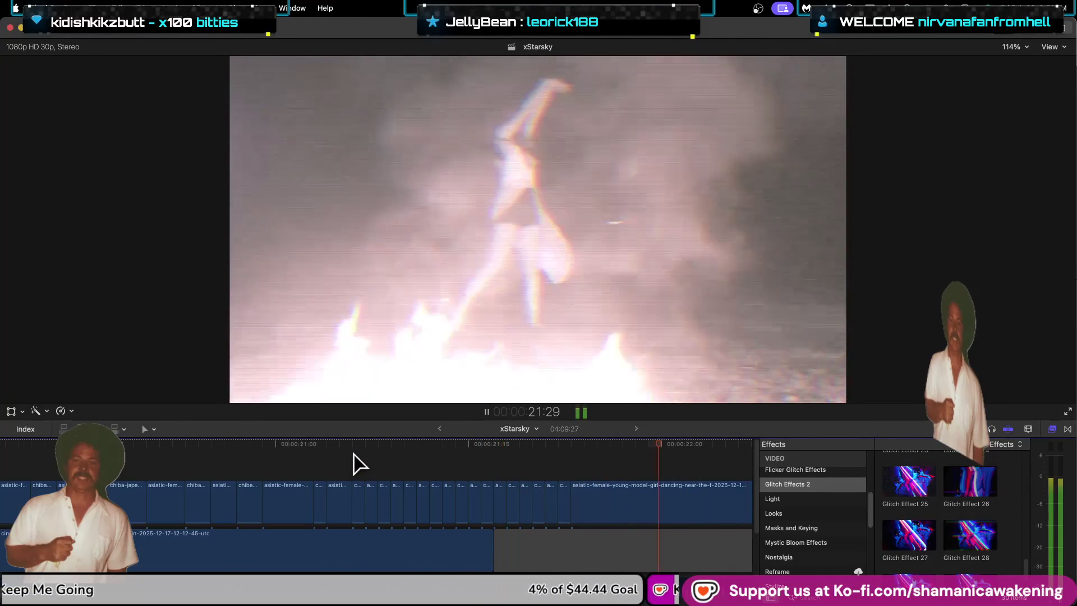
pyautogui.press('space')
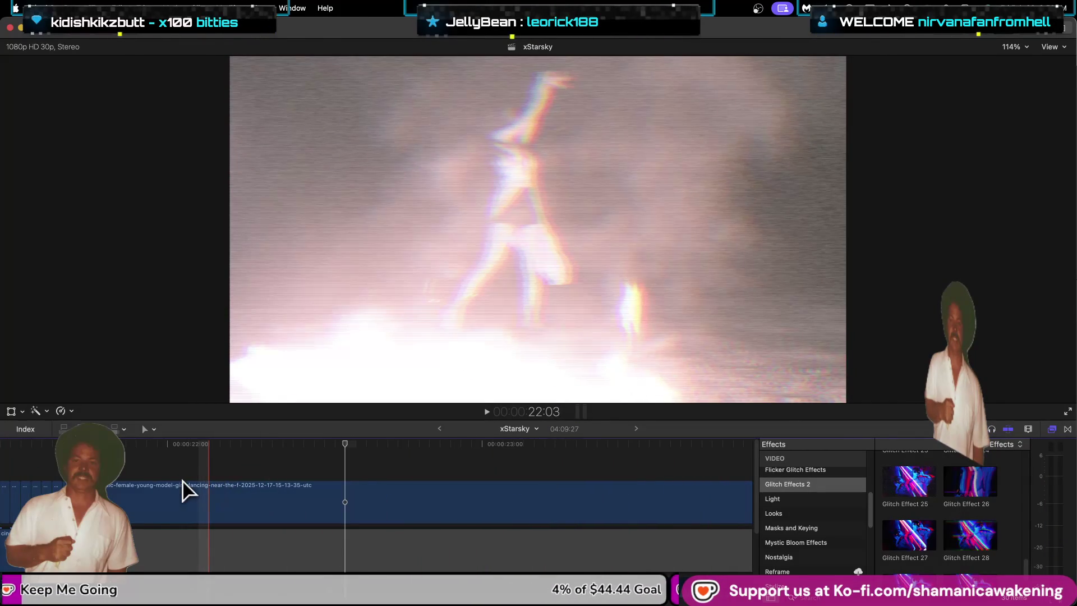
pyautogui.press('space')
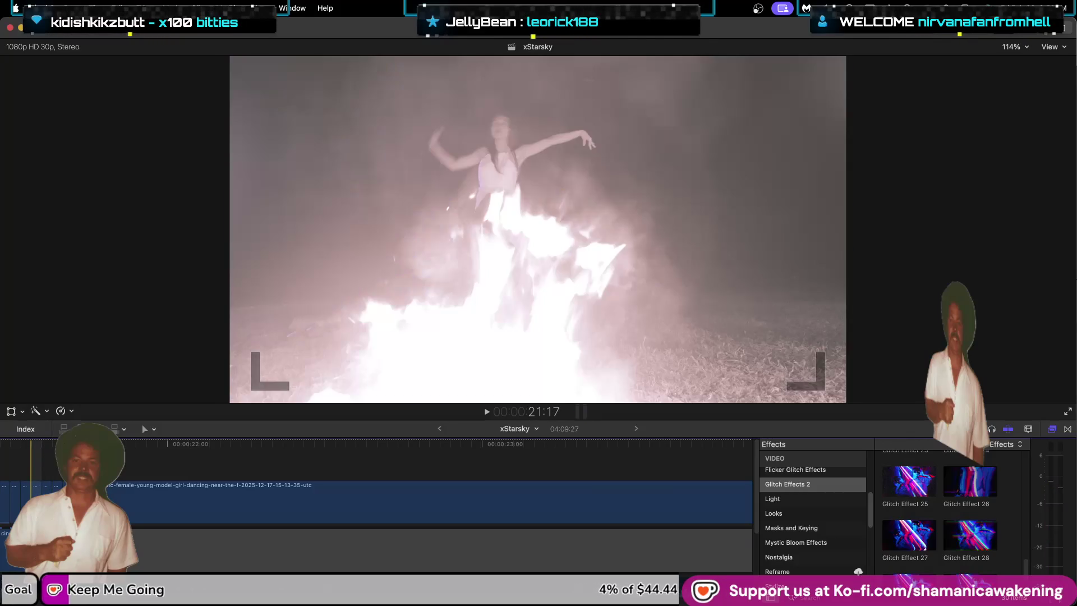
# Step: Nudge the edit point a few frames later and review playback from about 18 seconds to 24:07
pyautogui.press(',')
pyautogui.press('.')
pyautogui.press('.')
pyautogui.press('.')
pyautogui.press('.')
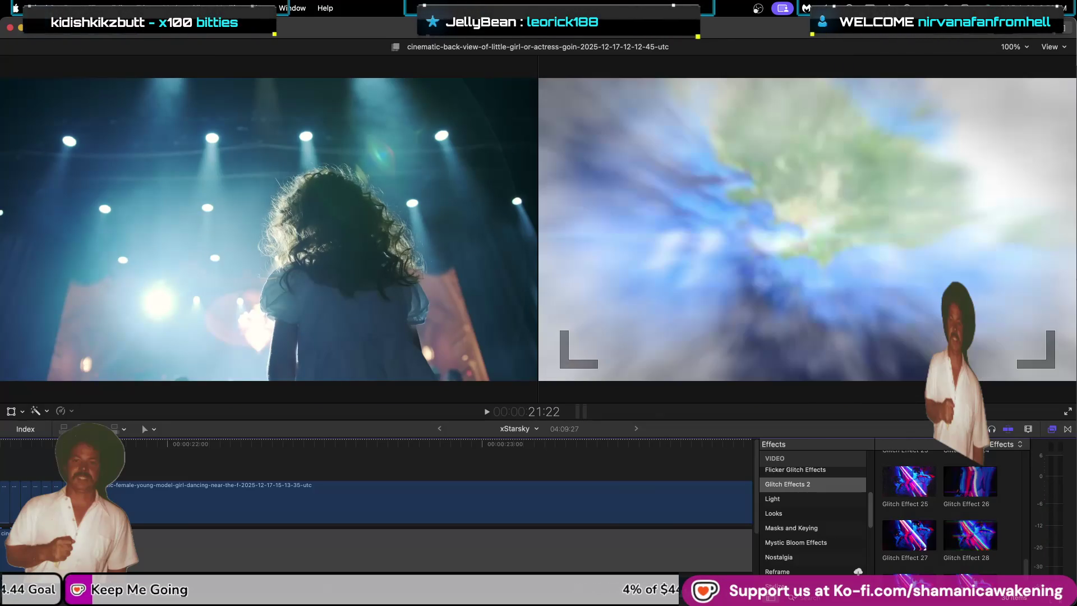
pyautogui.hotkey('shift', '/')
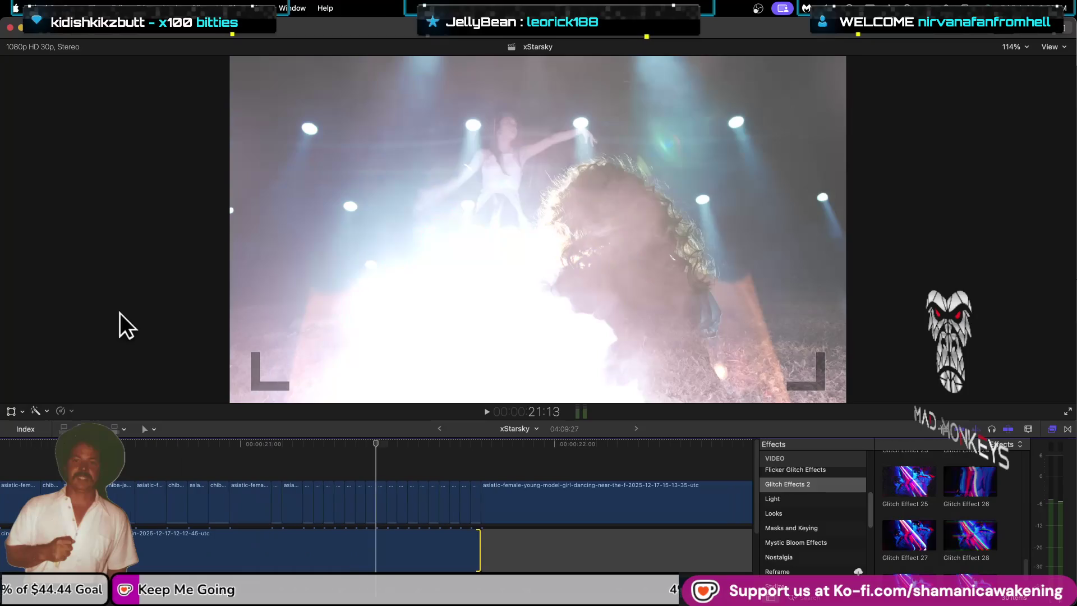
pyautogui.press('space')
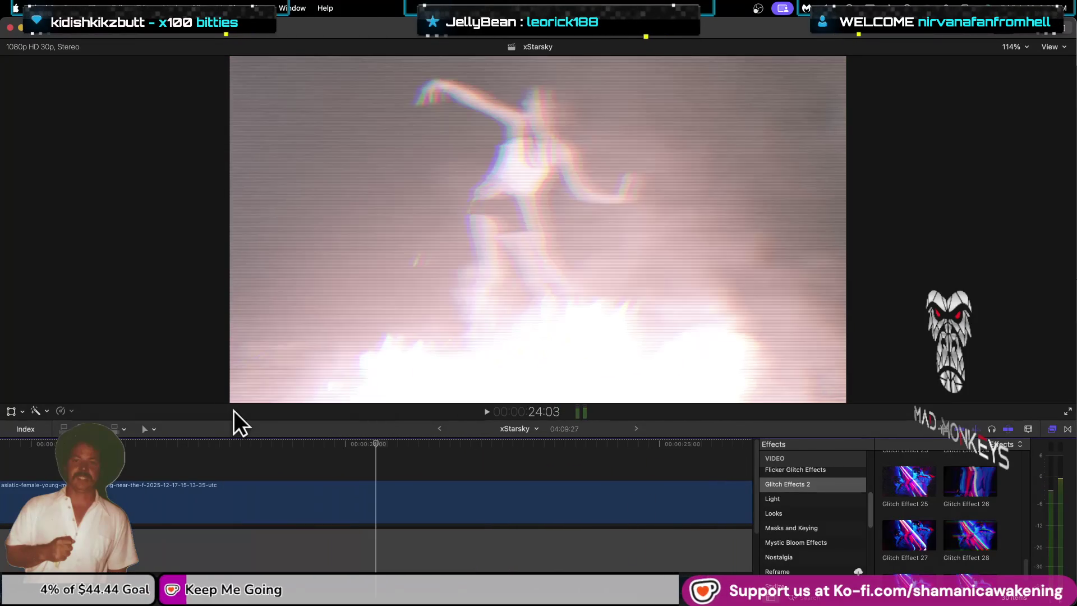
pyautogui.press('space')
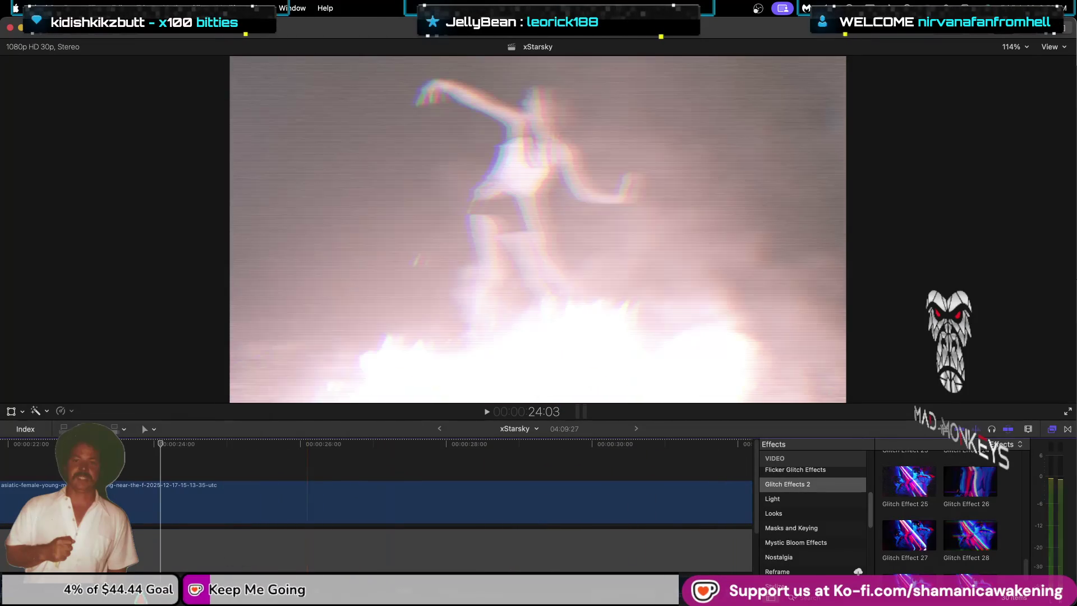
pyautogui.hscroll(-10, 202, 476)
pyautogui.click(203, 458)
pyautogui.press('space')
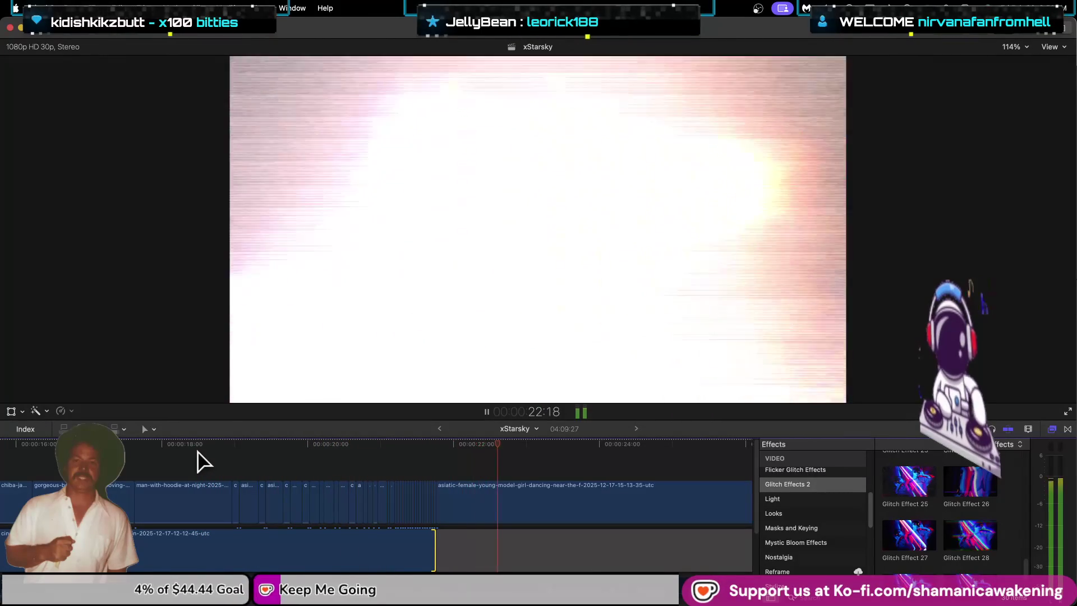
pyautogui.press('space')
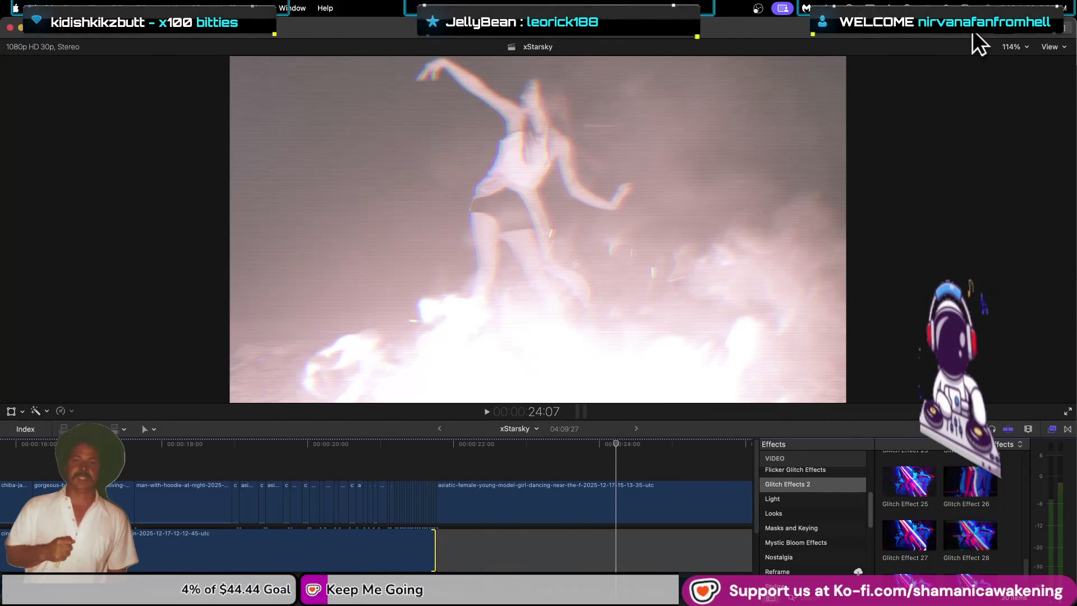
# Step: Swap the clip properties for the library's clip list and preview the couple-fighting-at-home clip
pyautogui.click(1026, 32)
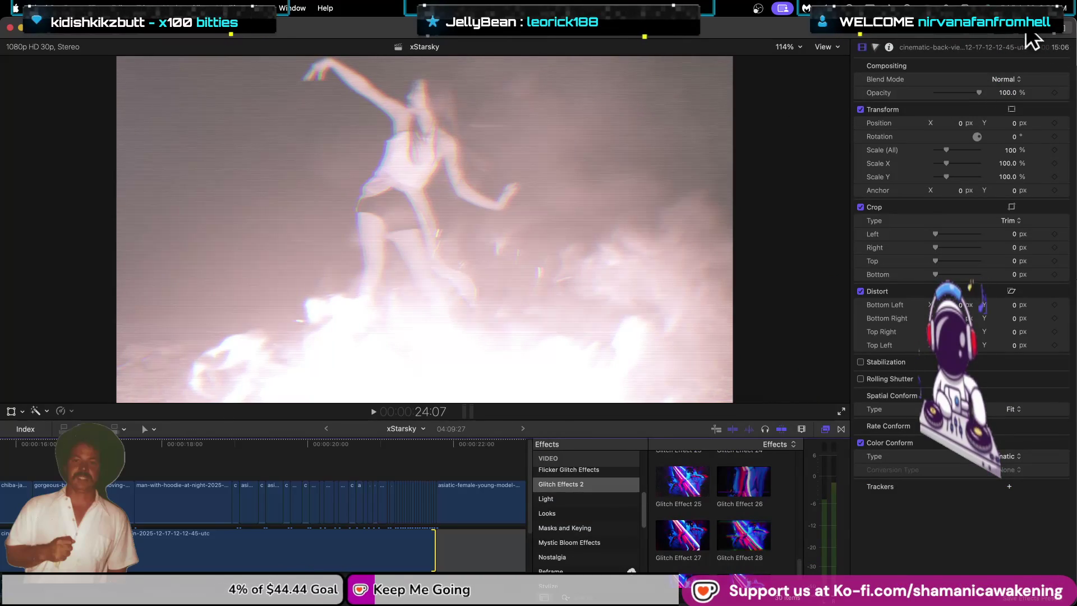
pyautogui.click(1026, 33)
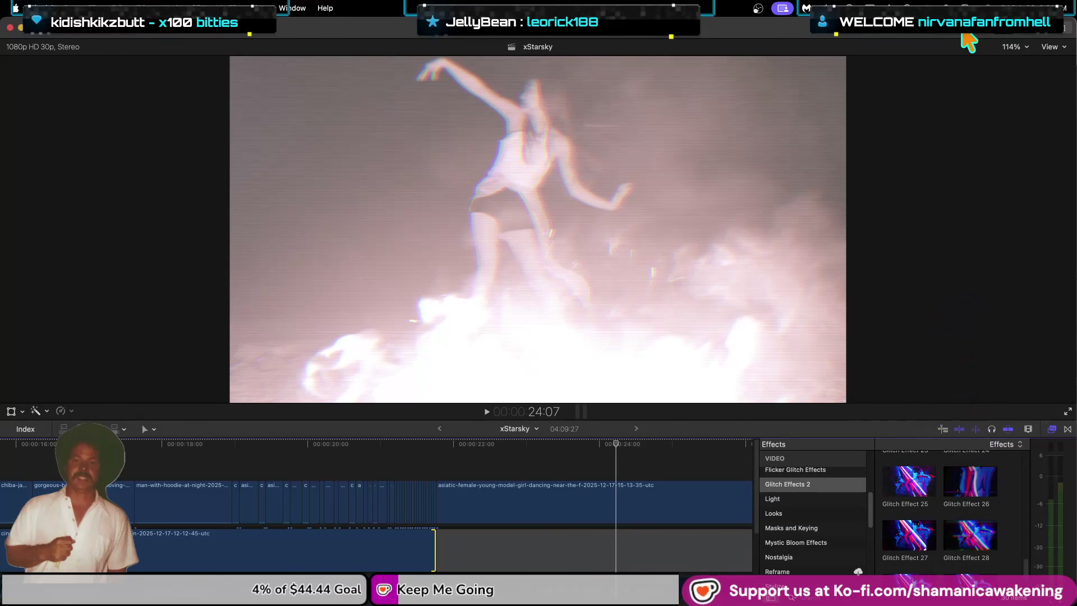
pyautogui.click(978, 33)
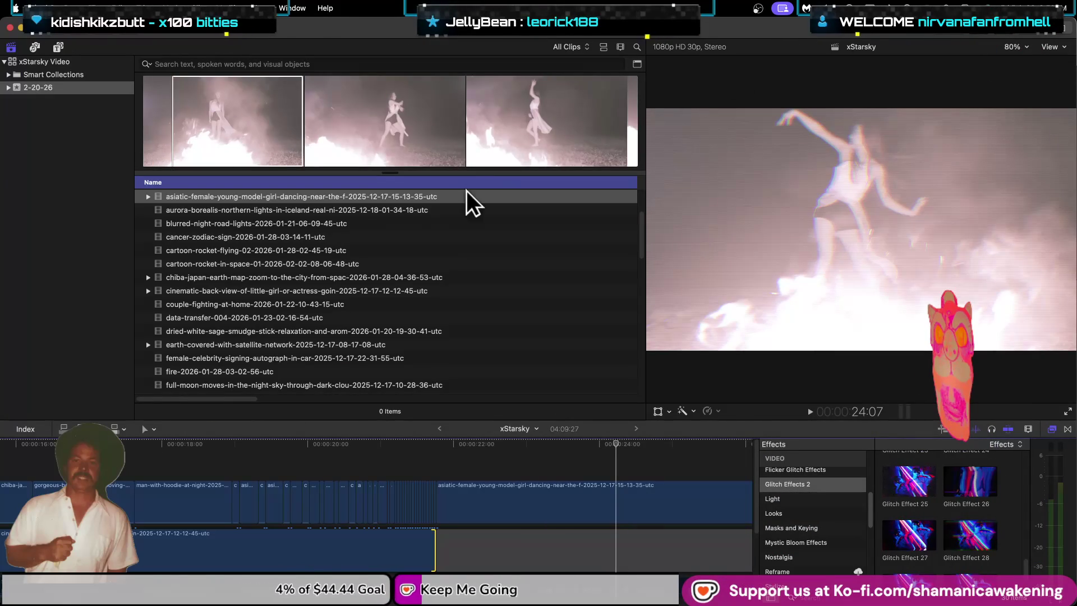
pyautogui.scroll(-2, 386, 263)
pyautogui.click(352, 289)
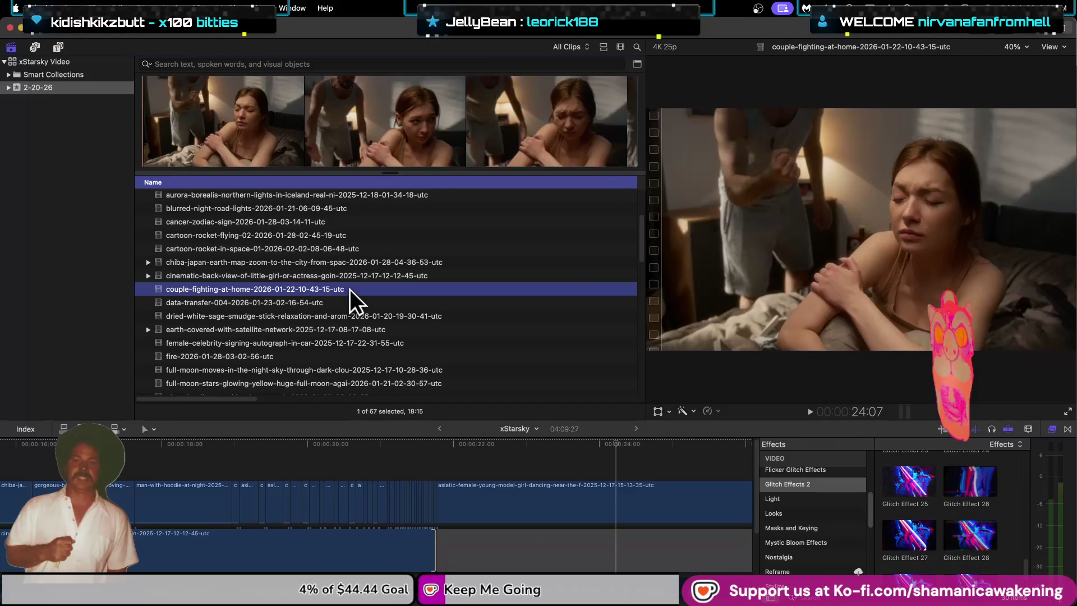
# Step: Step through the browser clips, previewing the silhouette, Starsky, fire-fan and Wakayama castle clips
pyautogui.press('Down')
pyautogui.press('Down')
pyautogui.press('Down')
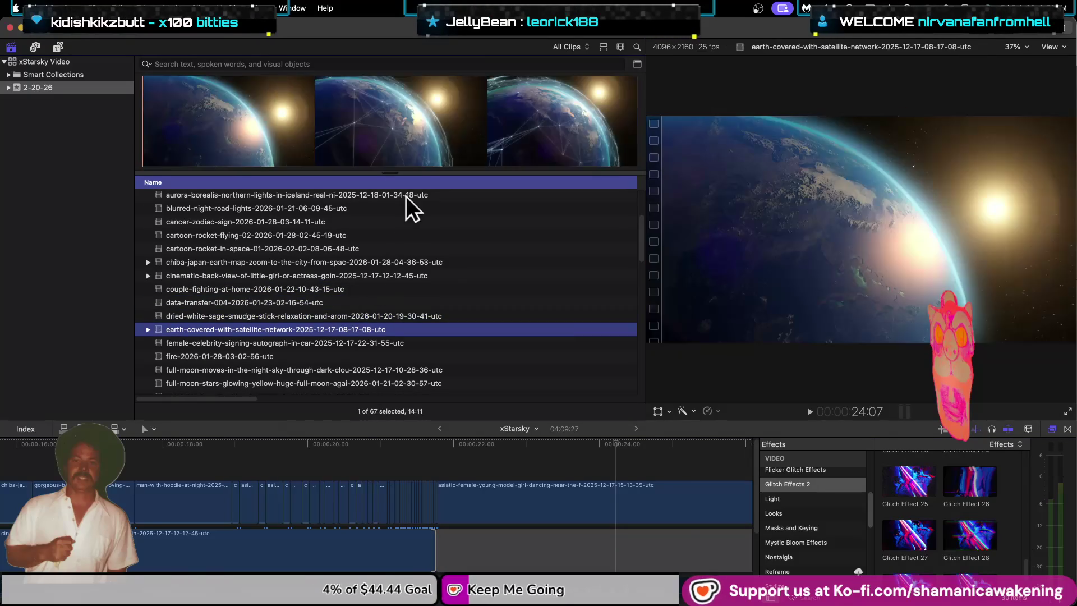
pyautogui.press('Down')
pyautogui.press('Down')
pyautogui.press('Down')
pyautogui.press('Down')
pyautogui.press('Down')
pyautogui.press('Down')
pyautogui.press('Down')
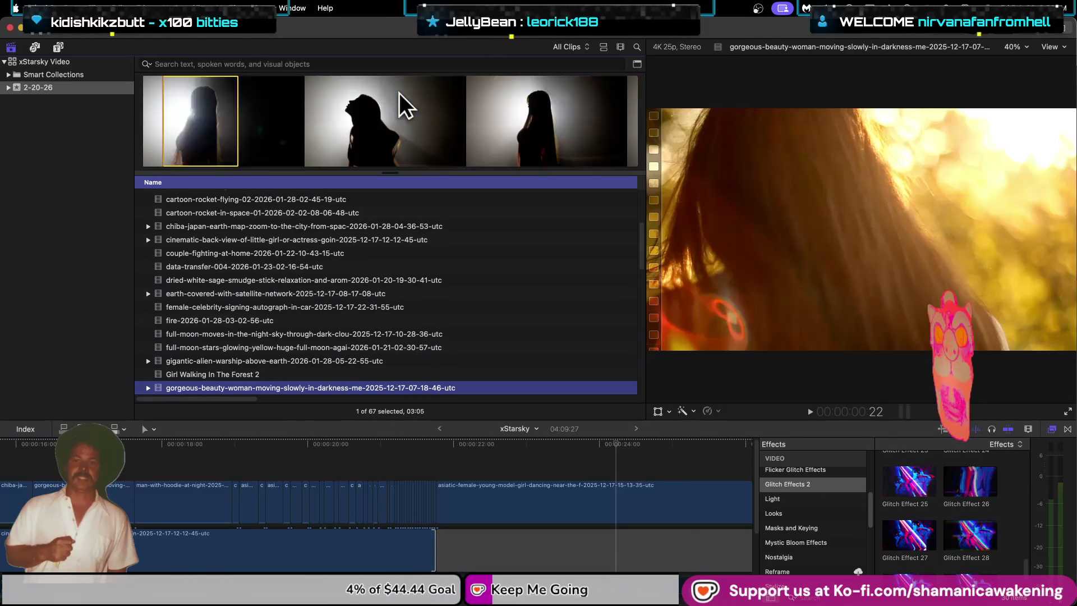
pyautogui.press('Down')
pyautogui.press('Down')
pyautogui.press('Down')
pyautogui.press('Down')
pyautogui.press('Down')
pyautogui.press('Down')
pyautogui.press('Down')
pyautogui.press('Down')
pyautogui.press('Down')
pyautogui.press('Down')
pyautogui.press('Down')
pyautogui.press('Down')
pyautogui.press('Down')
pyautogui.press('Down')
pyautogui.press('Down')
pyautogui.press('Down')
pyautogui.press('Down')
pyautogui.press('Down')
pyautogui.press('Down')
pyautogui.press('Down')
pyautogui.press('Down')
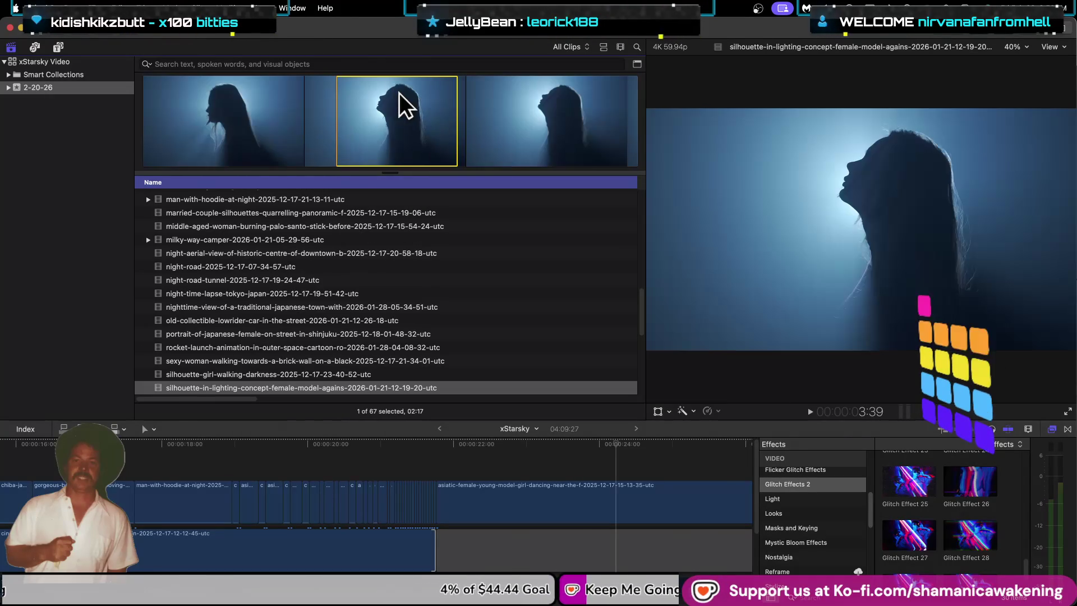
pyautogui.press('Up')
pyautogui.press('Up')
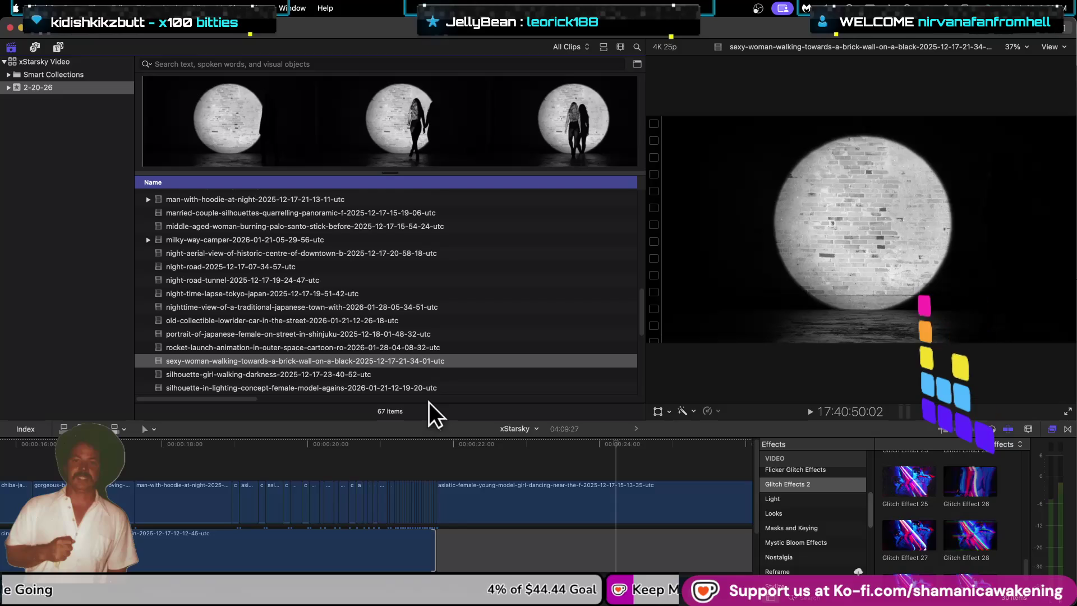
pyautogui.press('Down')
pyautogui.press('Down')
pyautogui.press('Down')
pyautogui.press('Down')
pyautogui.press('Down')
pyautogui.press('Down')
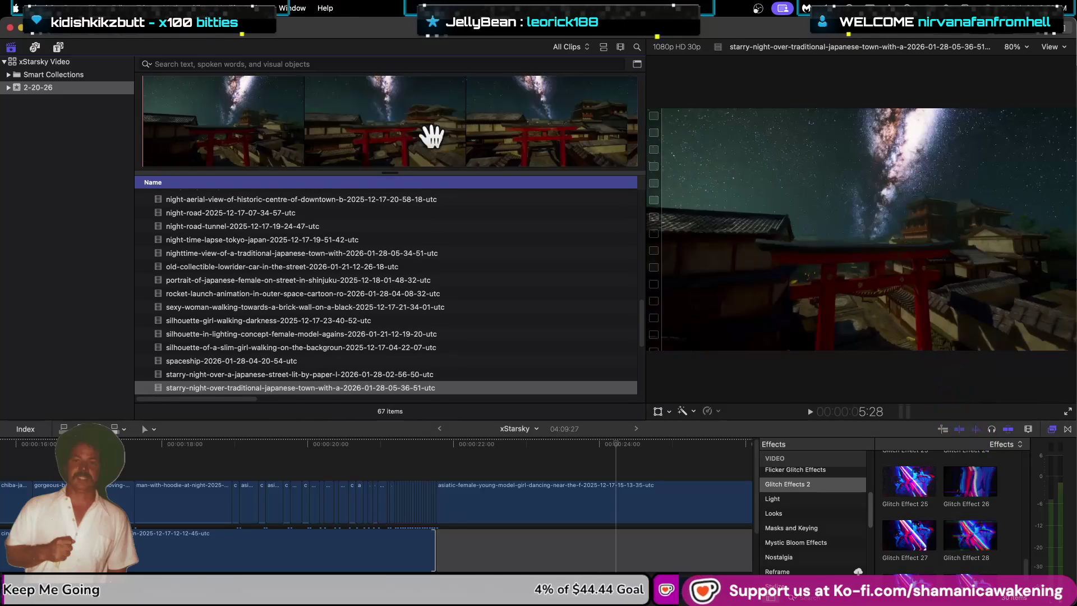
pyautogui.press('Down')
pyautogui.press('Down')
pyautogui.press('Down')
pyautogui.press('Down')
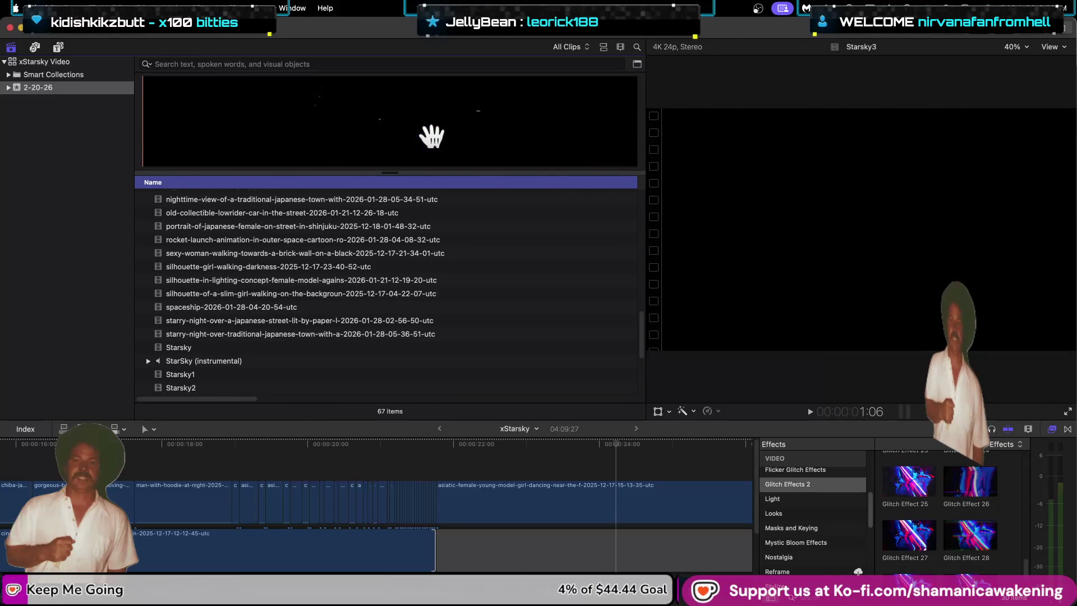
pyautogui.press('Down')
pyautogui.press('Down')
pyautogui.press('Down')
pyautogui.press('Down')
pyautogui.press('Down')
pyautogui.press('Down')
pyautogui.press('Down')
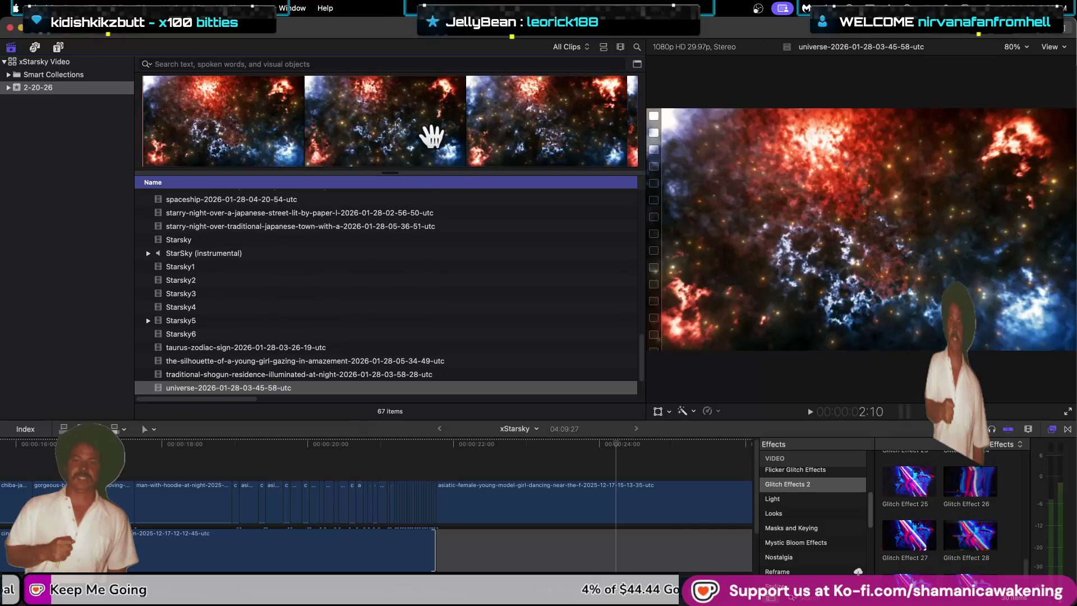
pyautogui.press('Down')
pyautogui.press('Down')
pyautogui.press('Up')
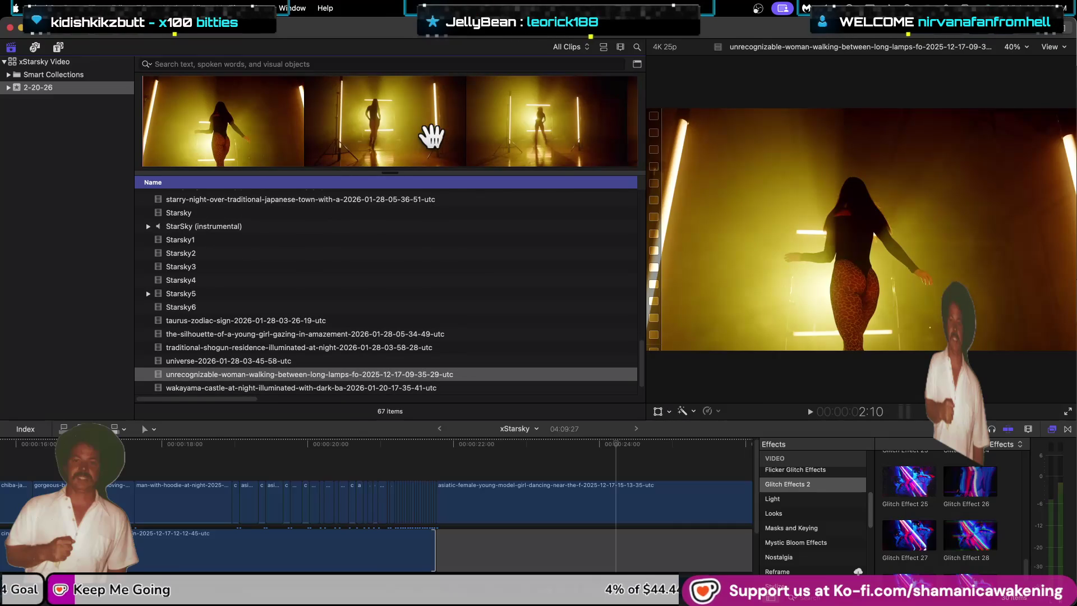
pyautogui.press('Down')
pyautogui.press('Down')
pyautogui.press('Down')
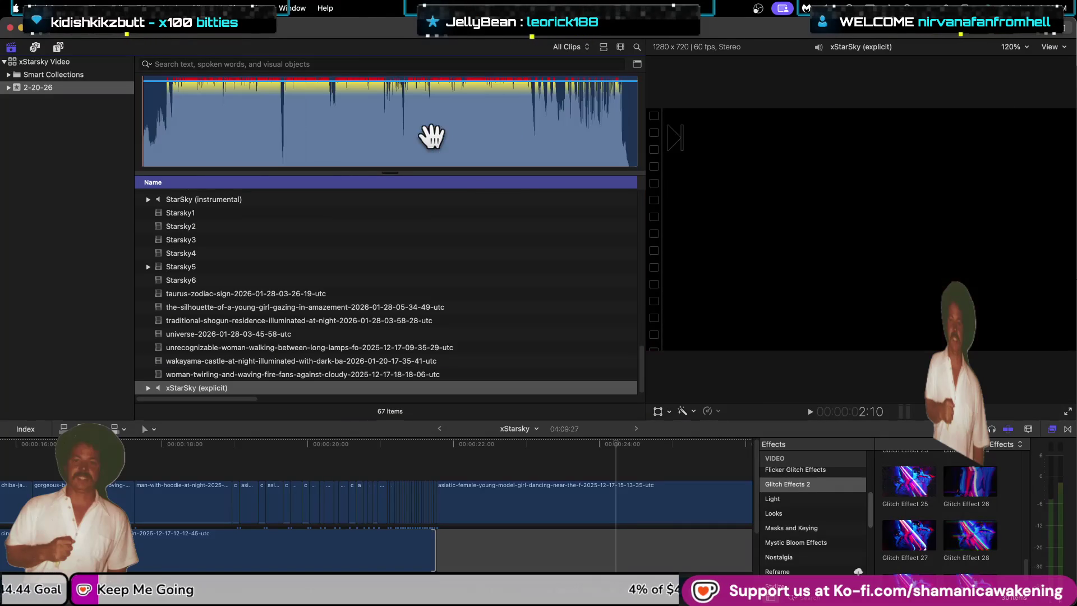
pyautogui.press('Up')
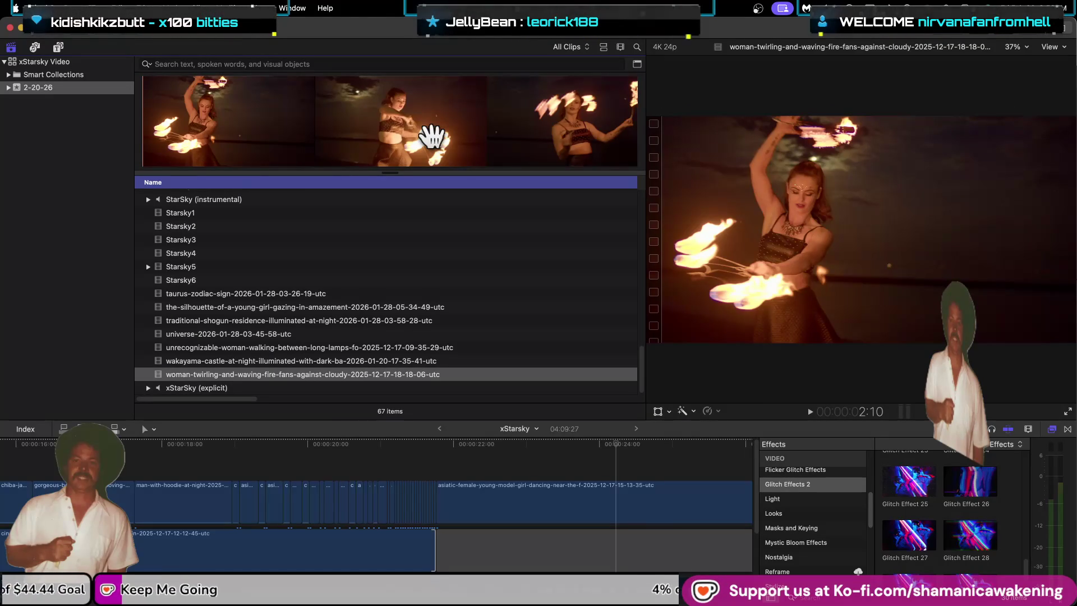
pyautogui.press('Up')
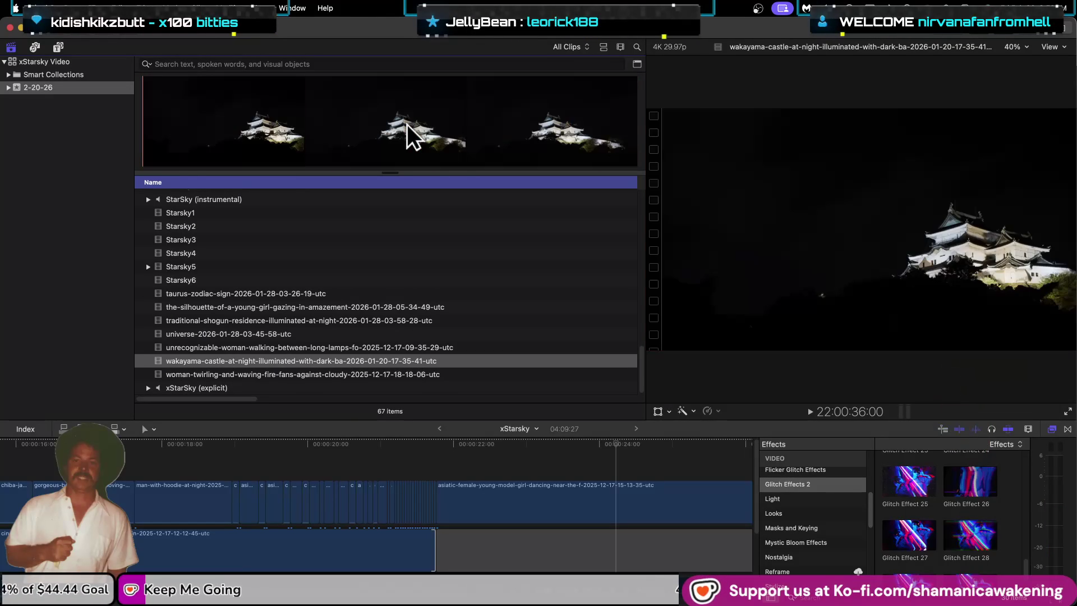
pyautogui.press('Up')
pyautogui.press('Up')
pyautogui.press('Up')
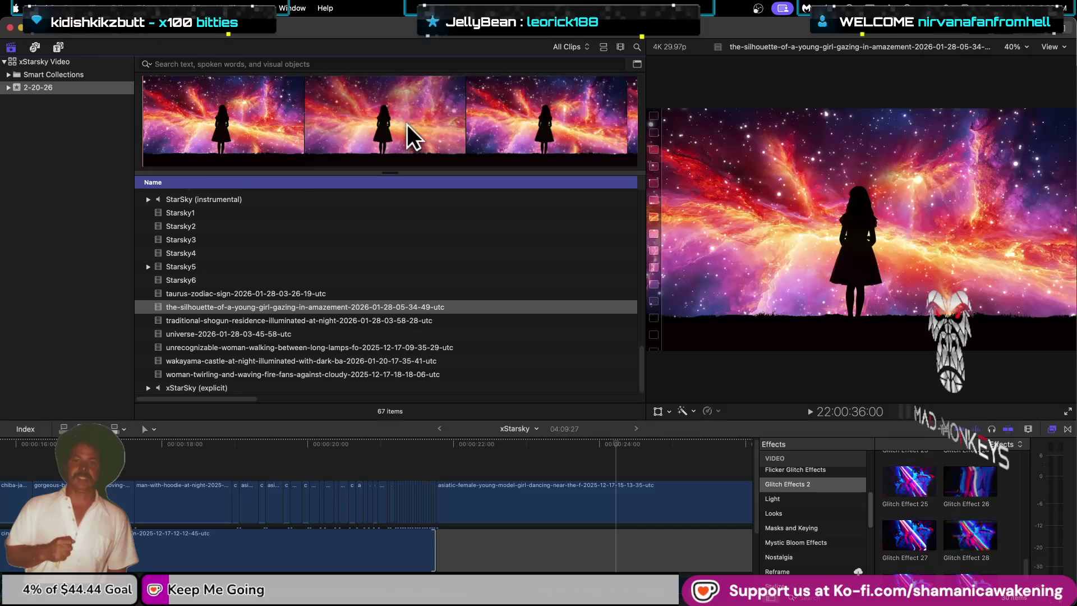
pyautogui.press('Up')
pyautogui.press('Up')
pyautogui.press('Up')
pyautogui.press('Up')
pyautogui.press('Up')
pyautogui.press('Up')
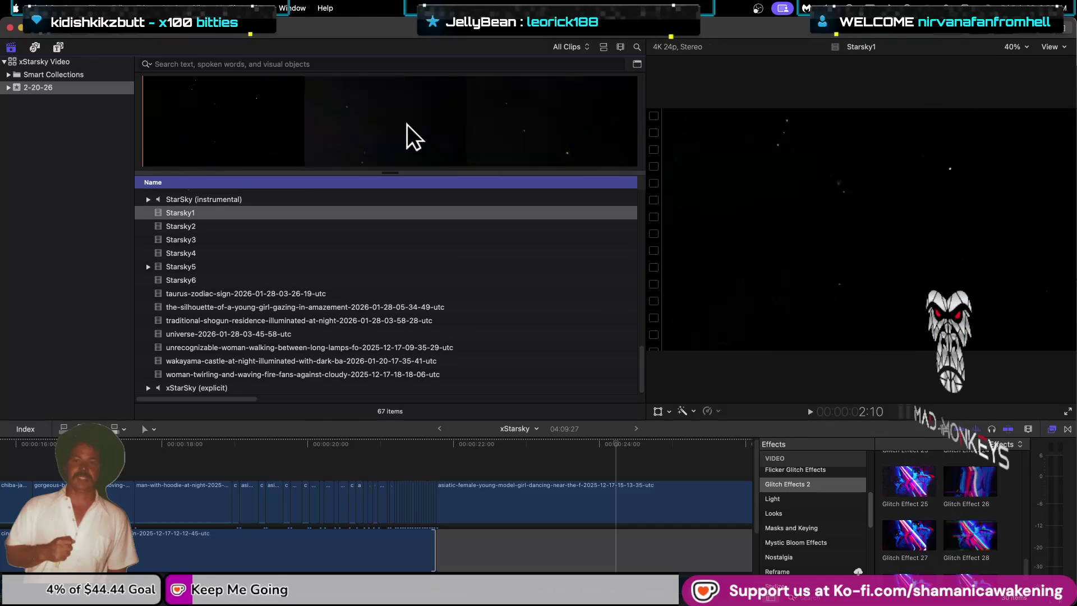
pyautogui.press('Up')
pyautogui.press('Up')
pyautogui.press('Up')
pyautogui.press('Up')
pyautogui.press('Up')
pyautogui.press('Up')
pyautogui.press('Up')
pyautogui.press('Up')
pyautogui.press('Up')
pyautogui.press('Up')
pyautogui.press('Up')
pyautogui.press('Up')
pyautogui.press('Up')
pyautogui.press('Up')
pyautogui.press('Up')
pyautogui.press('Up')
pyautogui.press('Up')
pyautogui.press('Up')
pyautogui.press('Up')
pyautogui.press('Up')
pyautogui.press('Up')
pyautogui.press('Up')
pyautogui.press('Up')
pyautogui.press('Up')
pyautogui.press('Up')
pyautogui.press('Up')
pyautogui.press('Up')
pyautogui.press('Up')
pyautogui.press('Up')
pyautogui.press('Up')
pyautogui.press('Up')
pyautogui.press('Up')
pyautogui.press('Up')
pyautogui.press('Up')
pyautogui.press('Up')
pyautogui.press('Up')
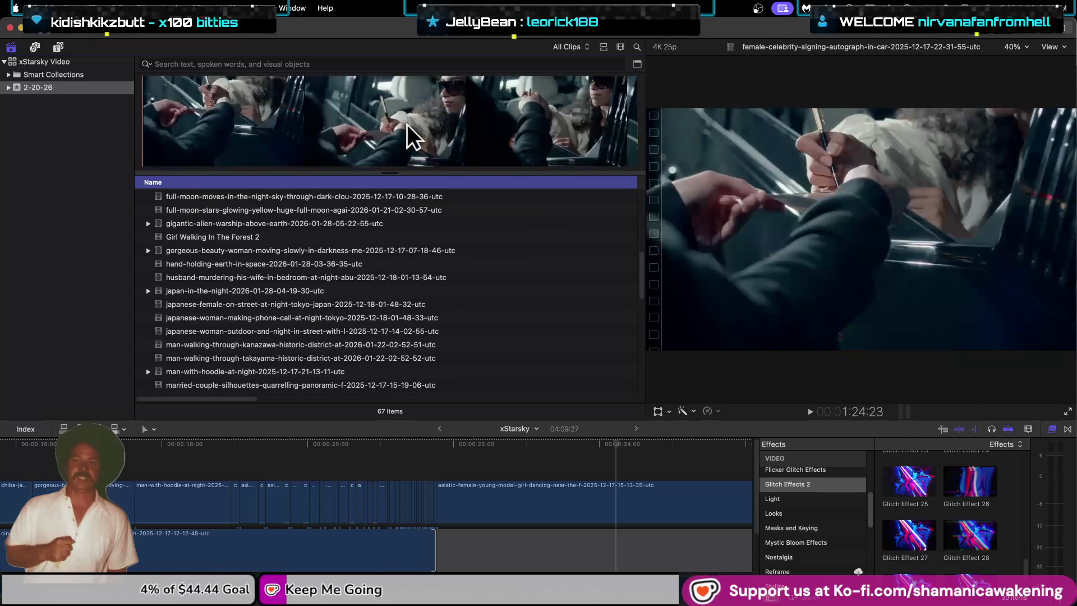
pyautogui.press('Up')
pyautogui.press('Up')
pyautogui.press('Up')
pyautogui.press('Up')
pyautogui.press('Up')
pyautogui.press('Up')
pyautogui.press('Up')
pyautogui.press('Up')
pyautogui.press('Up')
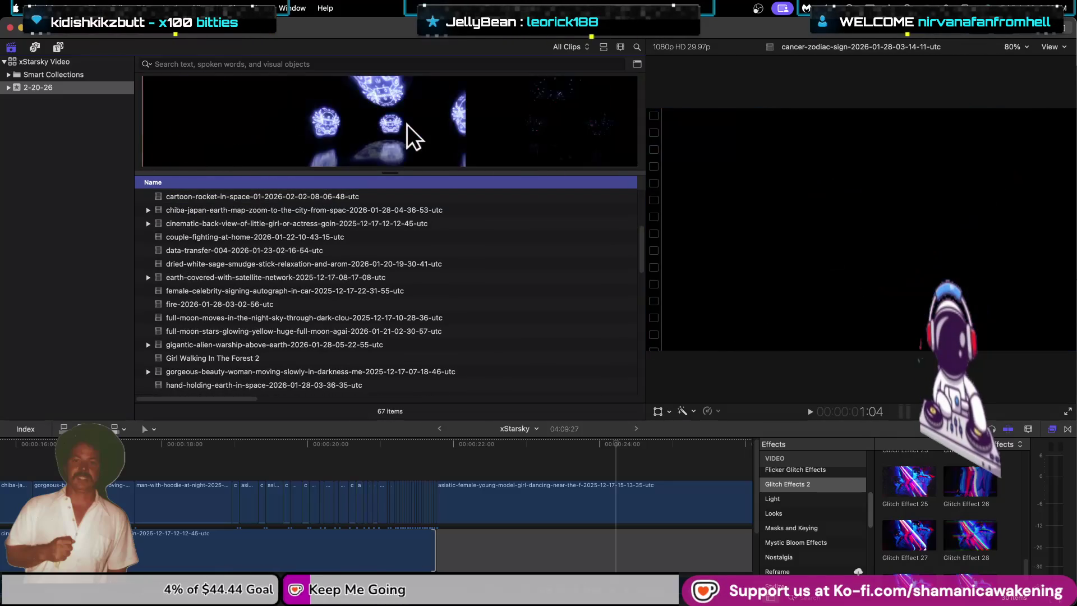
pyautogui.press('Up')
pyautogui.press('Up')
pyautogui.press('Up')
pyautogui.press('Up')
pyautogui.press('Up')
pyautogui.press('Up')
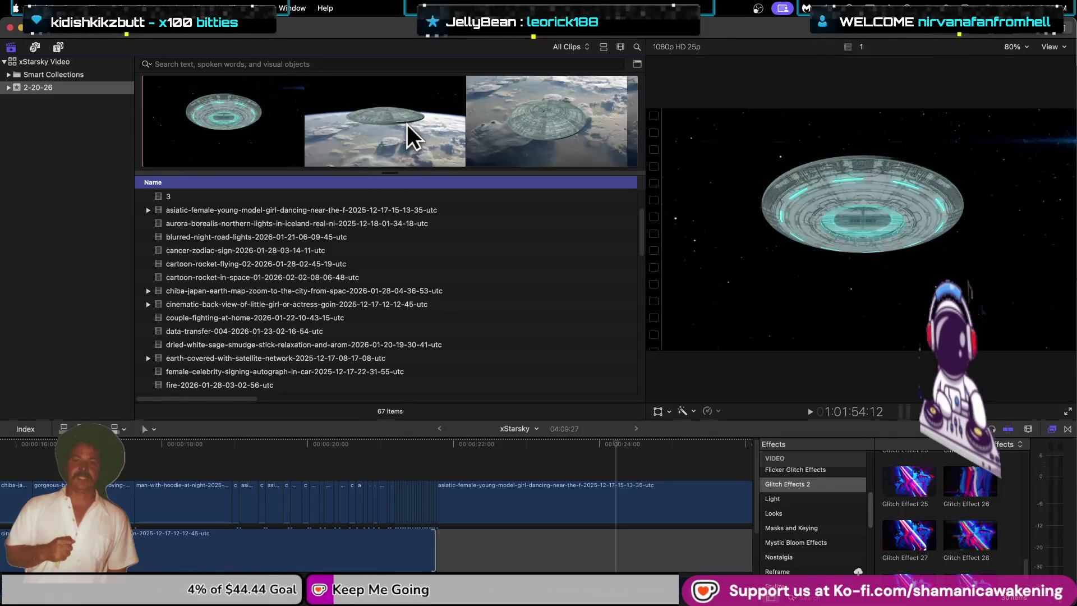
pyautogui.press('Up')
pyautogui.press('Up')
pyautogui.press('Up')
pyautogui.press('Down')
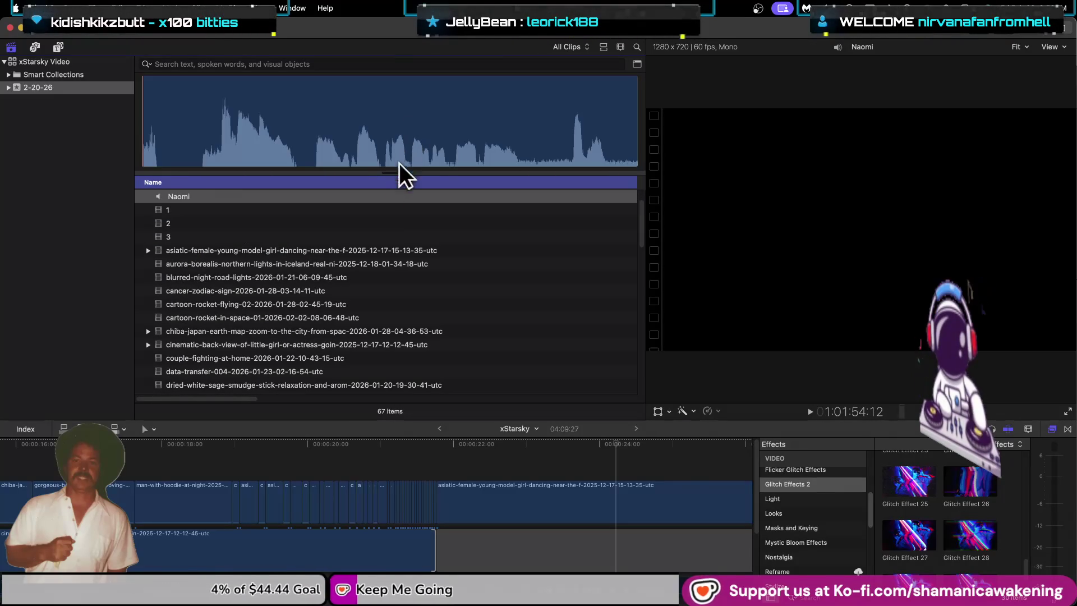
# Step: Preview the UFO and following clips, then select the full-moon-through-dark-clouds clip
pyautogui.click(352, 251)
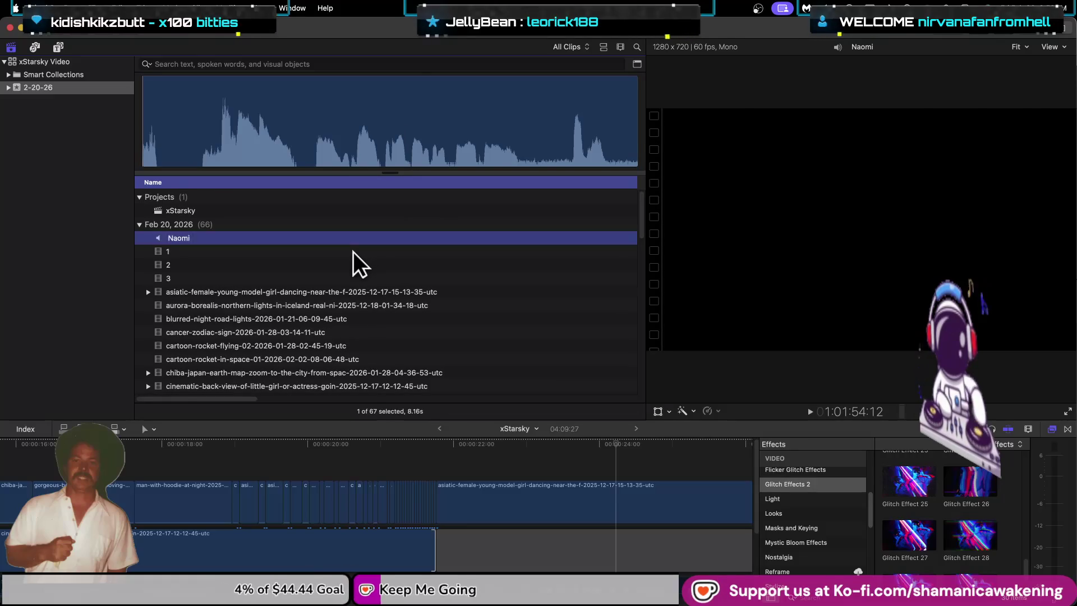
pyautogui.click(349, 288)
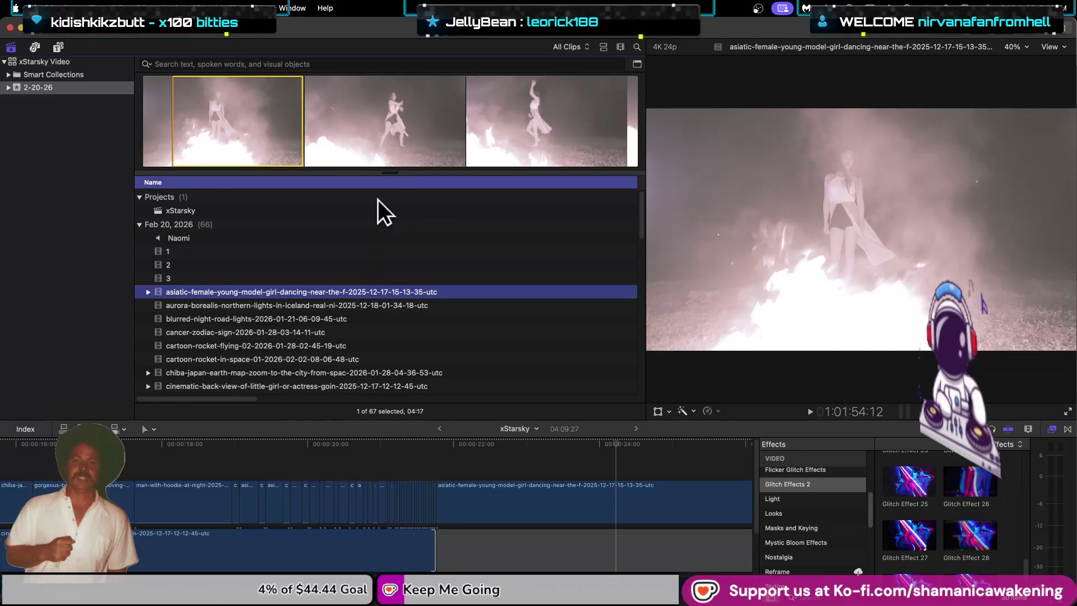
pyautogui.press('Down')
pyautogui.press('Down')
pyautogui.press('Down')
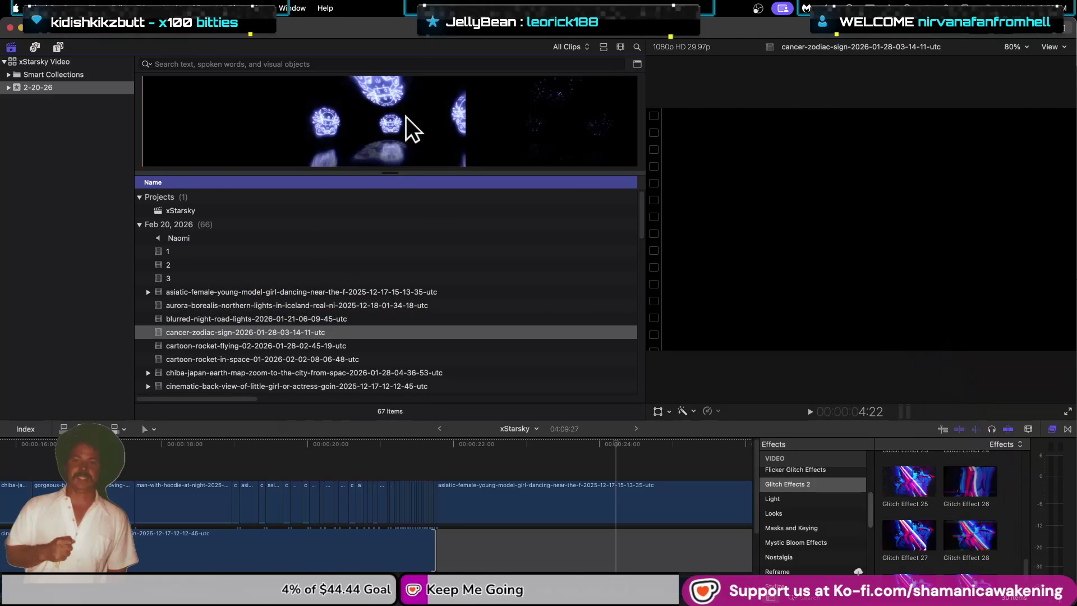
pyautogui.press('Down')
pyautogui.press('Down')
pyautogui.press('Down')
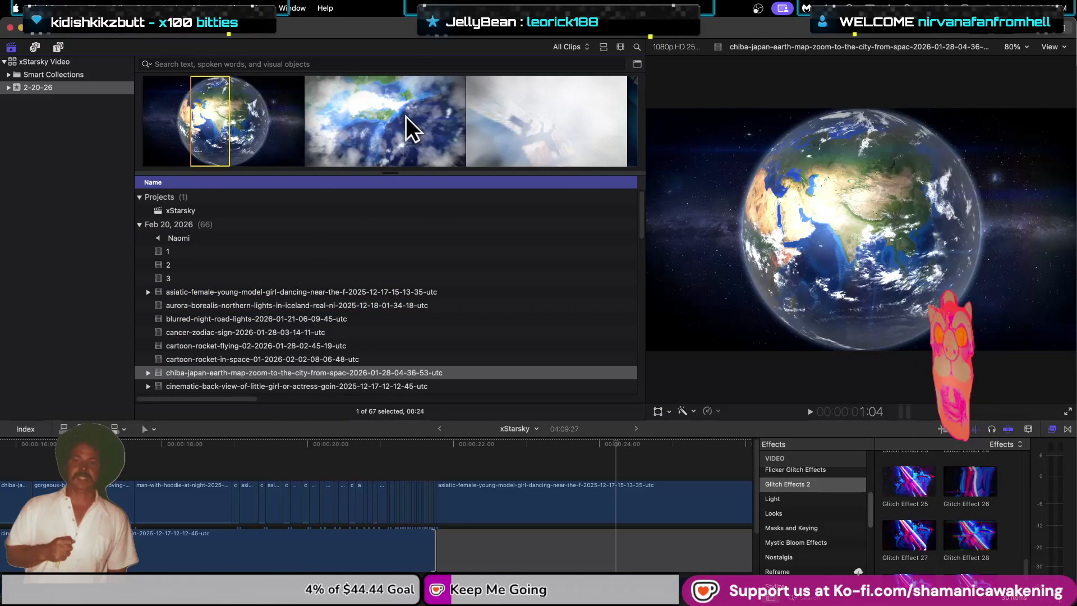
pyautogui.press('Down')
pyautogui.press('Down')
pyautogui.press('Down')
pyautogui.press('Down')
pyautogui.press('Up')
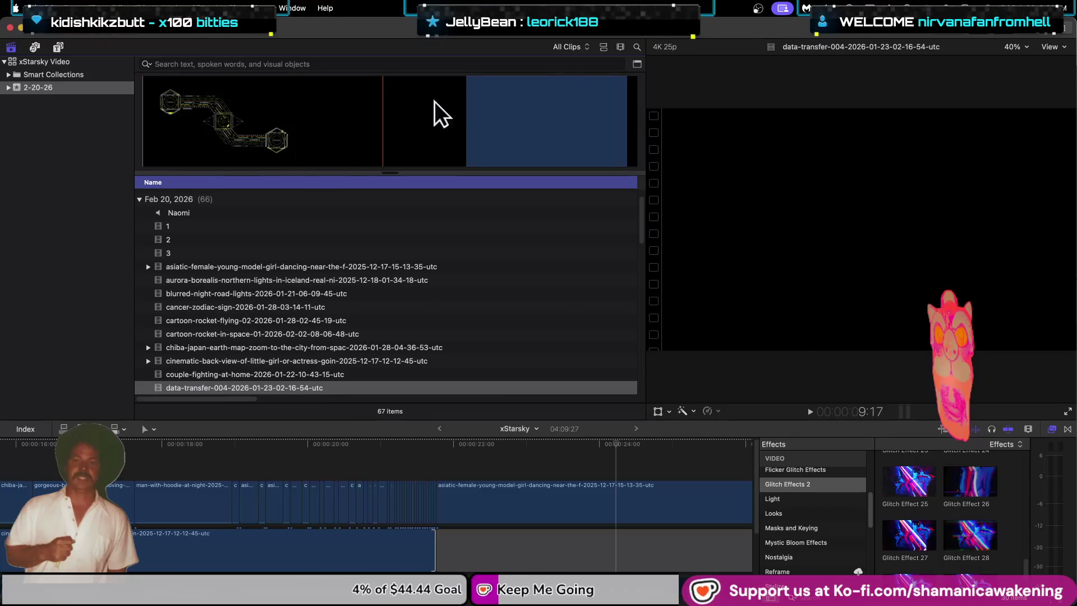
pyautogui.press('Down')
pyautogui.press('Down')
pyautogui.press('Down')
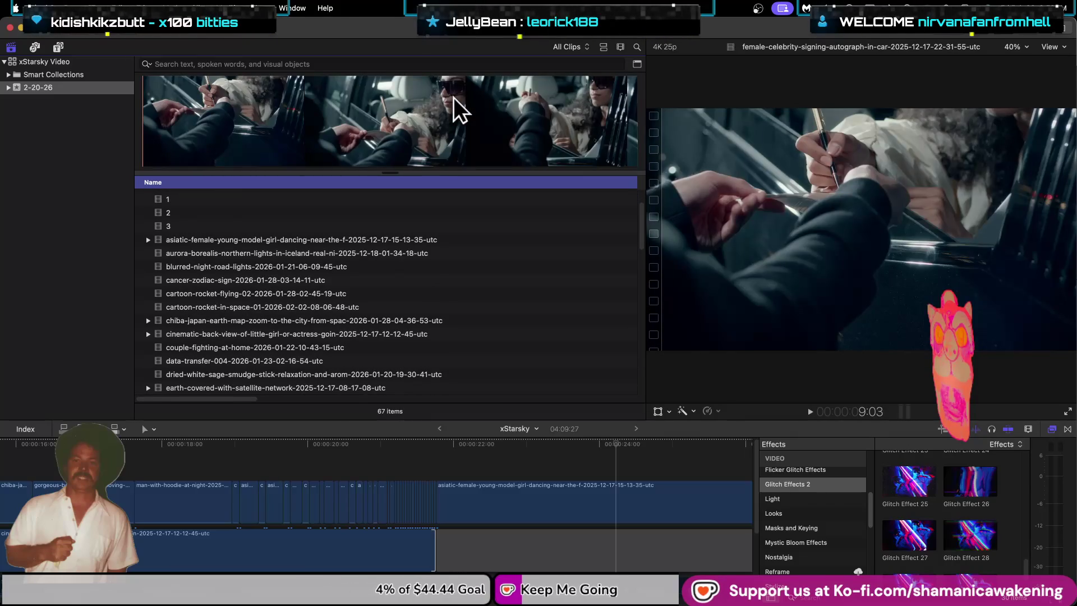
pyautogui.press('Down')
pyautogui.press('Down')
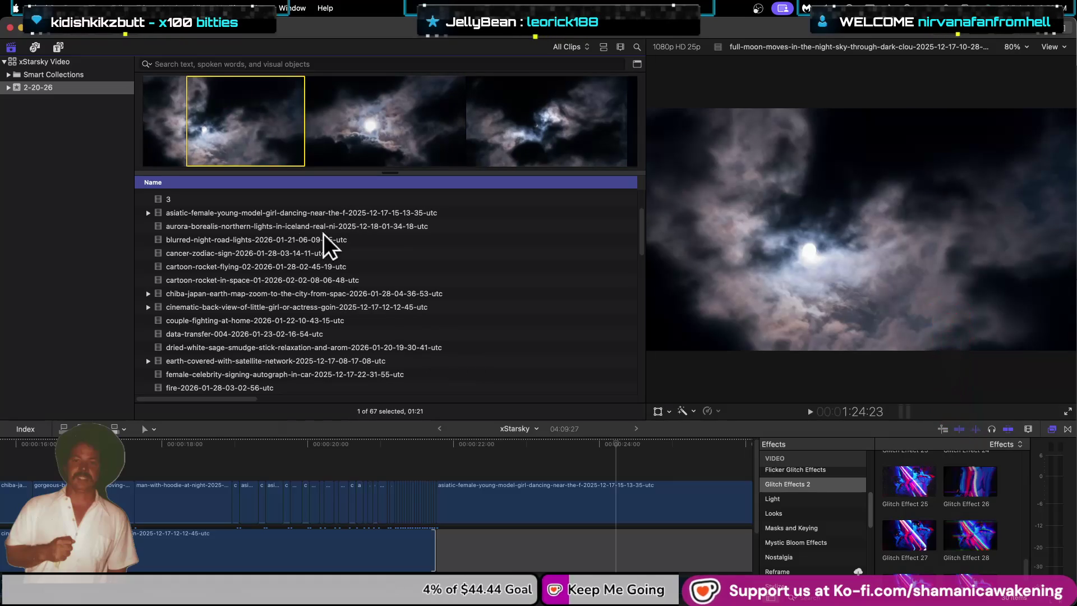
pyautogui.press('super+2')
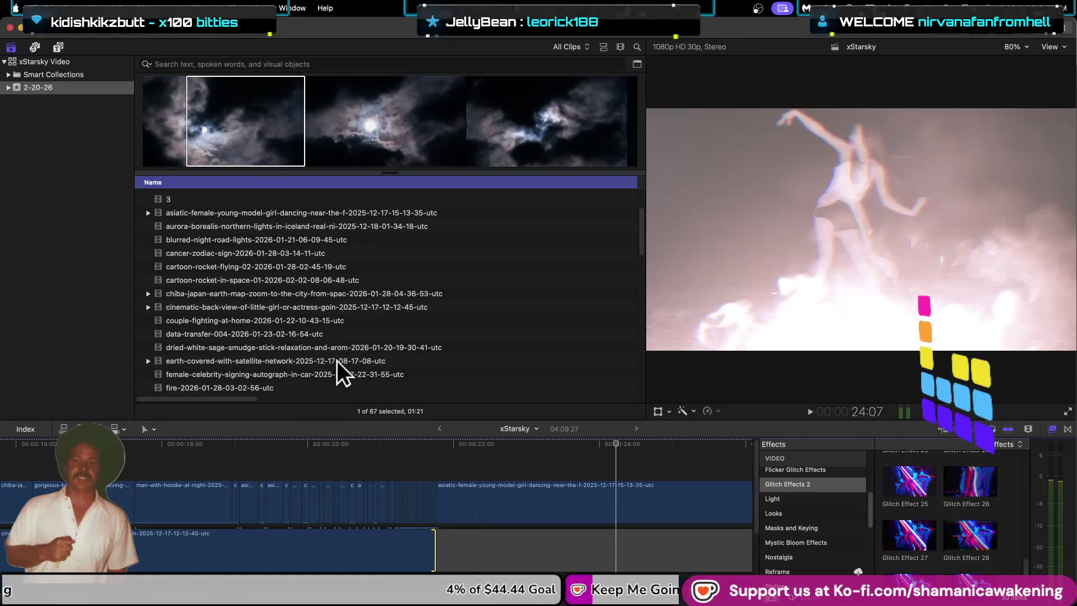
pyautogui.click(206, 129)
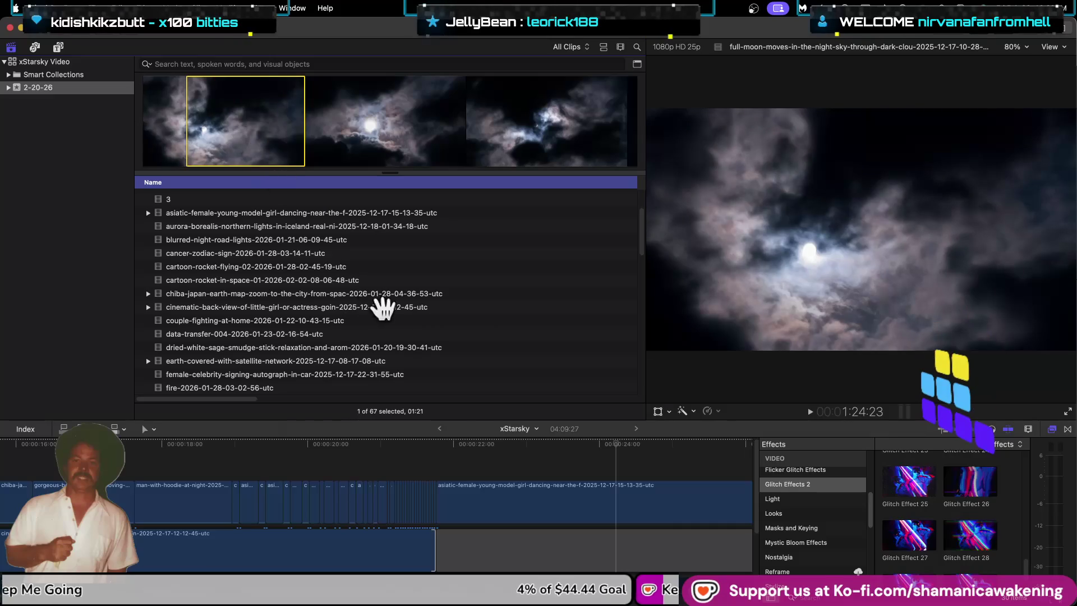
# Step: Connect the full-moon clouds clip above the dancing clip, nudged to just before 24 seconds
pyautogui.moveTo(370, 292); pyautogui.dragTo(443, 460)
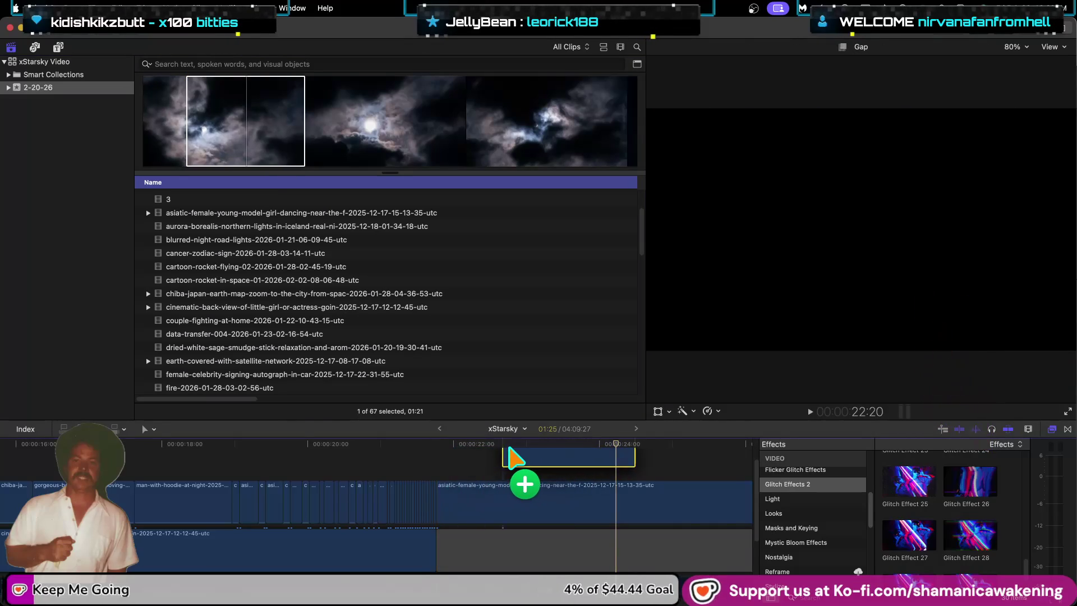
pyautogui.moveTo(444, 460)
pyautogui.mouseDown()
pyautogui.moveTo(552, 485)
pyautogui.moveTo(686, 474)
pyautogui.mouseUp()
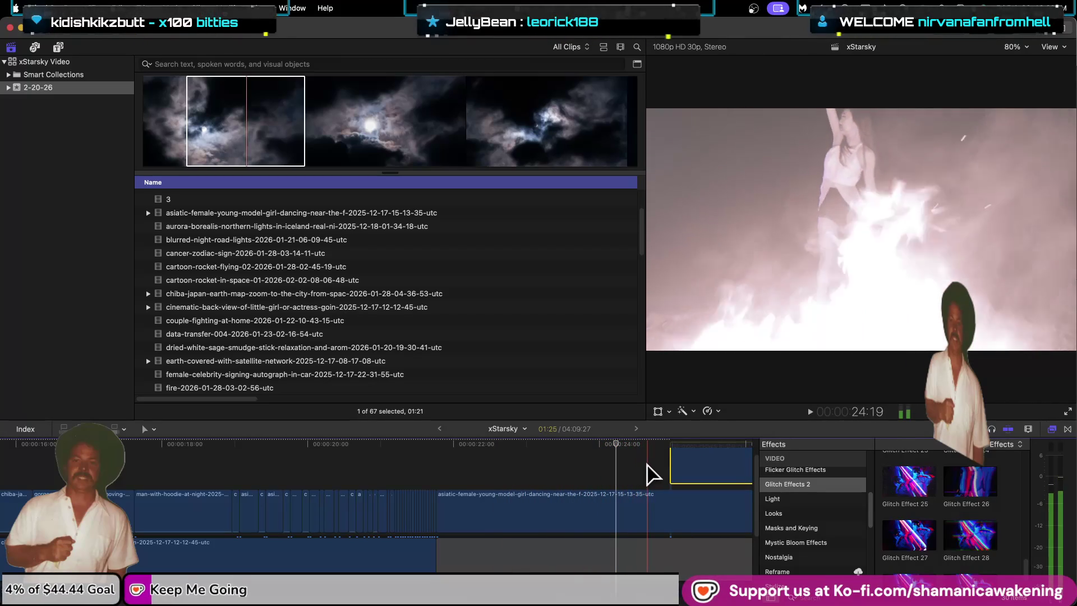
pyautogui.moveTo(675, 474); pyautogui.dragTo(645, 474)
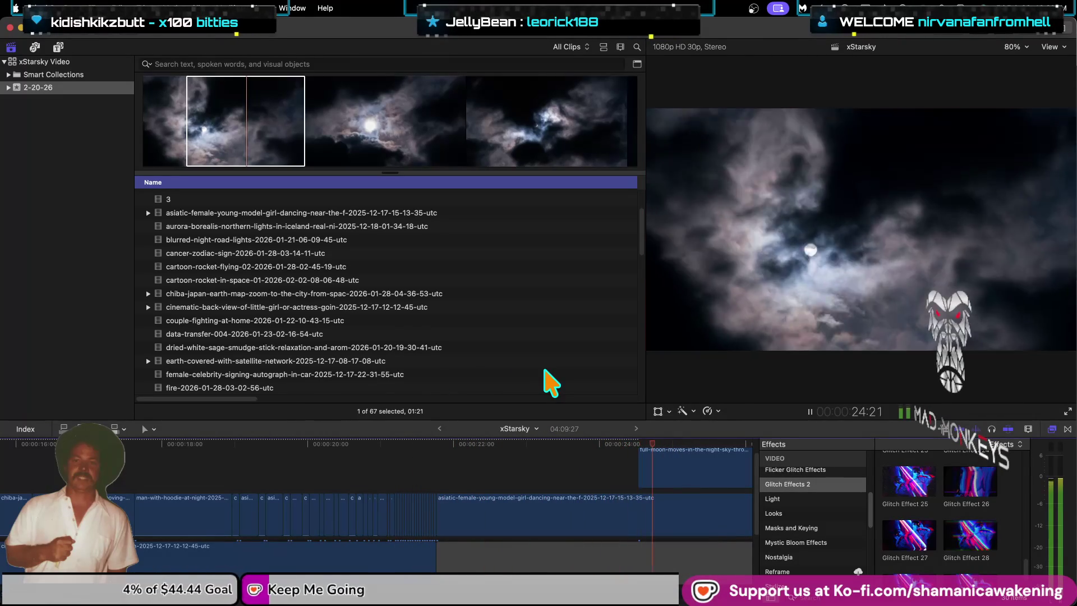
pyautogui.press('super+minus')
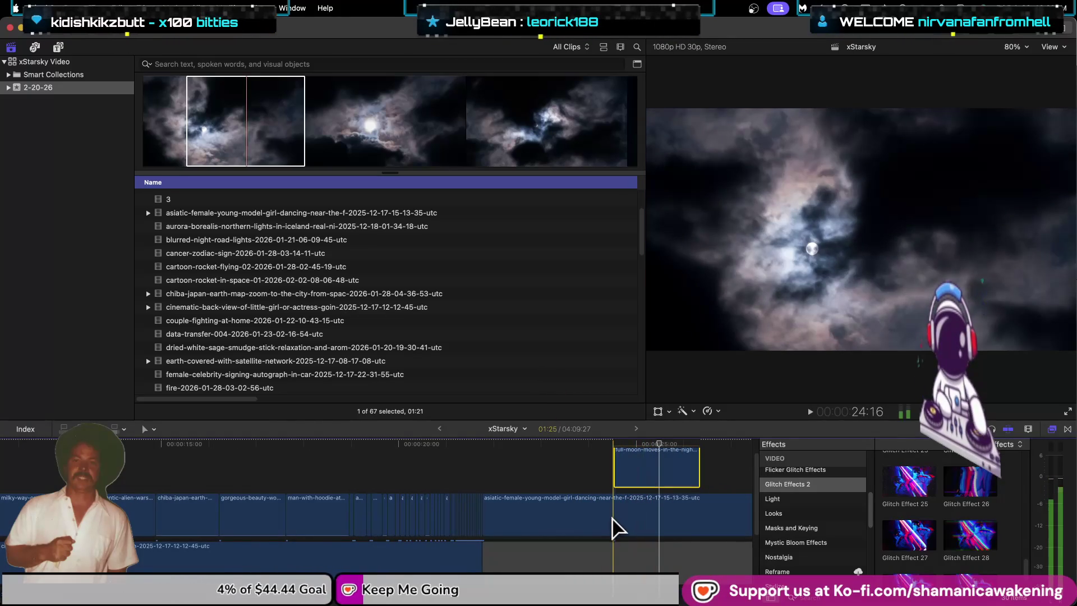
# Step: Blade the dancing clip and move the moon clip into the main storyline before the dancing remainder
pyautogui.press('b')
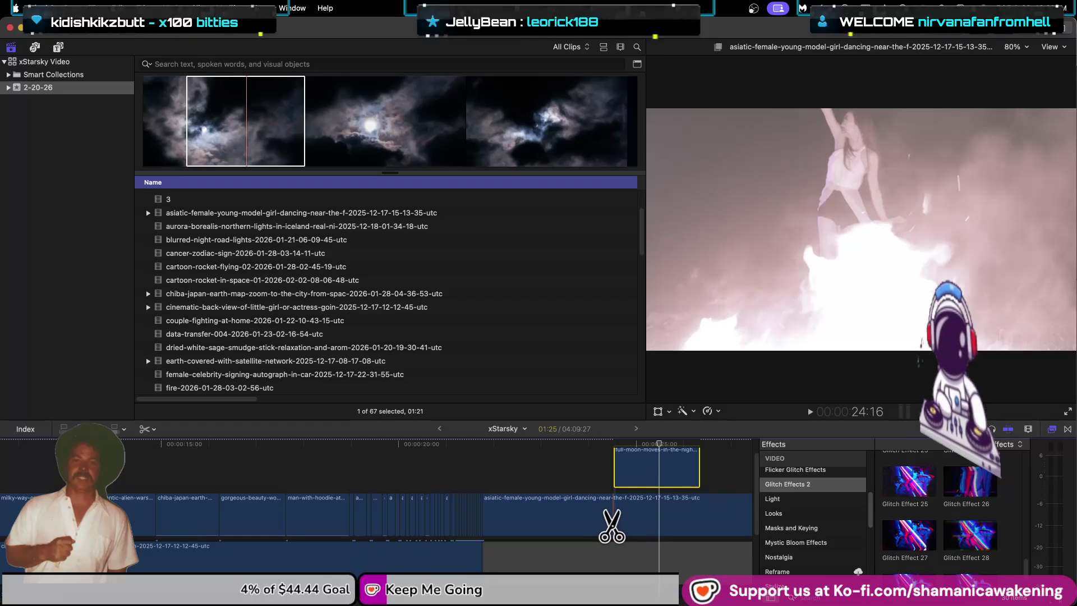
pyautogui.click(613, 522)
pyautogui.press('a')
pyautogui.moveTo(650, 484); pyautogui.dragTo(645, 533)
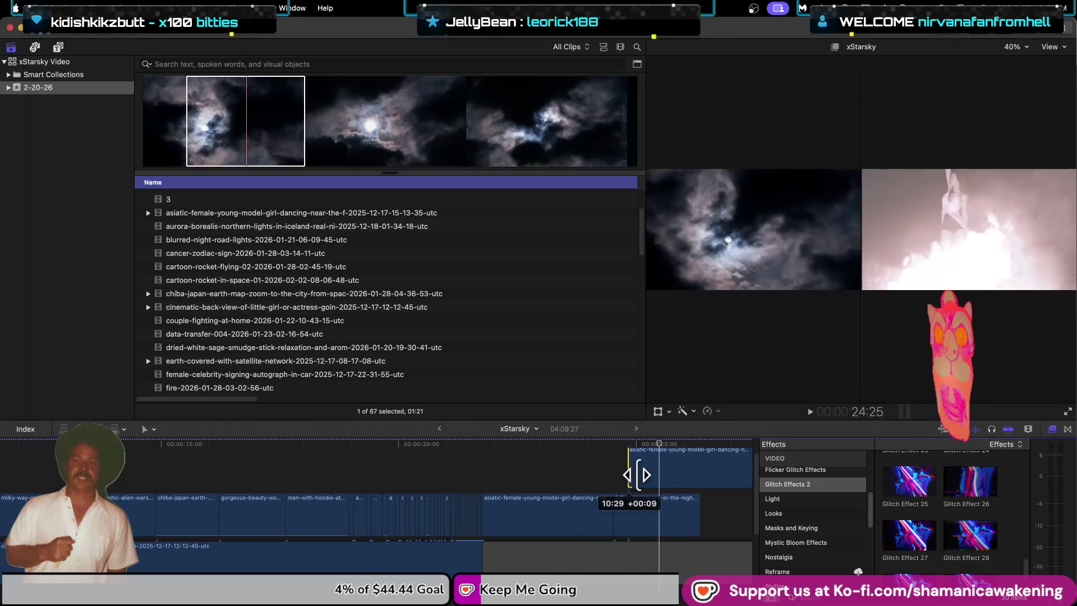
pyautogui.moveTo(616, 474); pyautogui.dragTo(698, 502)
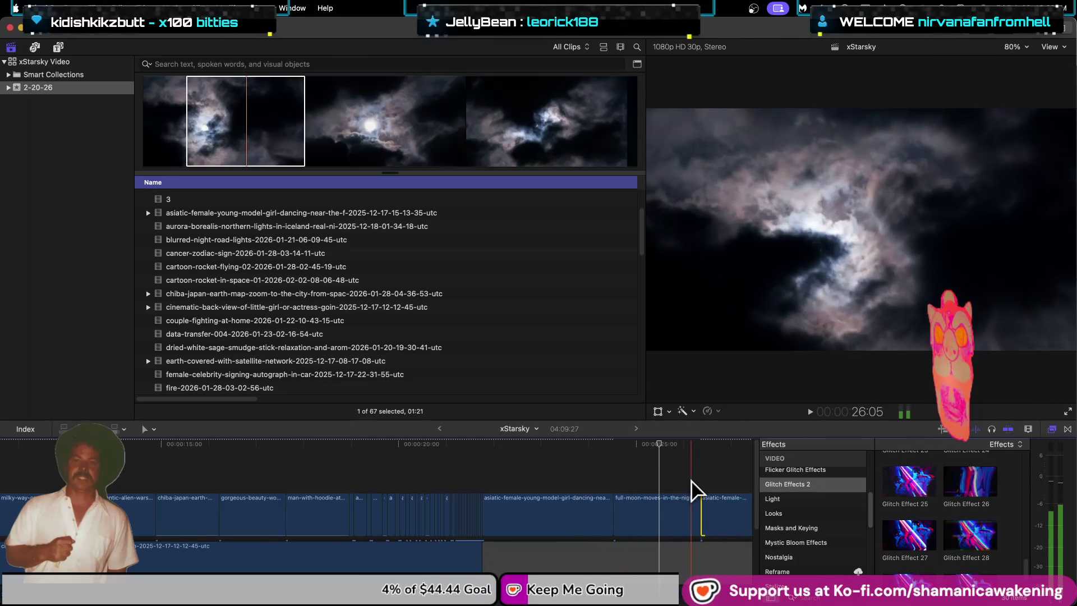
# Step: Trim the moon clip to end near 27:11, leaving a black gap before the dancing clip at 31 seconds
pyautogui.moveTo(699, 516); pyautogui.dragTo(721, 512)
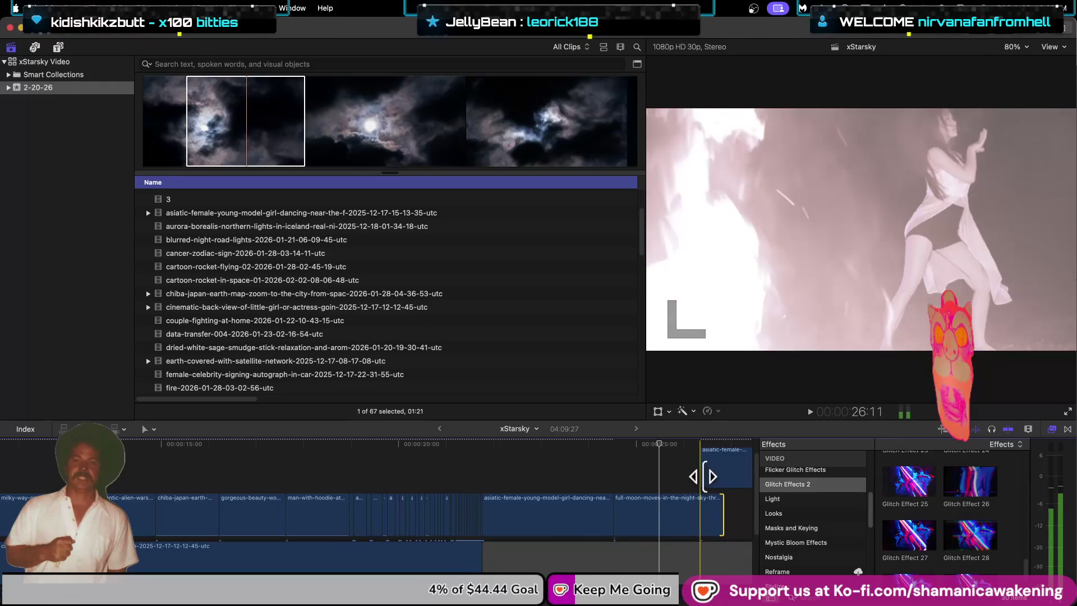
pyautogui.moveTo(720, 512); pyautogui.dragTo(726, 487)
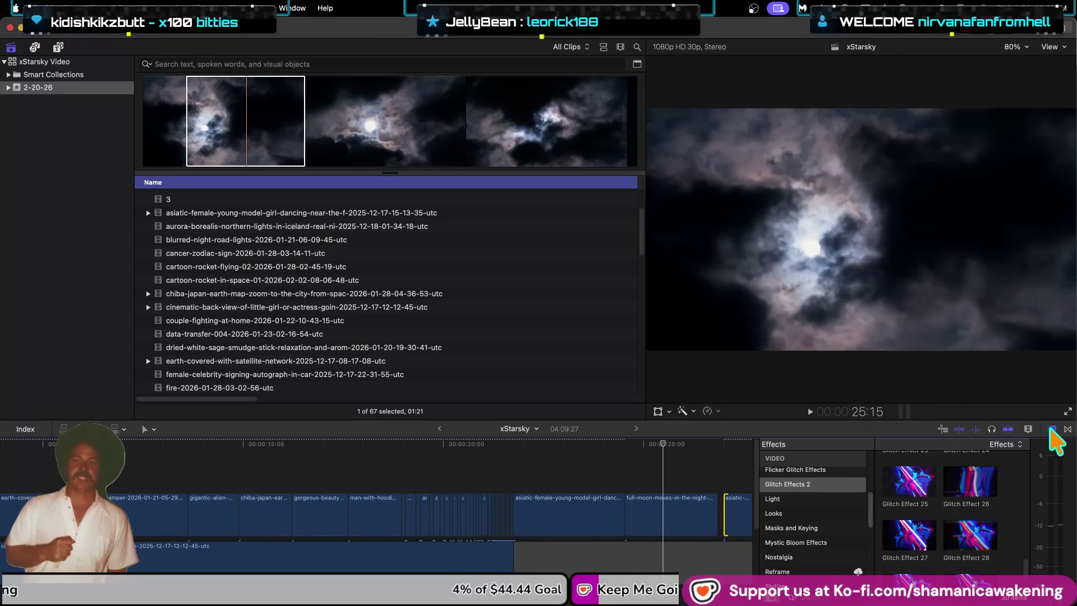
pyautogui.click(1049, 429)
pyautogui.moveTo(725, 505); pyautogui.dragTo(868, 502)
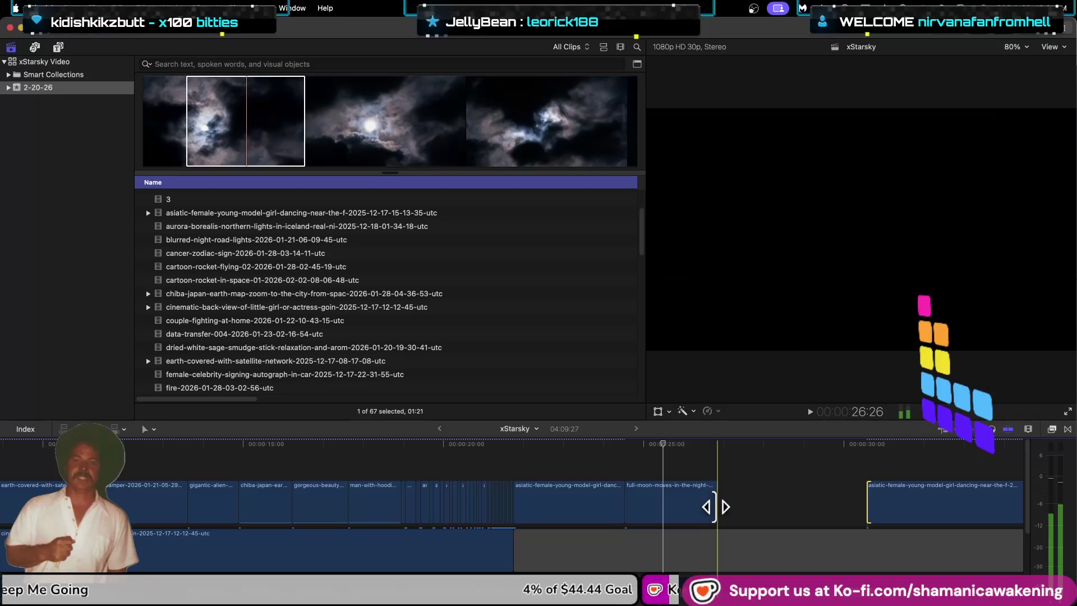
pyautogui.moveTo(714, 507); pyautogui.dragTo(758, 505)
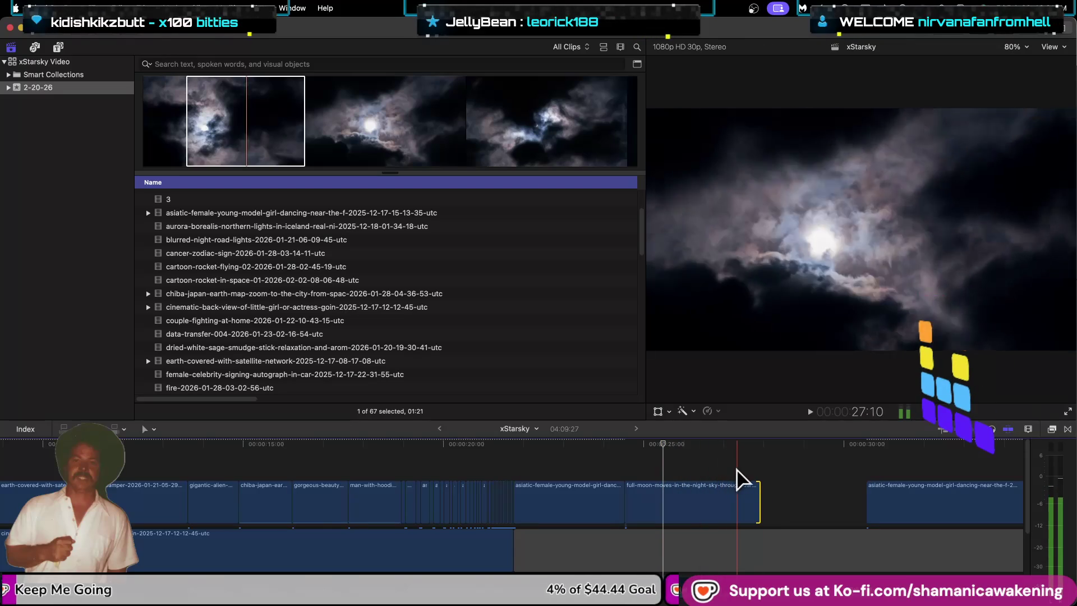
pyautogui.moveTo(755, 504); pyautogui.dragTo(736, 505)
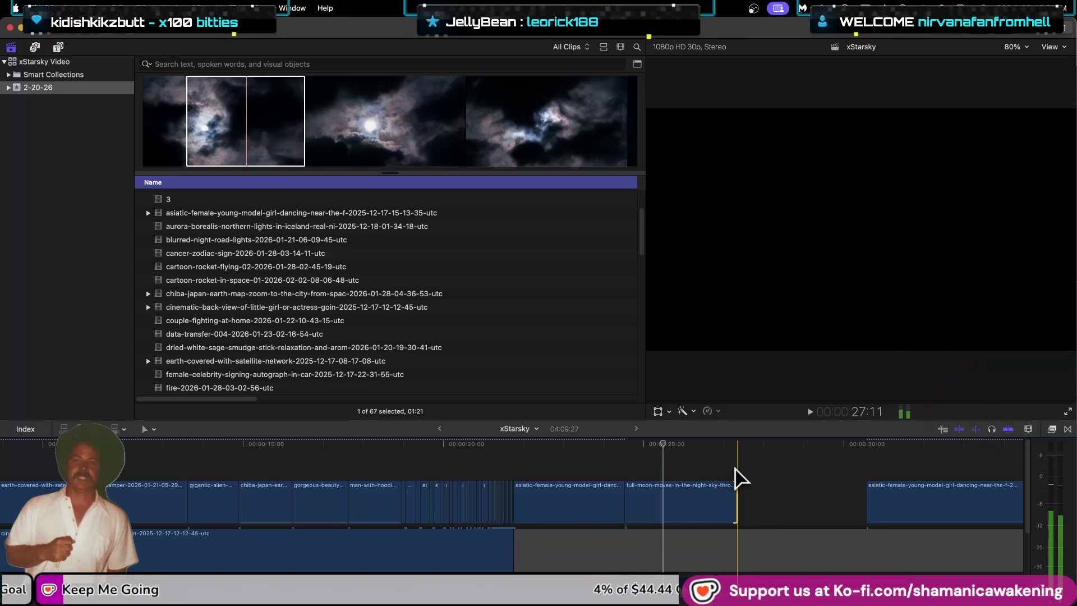
pyautogui.scroll(1, 230, 339)
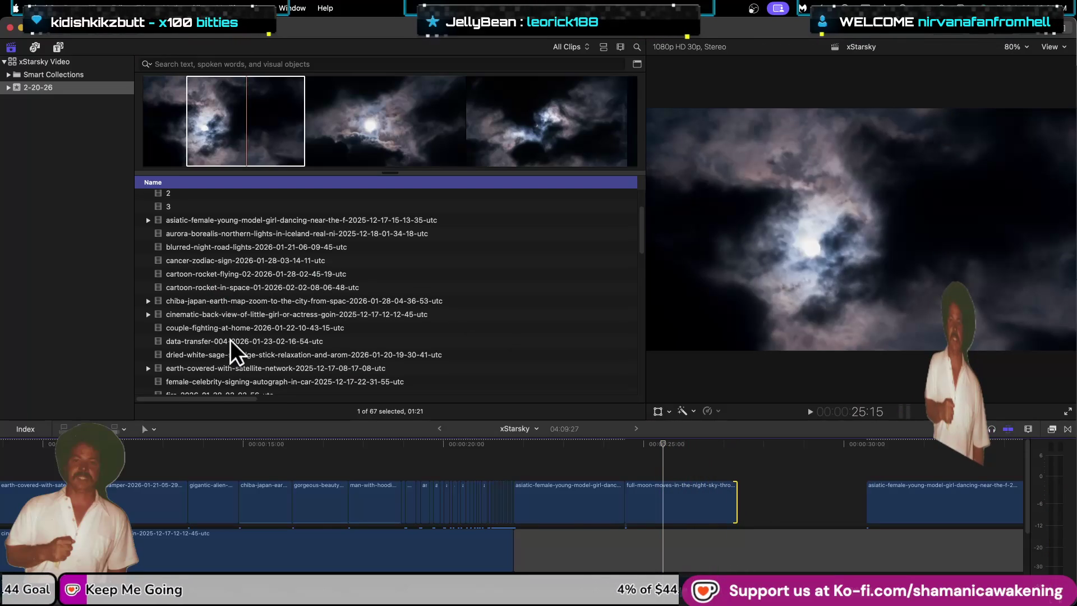
# Step: Play back the new moon section from about 22 seconds
pyautogui.click(513, 458)
pyautogui.press('space')
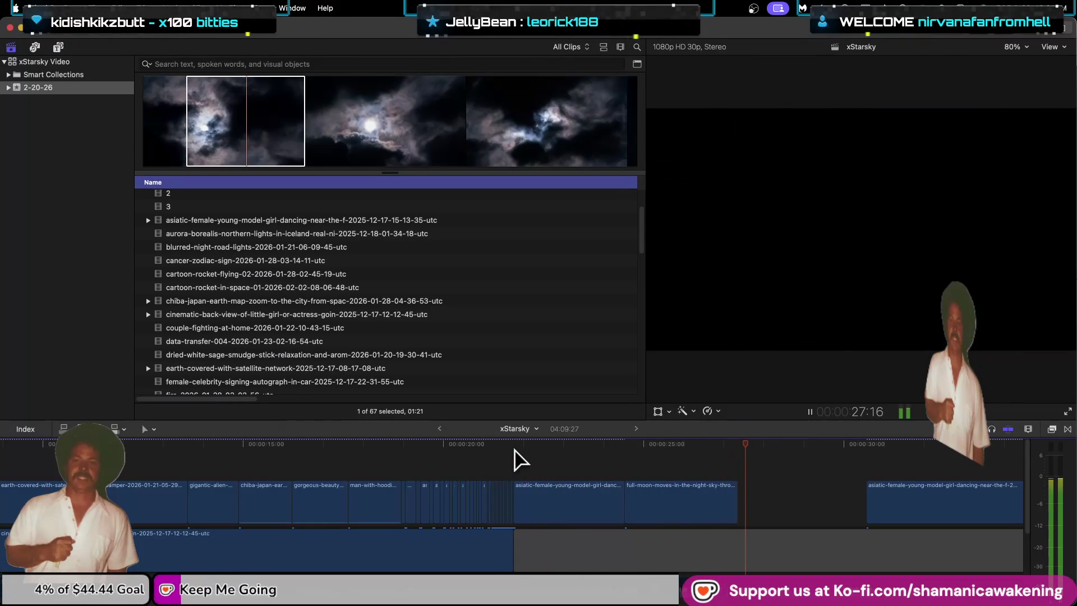
pyautogui.scroll(-2, 282, 337)
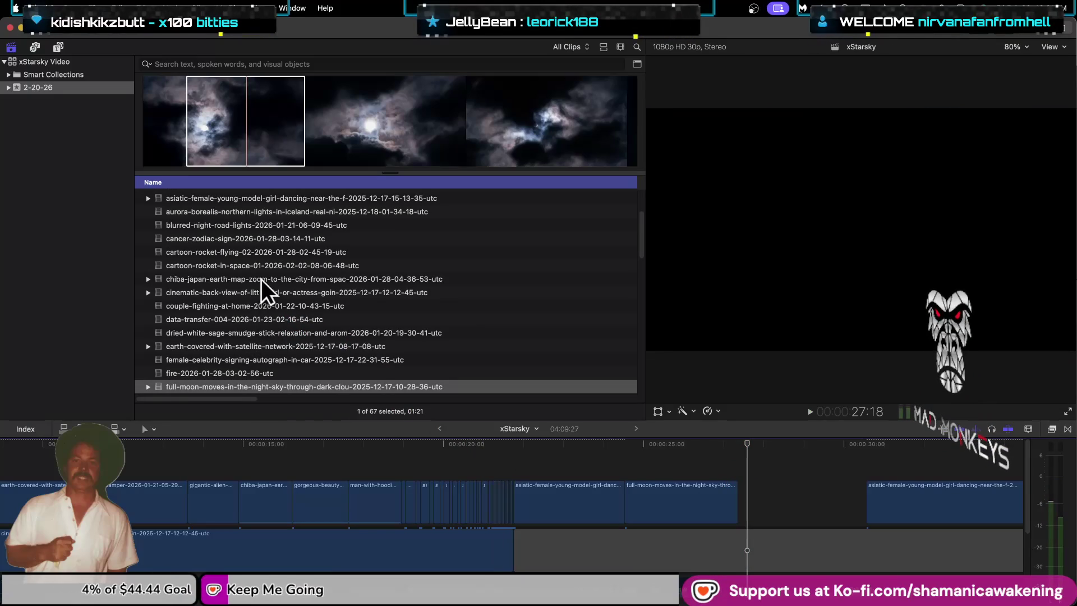
pyautogui.scroll(-5, 269, 301)
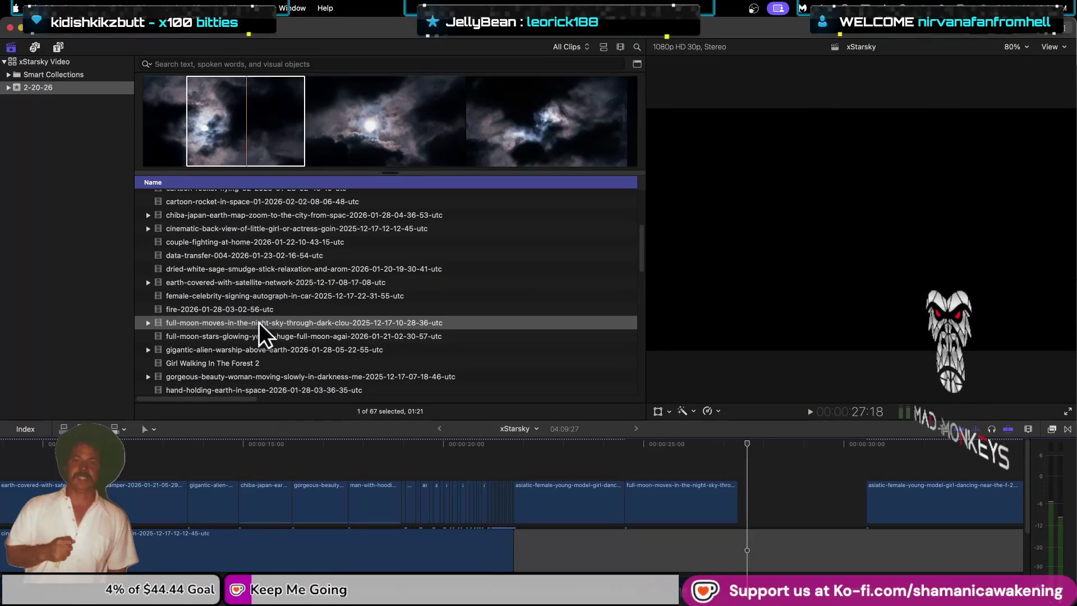
# Step: Preview browser clips and mark a 03:16 range of the silhouetted-woman-in-darkness clip
pyautogui.click(258, 336)
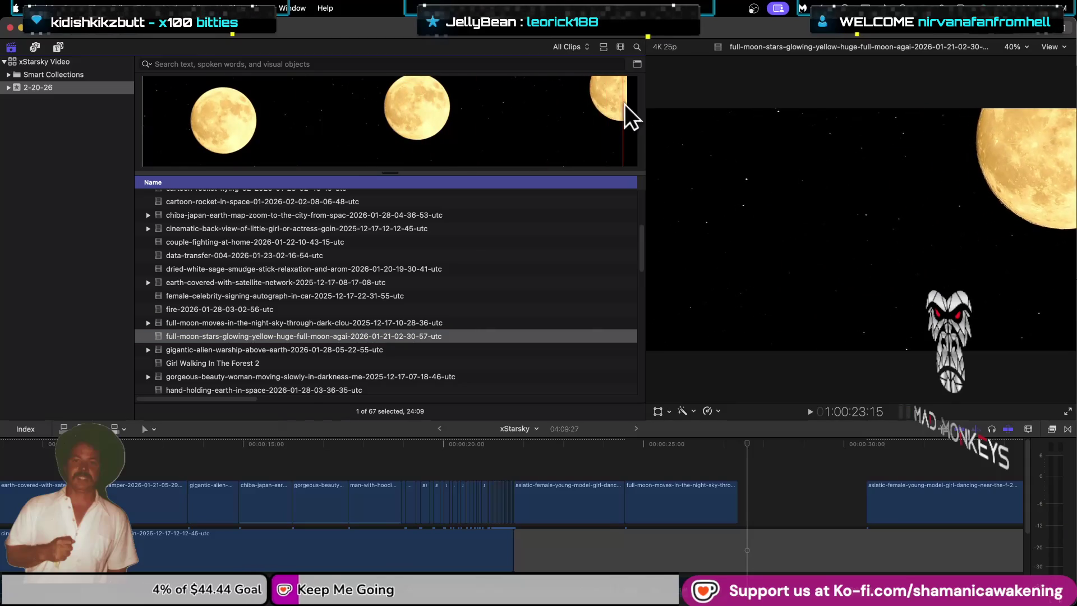
pyautogui.scroll(-1, 285, 331)
pyautogui.scroll(-1, 285, 331)
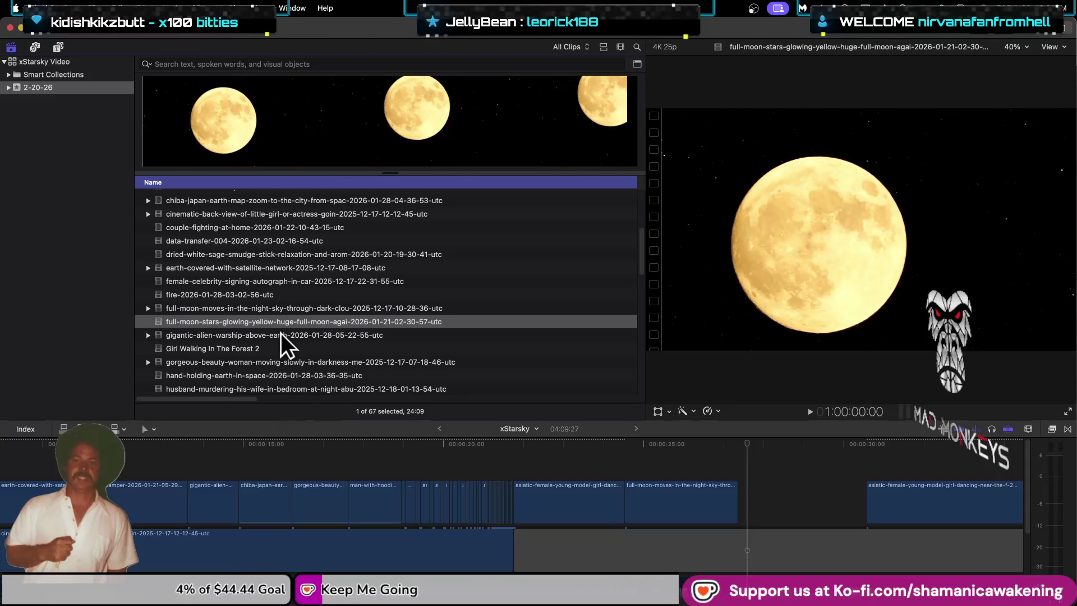
pyautogui.click(267, 334)
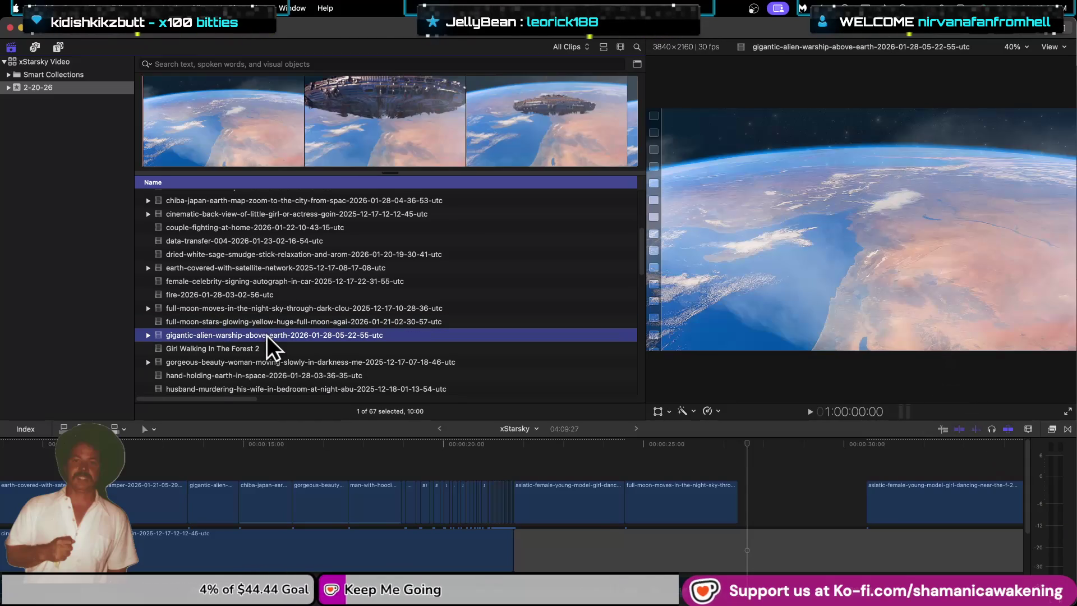
pyautogui.click(264, 342)
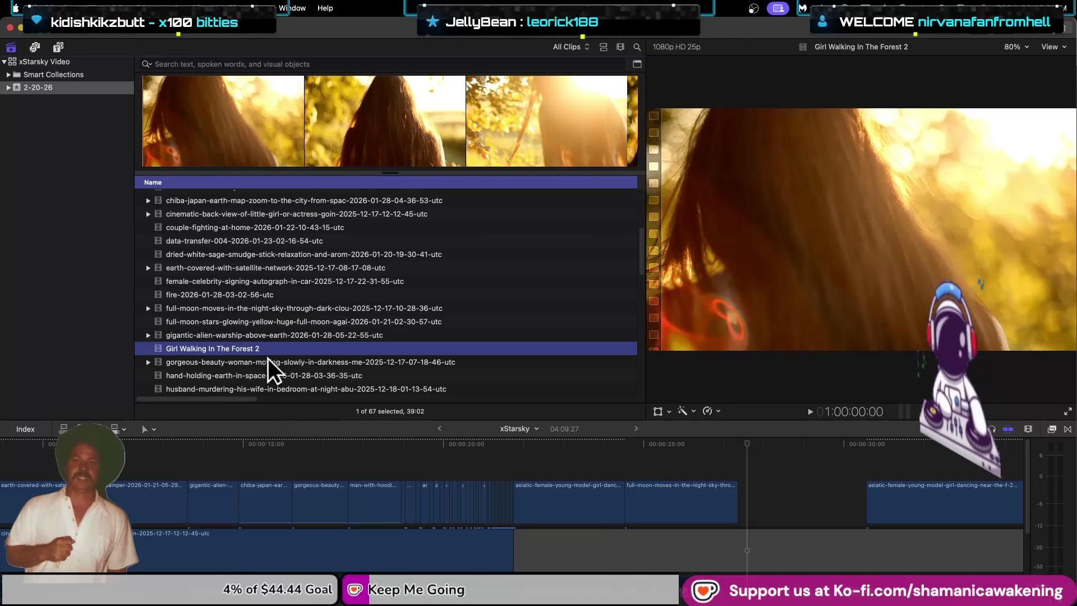
pyautogui.click(267, 359)
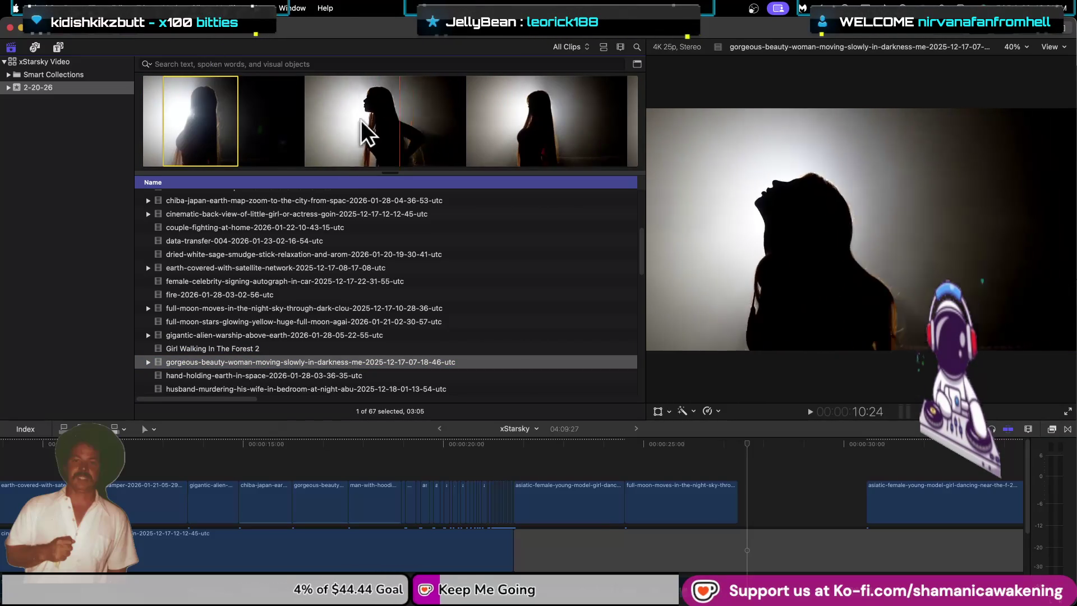
pyautogui.moveTo(349, 118); pyautogui.dragTo(434, 120)
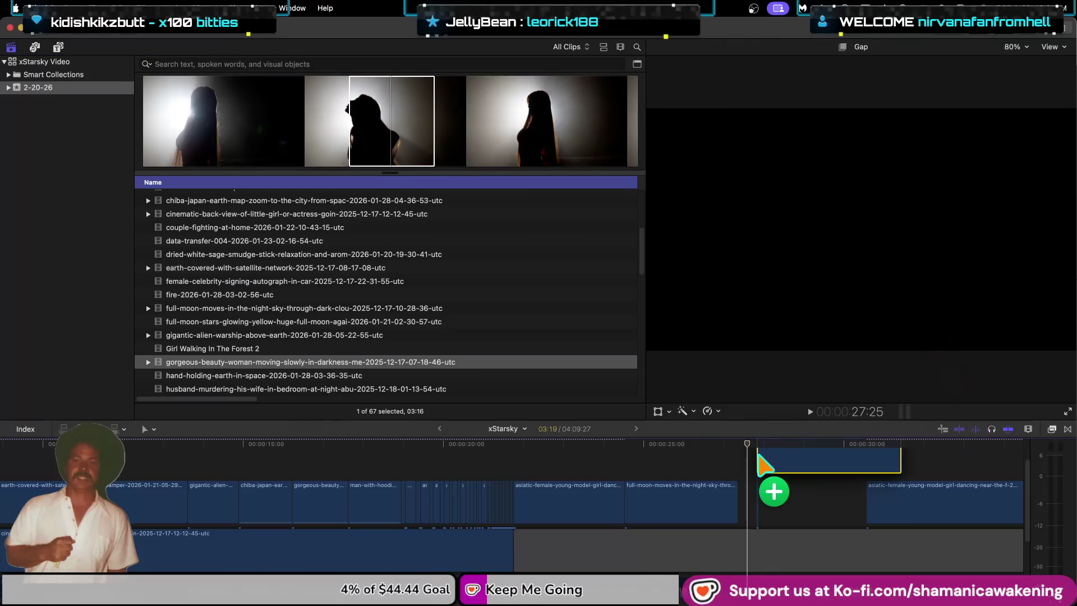
# Step: Insert the silhouetted-woman clip into the storyline gap after the full-moon clip, trimming it to fit
pyautogui.moveTo(645, 296); pyautogui.dragTo(732, 444)
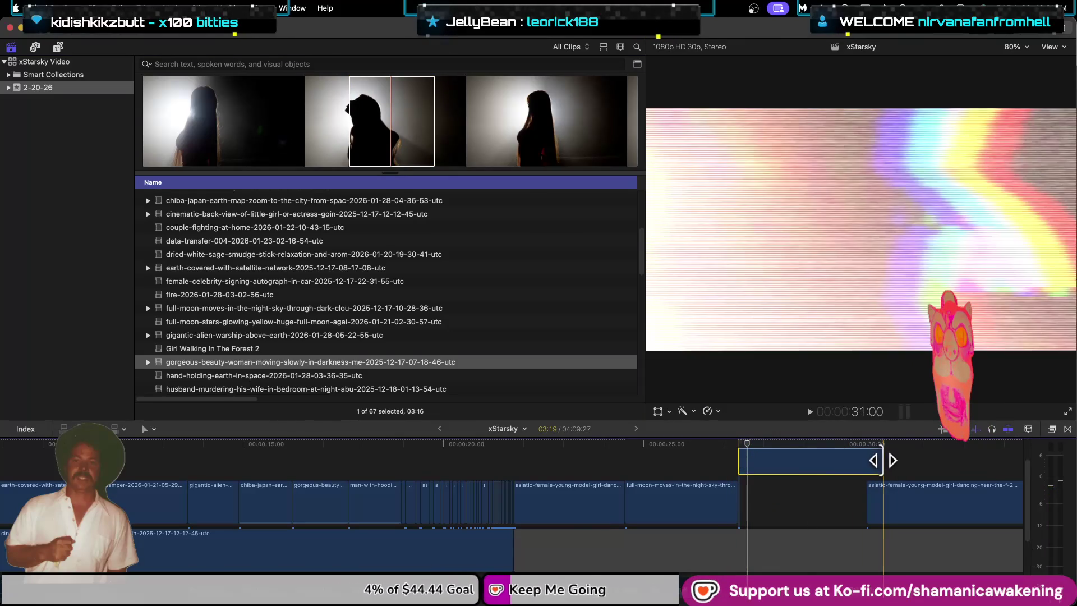
pyautogui.moveTo(883, 460); pyautogui.dragTo(867, 470)
pyautogui.press('super+alt+Down')
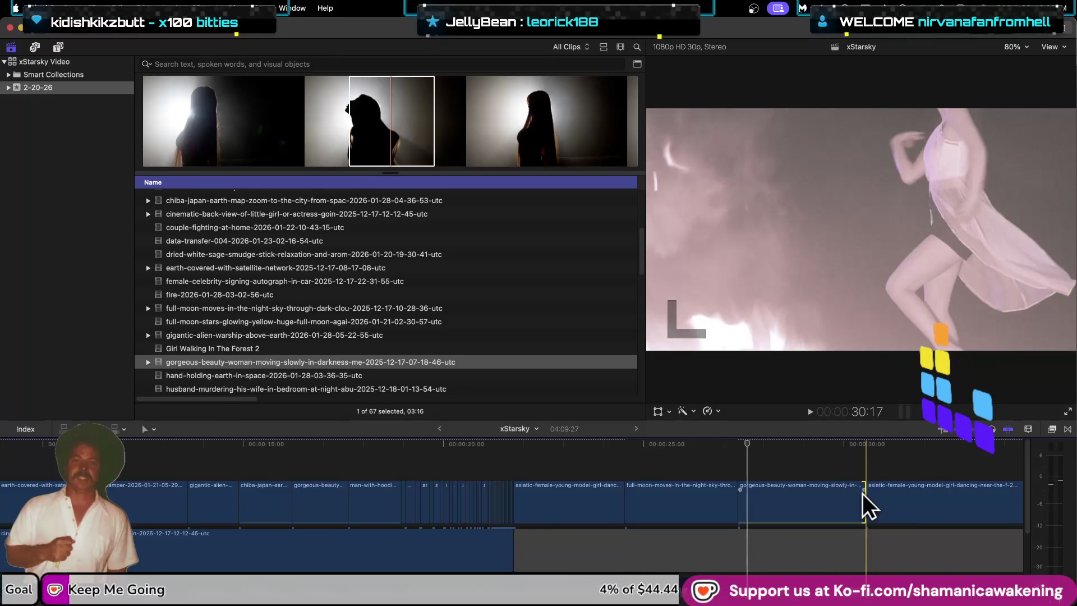
pyautogui.moveTo(862, 506); pyautogui.dragTo(852, 506)
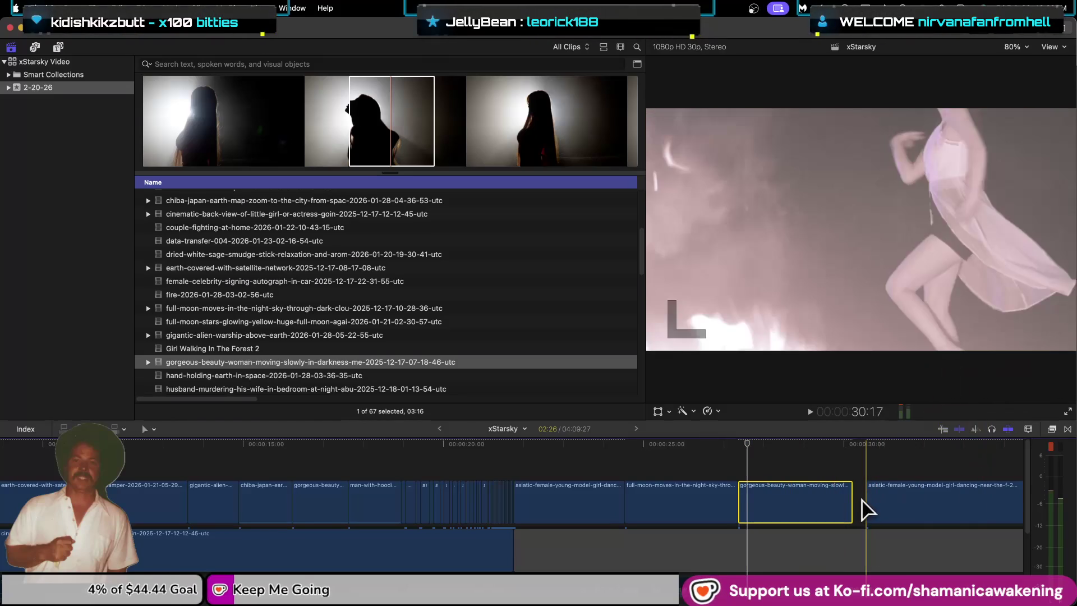
pyautogui.moveTo(868, 503); pyautogui.dragTo(857, 504)
# Step: Select the silhouette clip and browse the effects library while stepping through its frames
pyautogui.click(804, 513)
pyautogui.click(1052, 429)
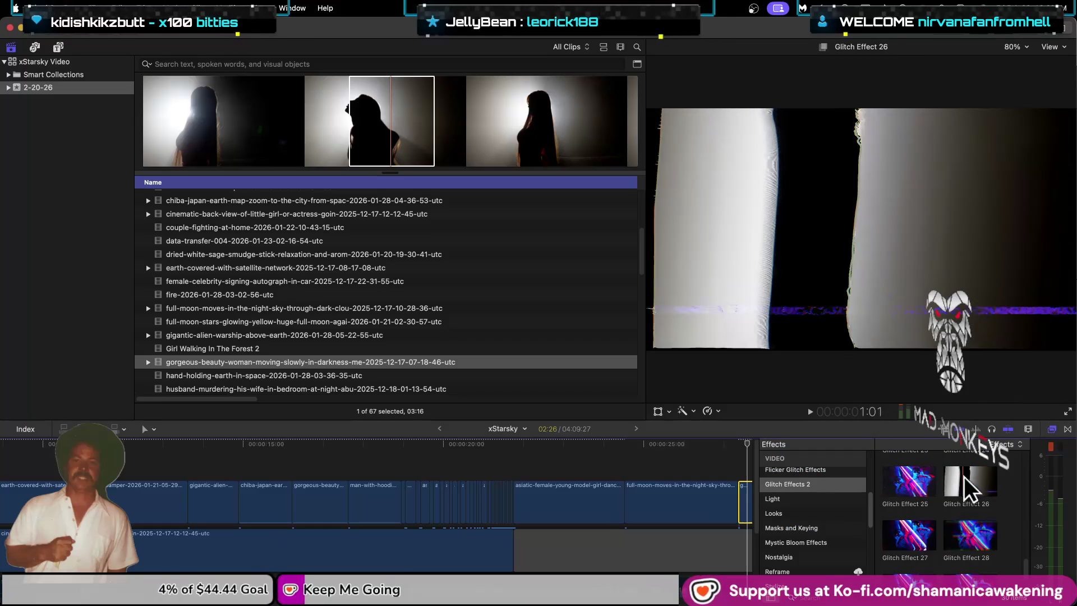
pyautogui.scroll(2, 917, 493)
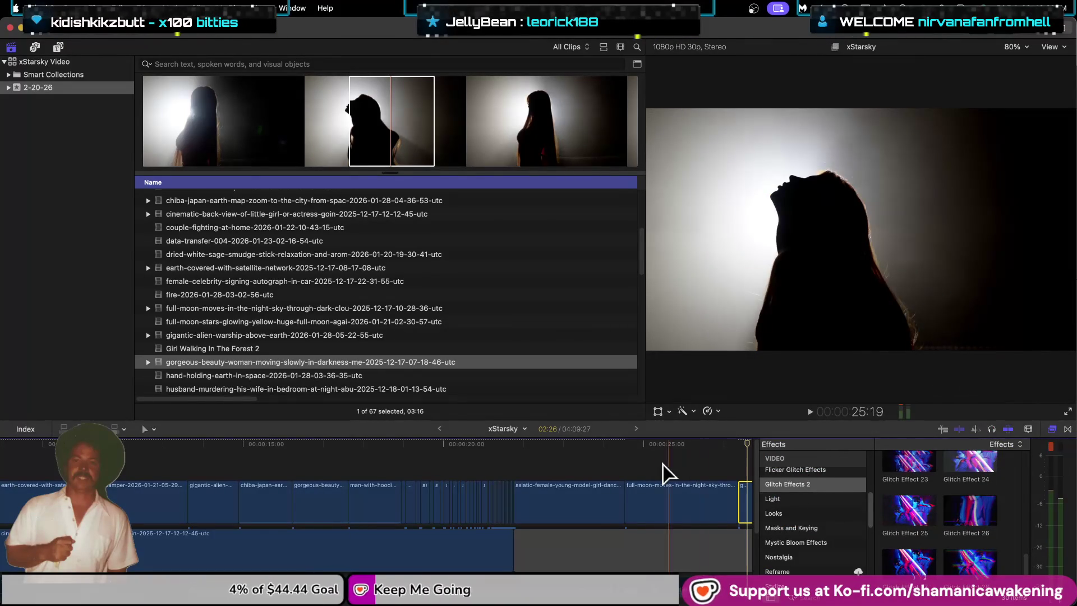
pyautogui.scroll(-2, 683, 493)
pyautogui.scroll(1, 742, 504)
pyautogui.scroll(1, 741, 504)
pyautogui.scroll(1, 741, 504)
pyautogui.scroll(1, 742, 504)
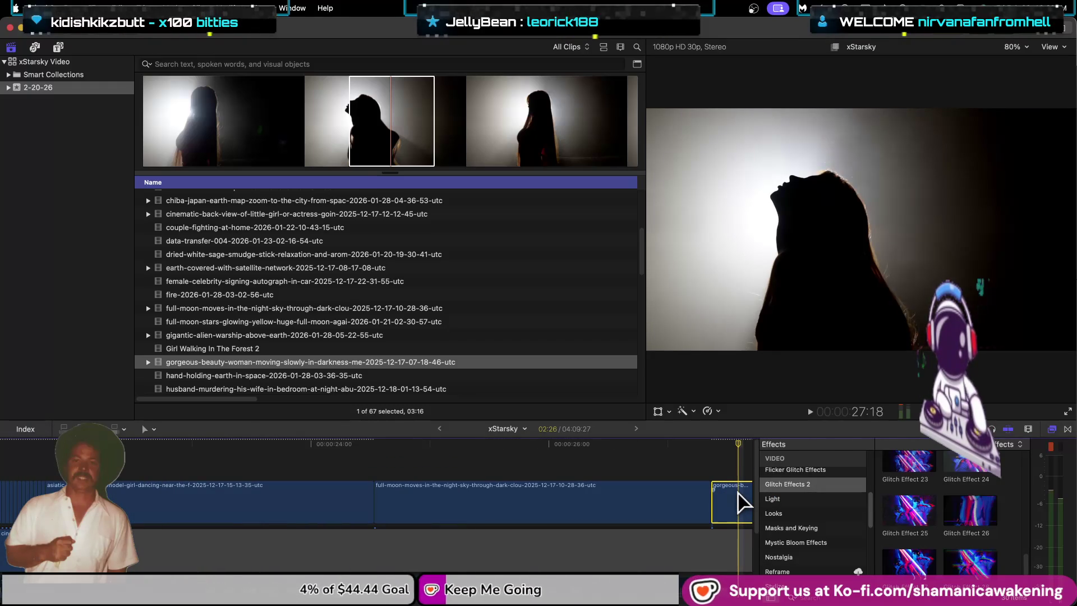
pyautogui.hotkey('shift', 'Left')
pyautogui.hotkey('shift', 'Left')
pyautogui.hotkey('shift', 'Left')
pyautogui.hotkey('shift', 'Right')
pyautogui.hotkey('shift', 'Right')
pyautogui.hotkey('shift', 'Right')
pyautogui.hotkey('shift', 'Right')
pyautogui.hotkey('shift', 'Right')
pyautogui.hotkey('shift', 'Right')
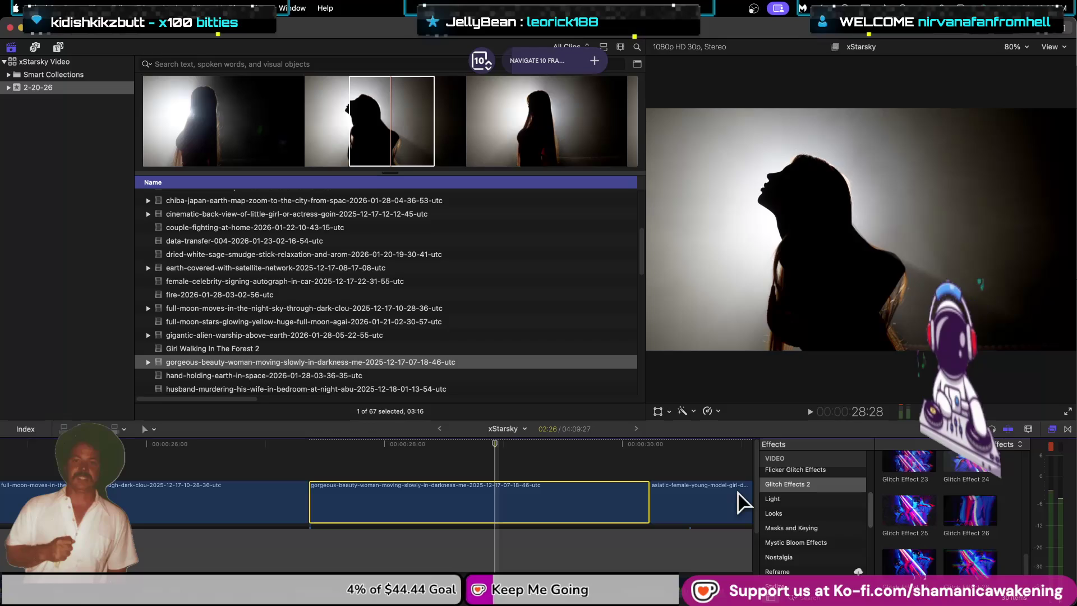
pyautogui.hotkey('shift', 'Left')
pyautogui.hotkey('shift', 'Left')
pyautogui.hotkey('shift', 'Left')
pyautogui.hotkey('shift', 'Left')
pyautogui.hotkey('shift', 'Left')
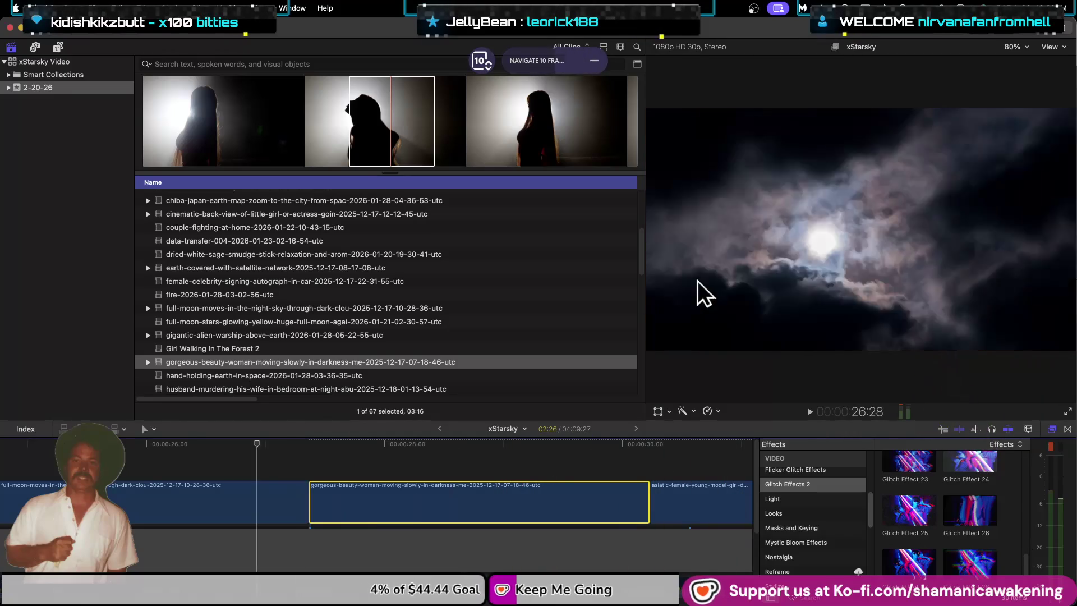
pyautogui.hotkey('shift', 'Right')
pyautogui.hotkey('shift', 'Right')
pyautogui.hotkey('shift', 'Right')
pyautogui.hotkey('shift', 'Right')
pyautogui.hotkey('shift', 'Right')
pyautogui.hotkey('shift', 'Right')
pyautogui.hotkey('shift', 'Right')
pyautogui.hotkey('shift', 'Right')
pyautogui.hotkey('shift', 'Right')
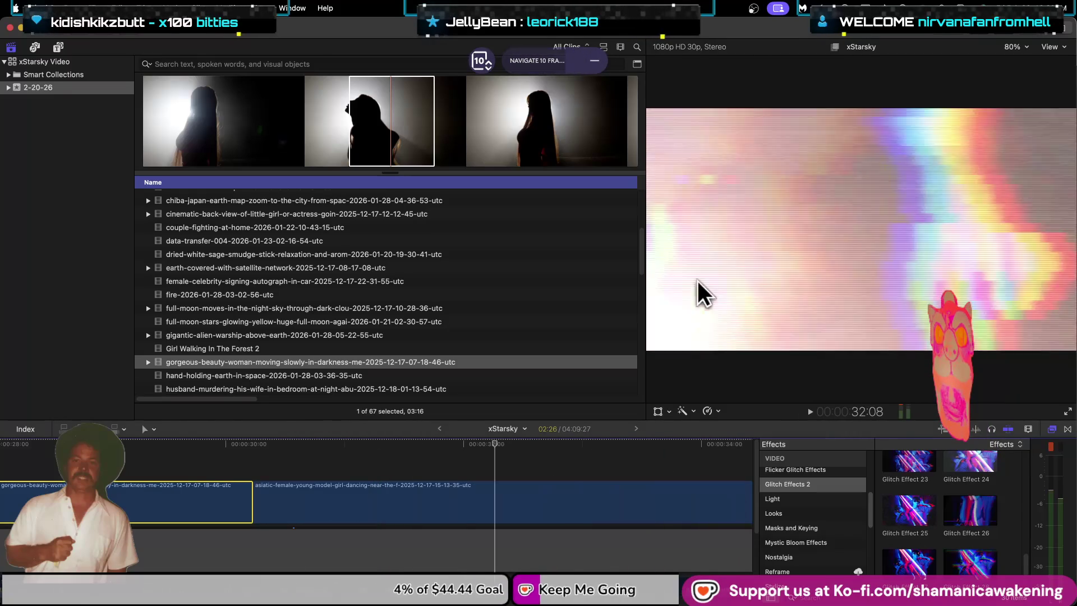
pyautogui.hotkey('shift', 'Left')
pyautogui.hotkey('shift', 'Left')
pyautogui.hotkey('shift', 'Left')
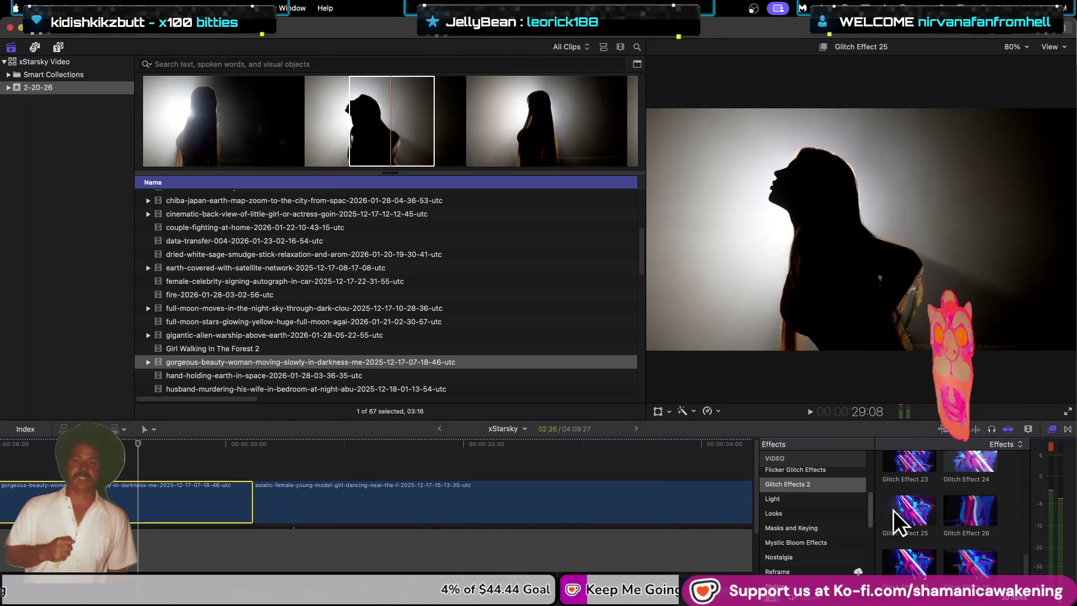
pyautogui.scroll(-1, 931, 532)
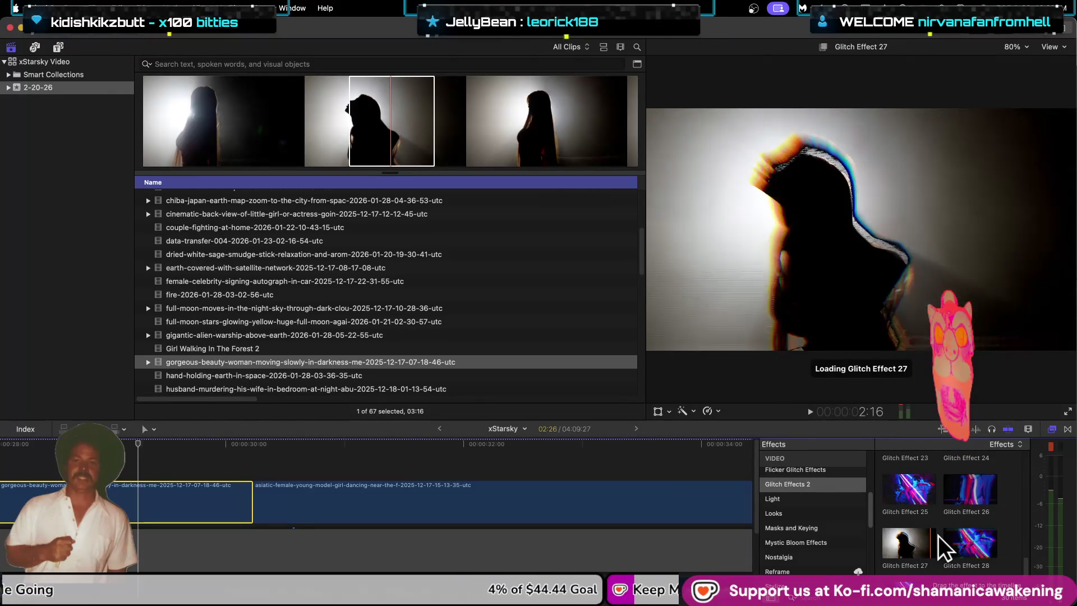
# Step: Apply Glitch Effect 28 to the silhouette clip and play back the glitched section
pyautogui.moveTo(941, 535); pyautogui.dragTo(187, 508)
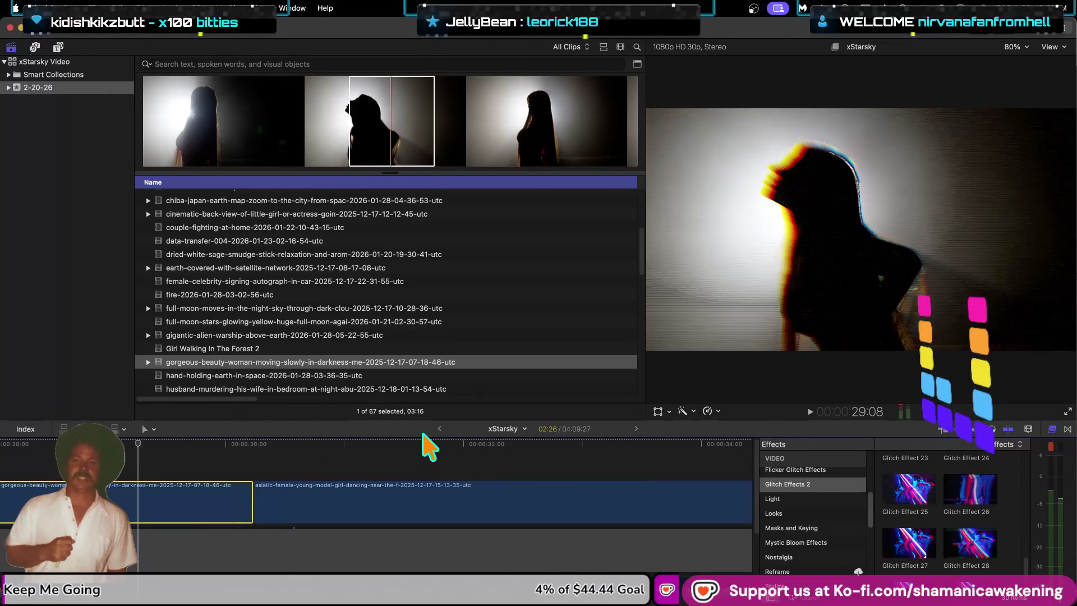
pyautogui.press('j')
pyautogui.press('j')
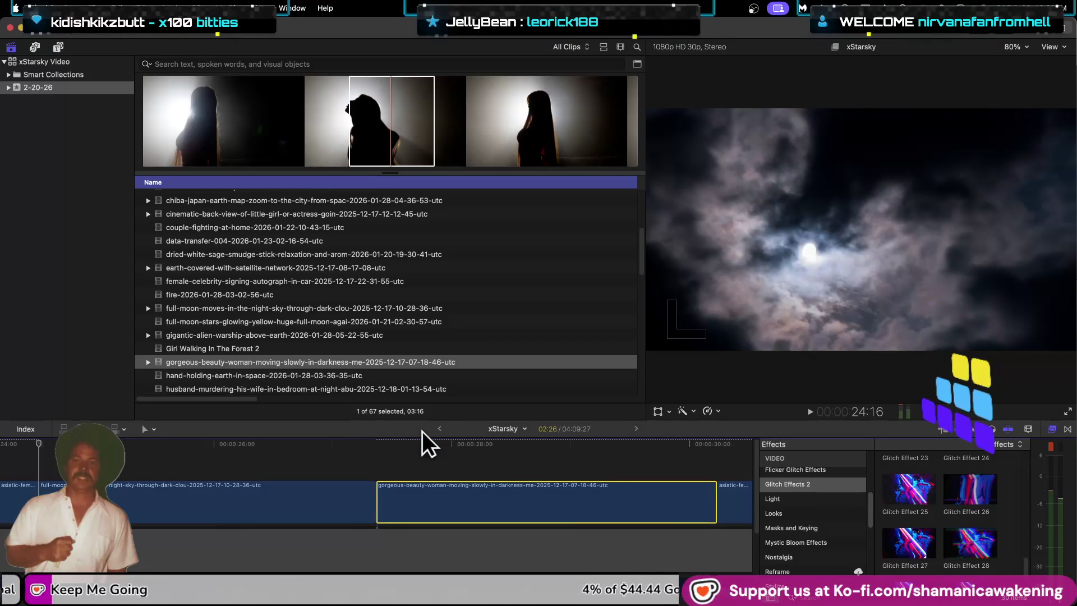
pyautogui.press('space')
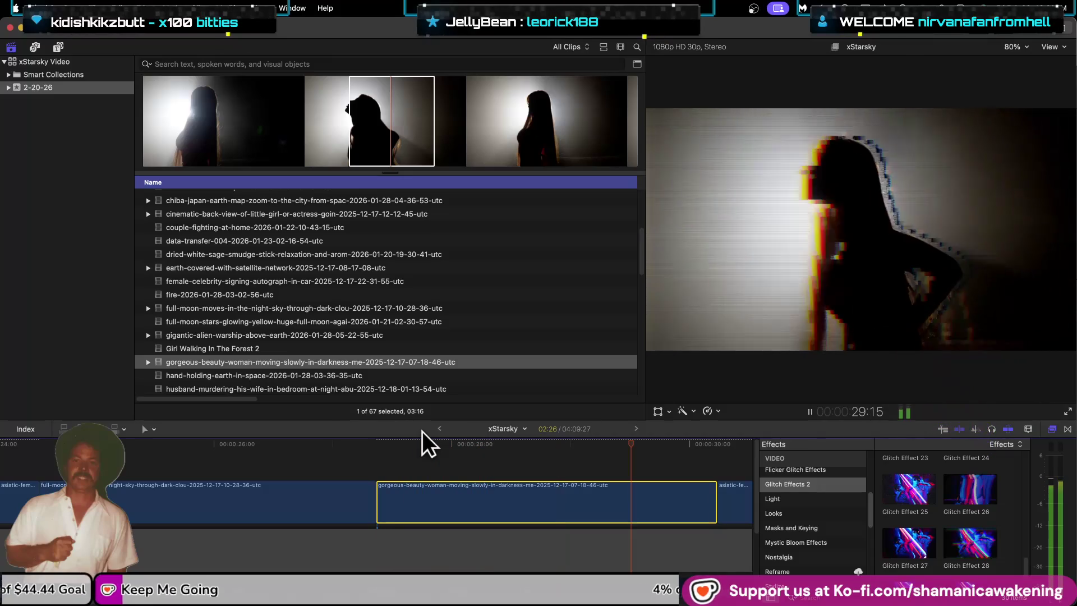
pyautogui.press('space')
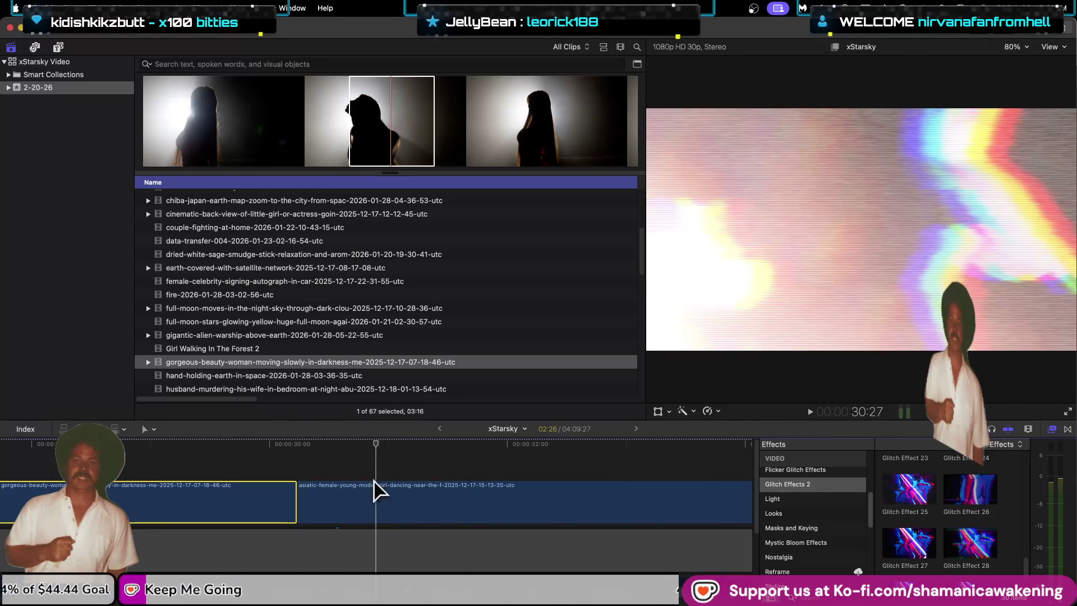
# Step: Start the asiatic dancing clip later and extend the silhouette clip's end to close the gap
pyautogui.moveTo(298, 505); pyautogui.dragTo(377, 505)
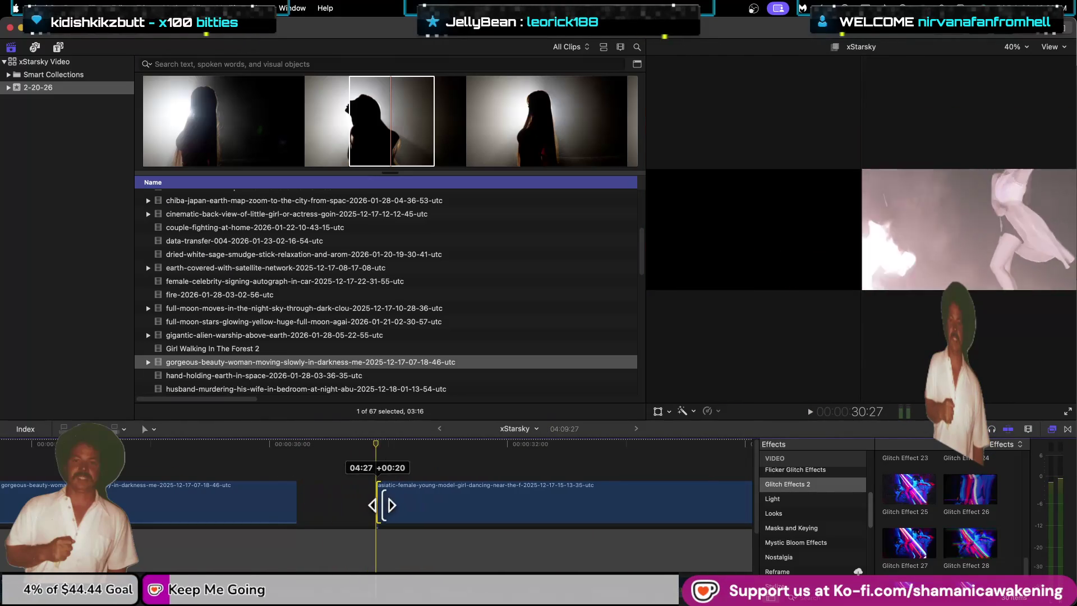
pyautogui.moveTo(296, 505); pyautogui.dragTo(362, 505)
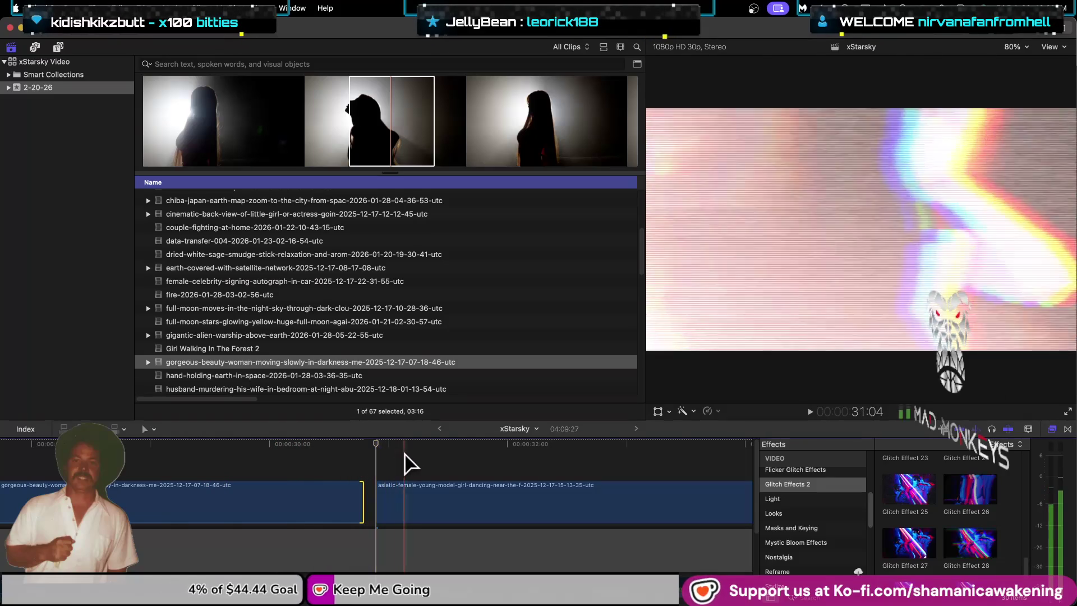
pyautogui.click(379, 503)
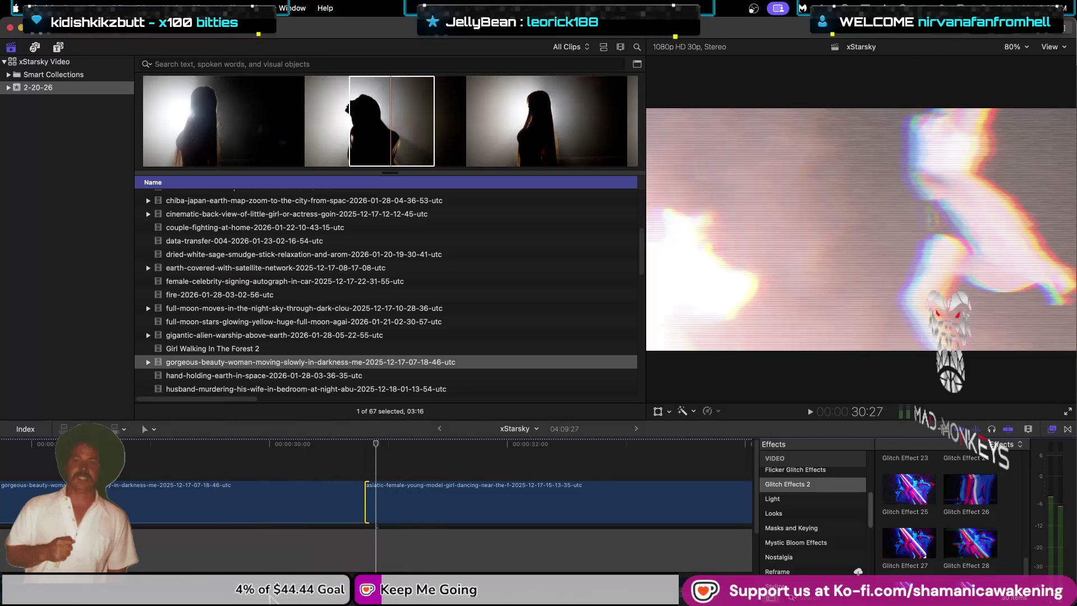
pyautogui.hscroll(-10, 303, 505)
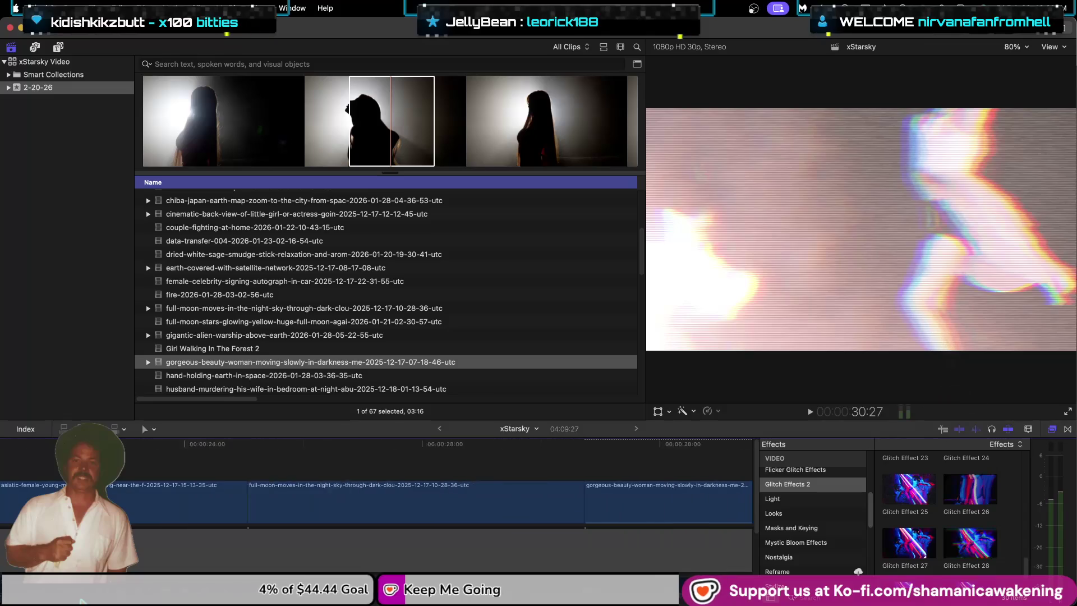
pyautogui.click(440, 512)
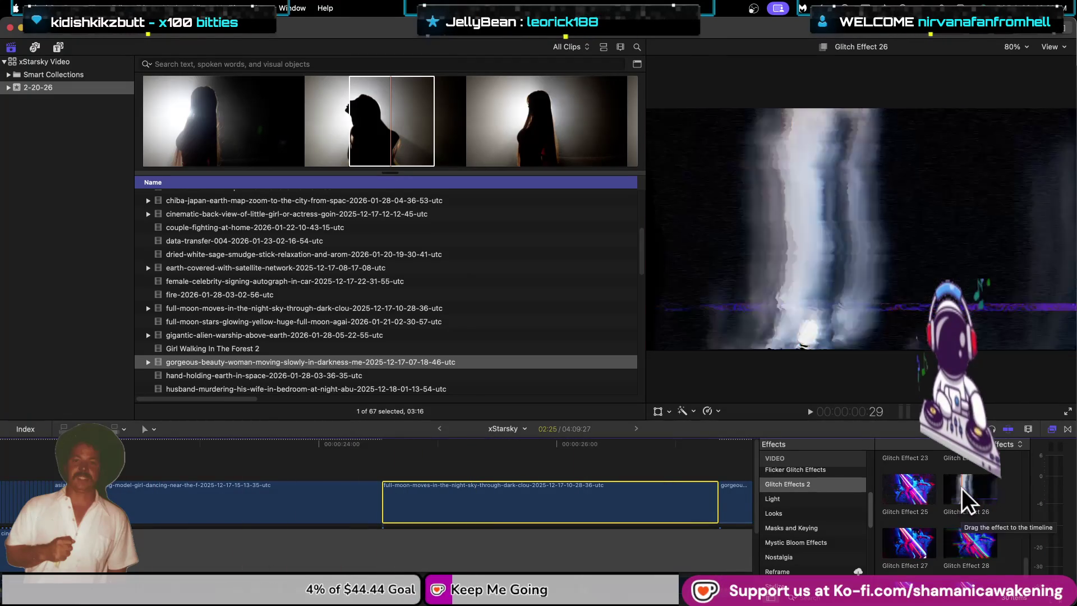
# Step: Drag Glitch Effect 23 from the Glitch Effects 2 collection onto the full-moon clouds clip
pyautogui.scroll(-2, 979, 505)
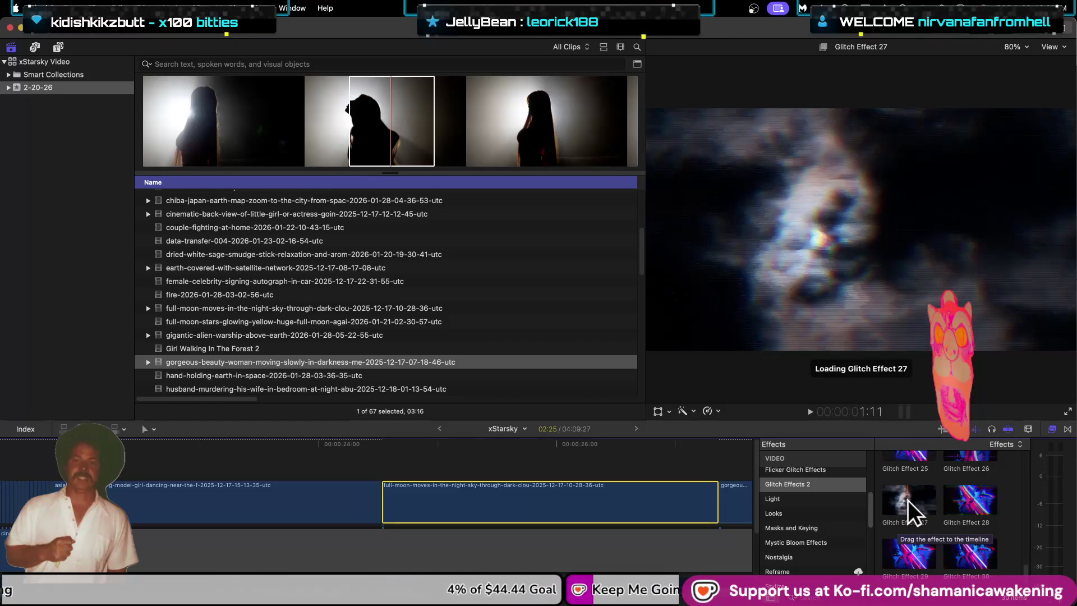
pyautogui.scroll(2, 928, 497)
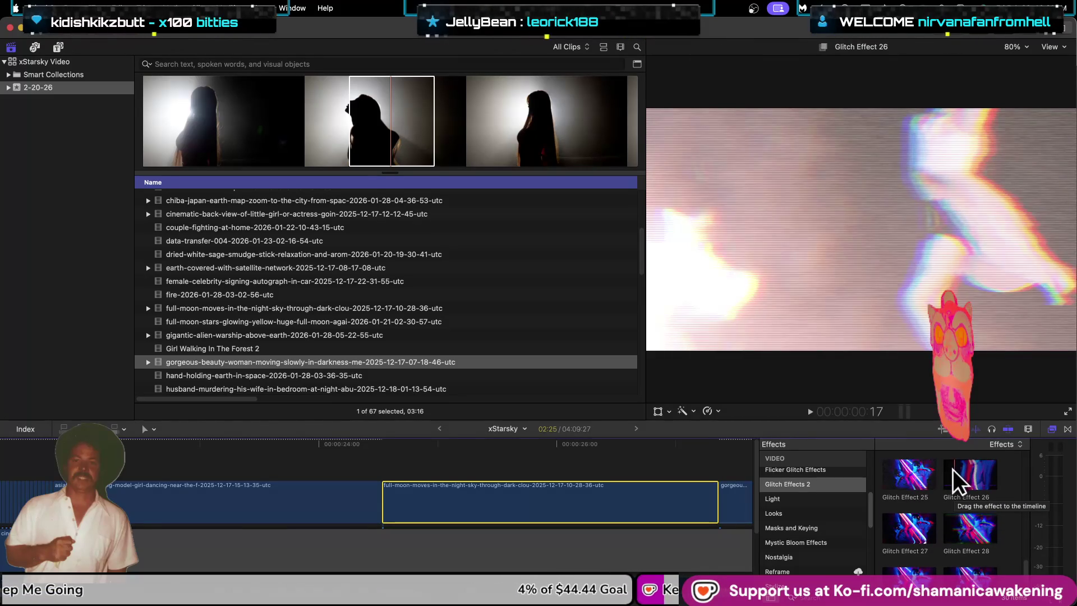
pyautogui.scroll(3, 960, 472)
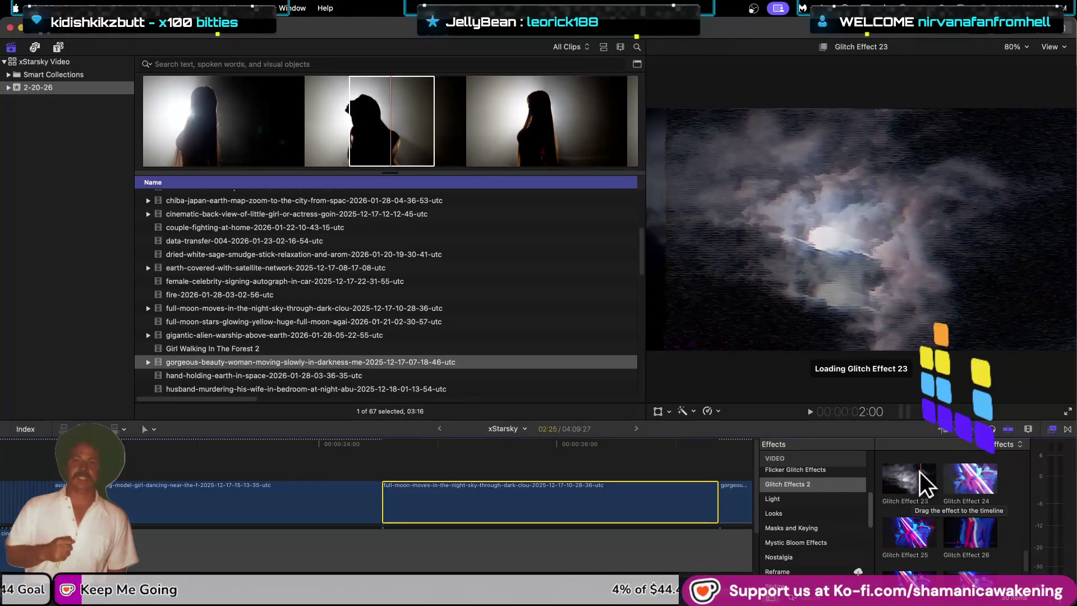
pyautogui.moveTo(920, 471); pyautogui.dragTo(581, 498)
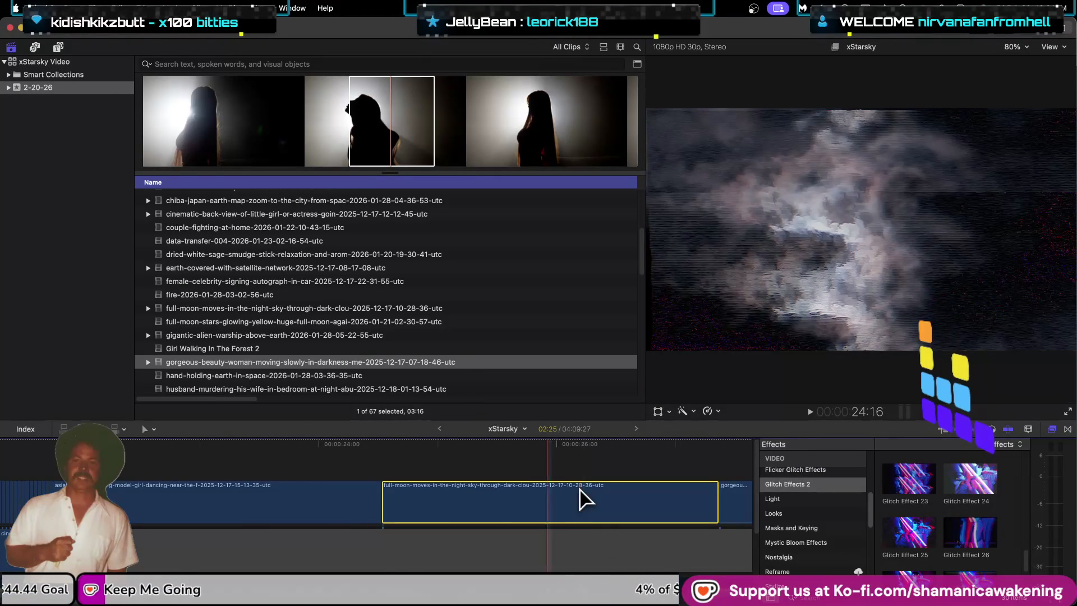
pyautogui.press('space')
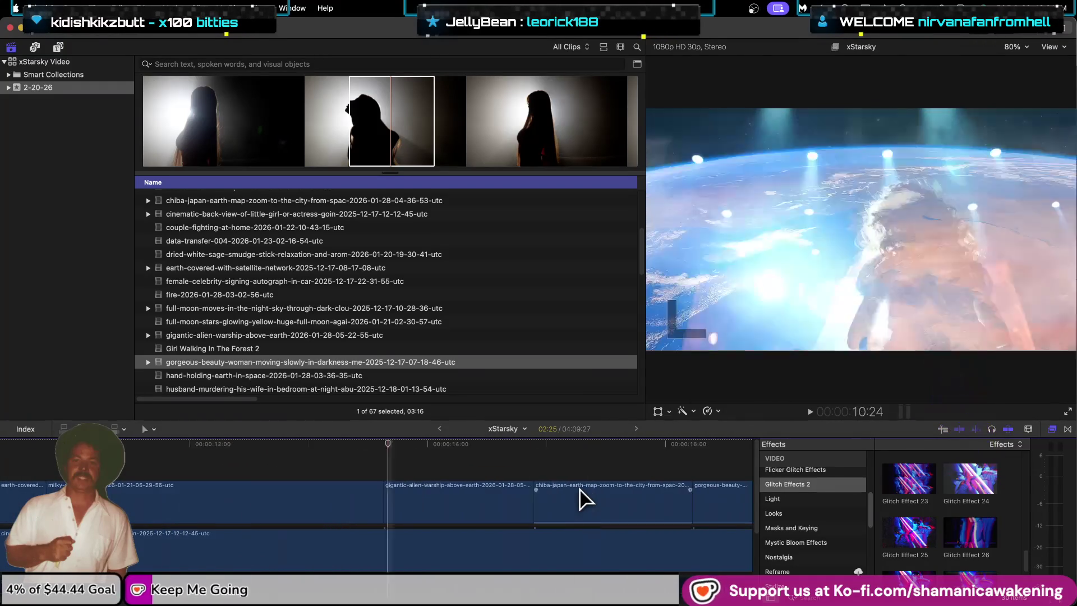
# Step: Play from the start, select the sped-up Japan night clip and browse the Mystic Bloom Effects collection
pyautogui.press('space')
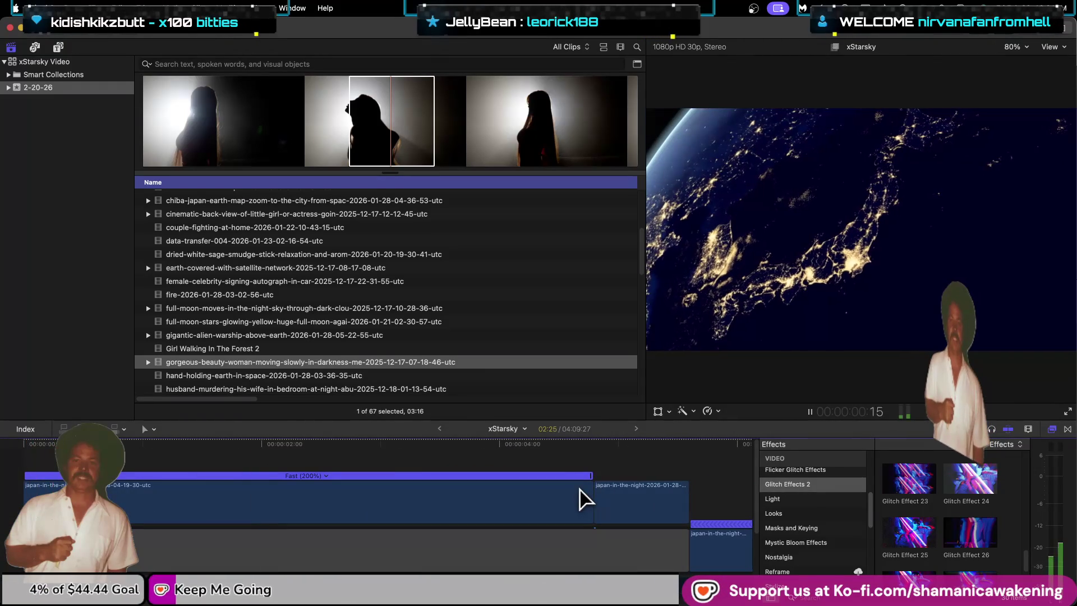
pyautogui.click(231, 497)
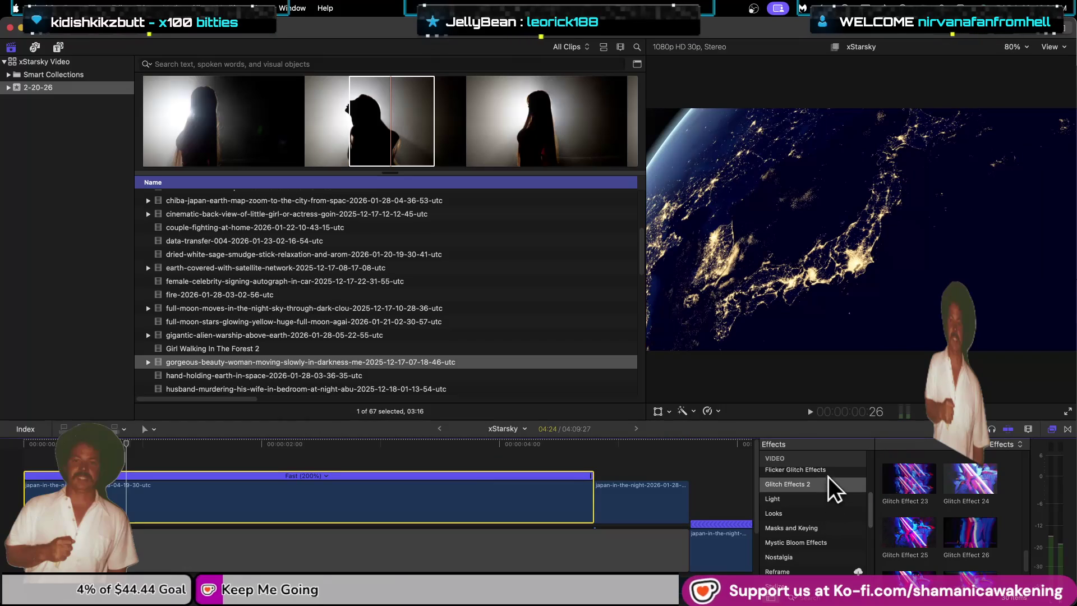
pyautogui.scroll(-2, 831, 534)
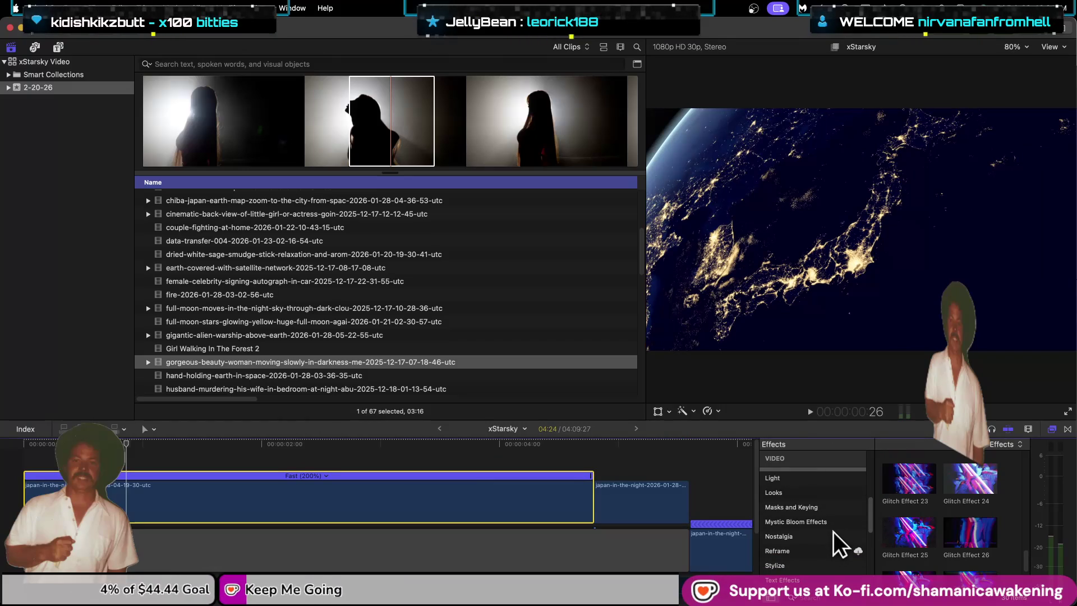
pyautogui.click(827, 522)
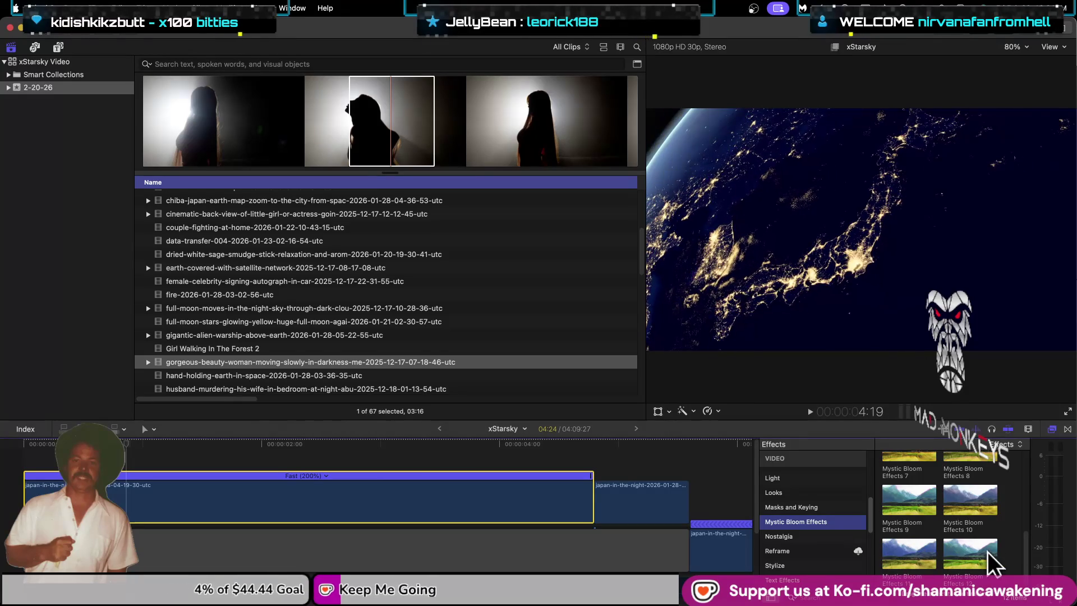
pyautogui.scroll(4, 914, 523)
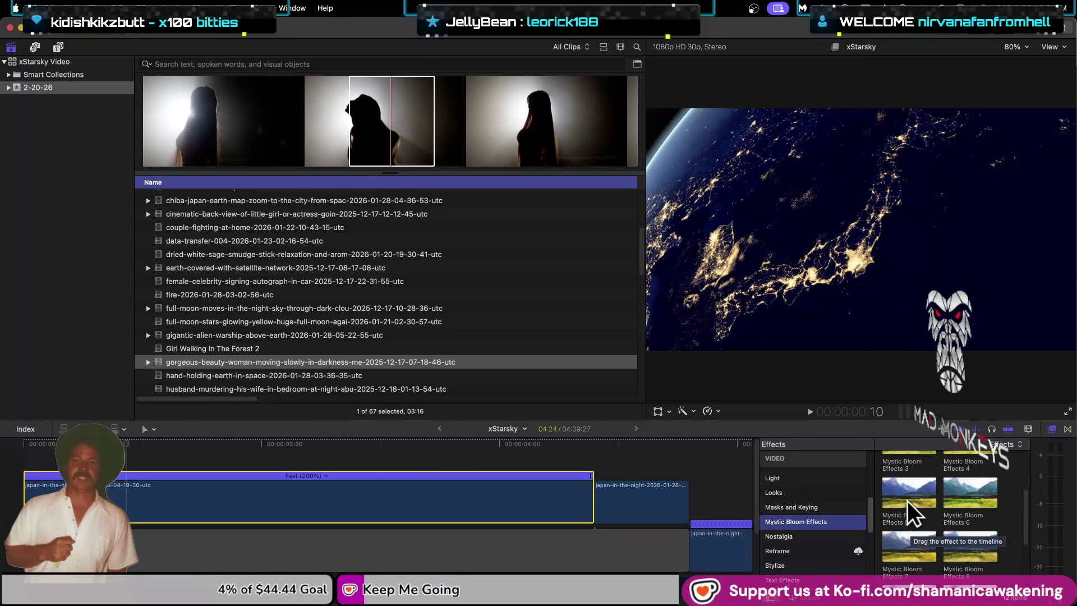
pyautogui.scroll(1, 900, 493)
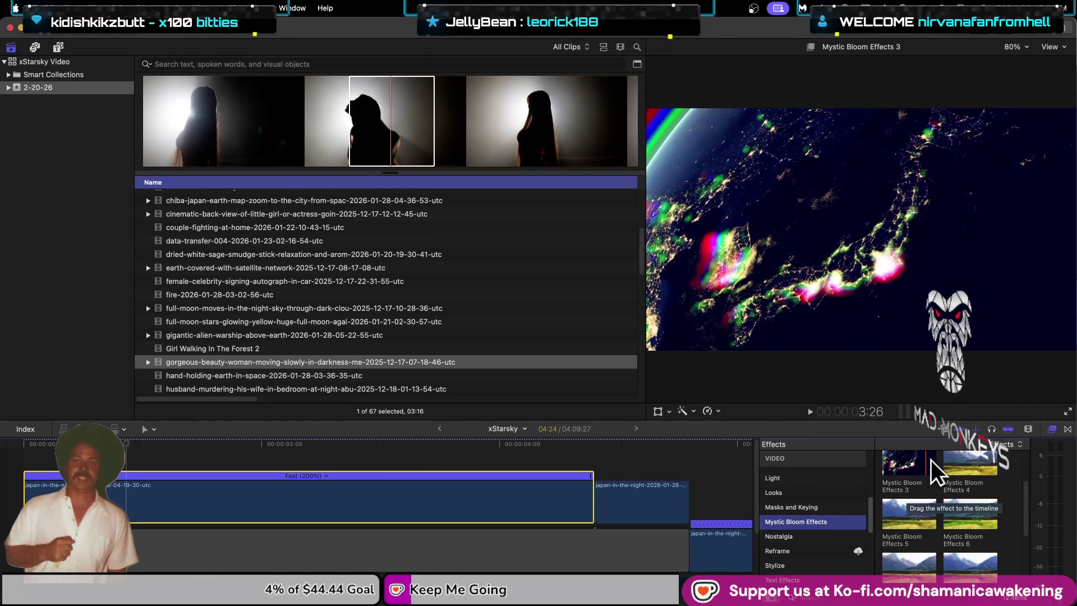
pyautogui.scroll(2, 976, 460)
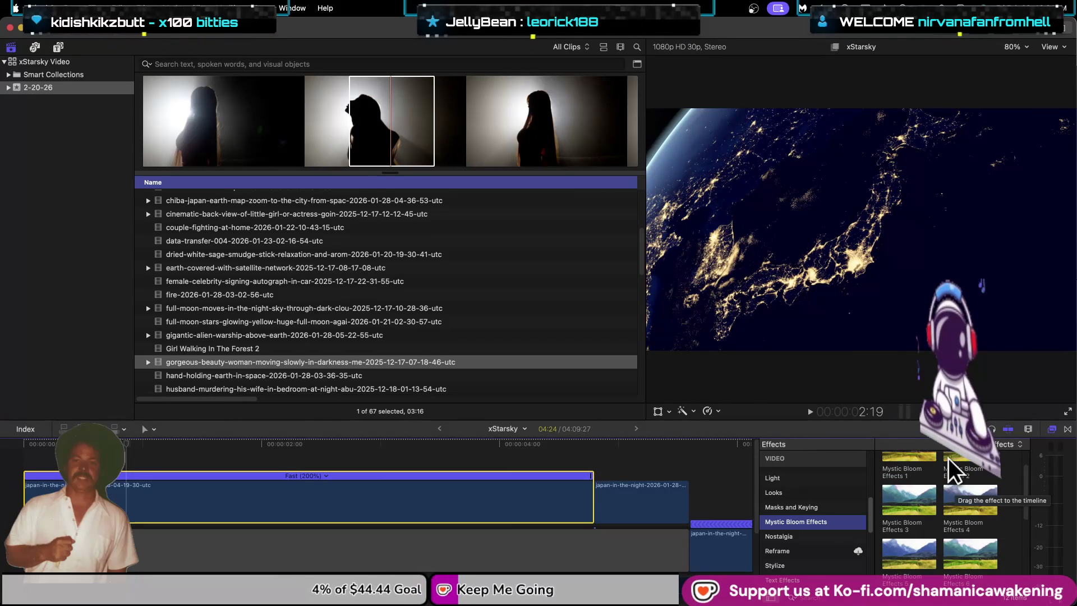
pyautogui.scroll(2, 967, 458)
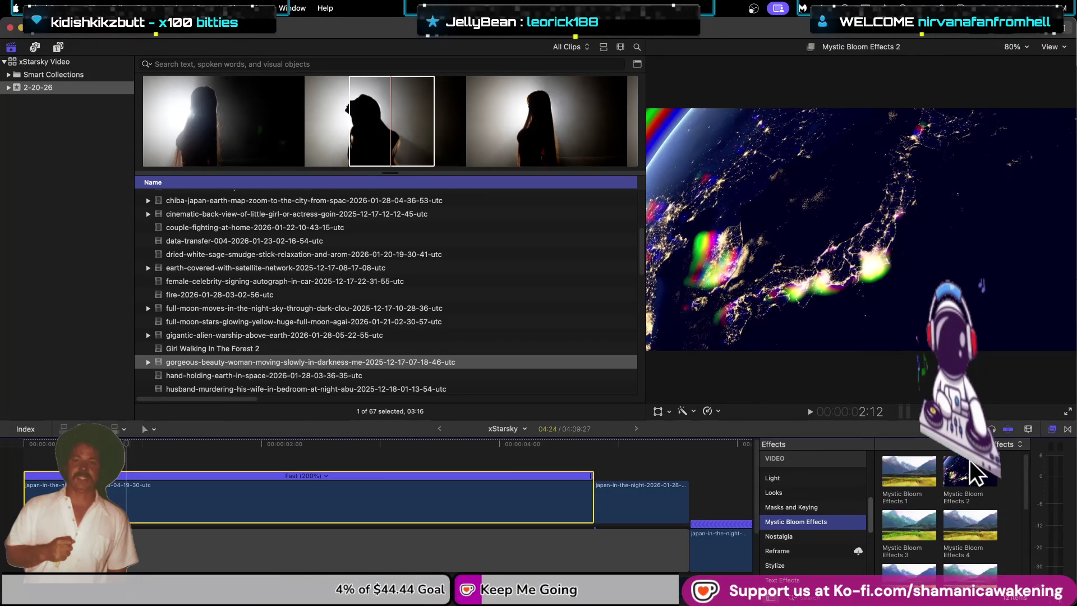
pyautogui.scroll(1, 893, 472)
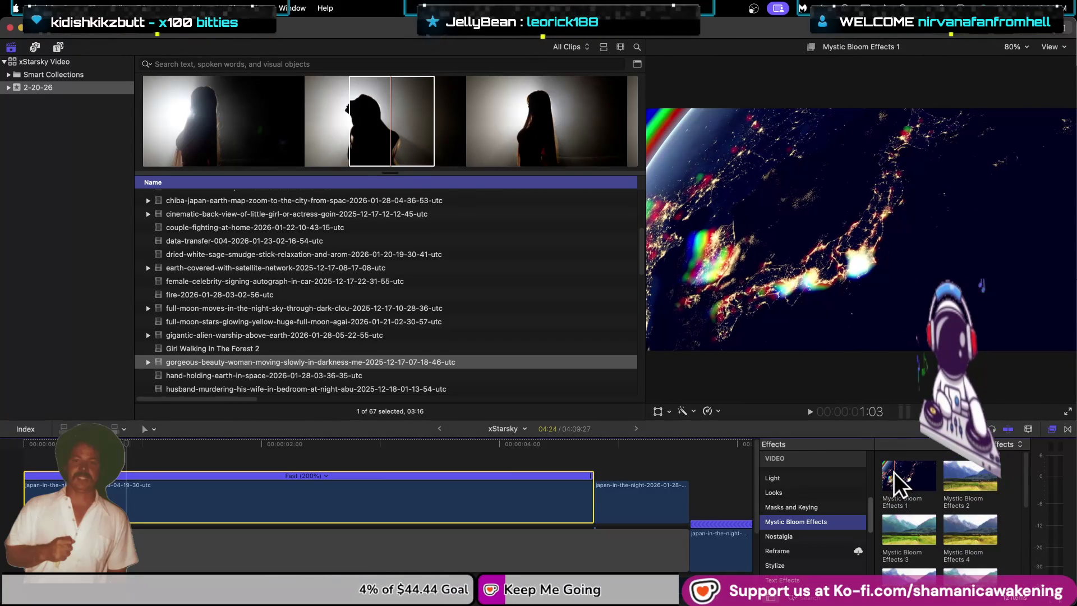
# Step: Apply Mystic Bloom Effects 2 to the opening Japan night clip and check it in the Inspector
pyautogui.moveTo(976, 474); pyautogui.dragTo(355, 503)
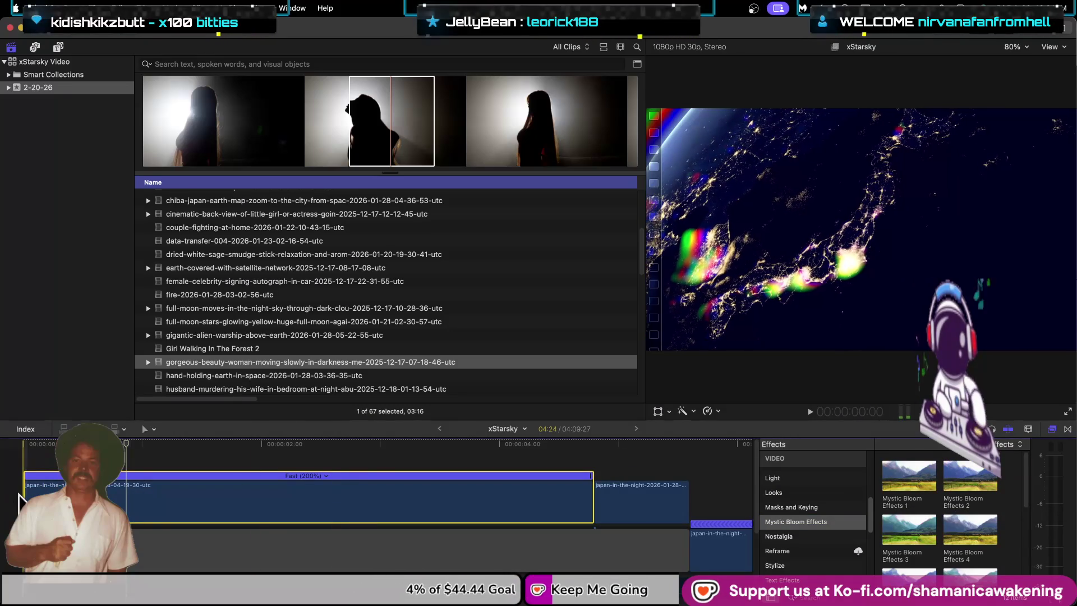
pyautogui.click(20, 470)
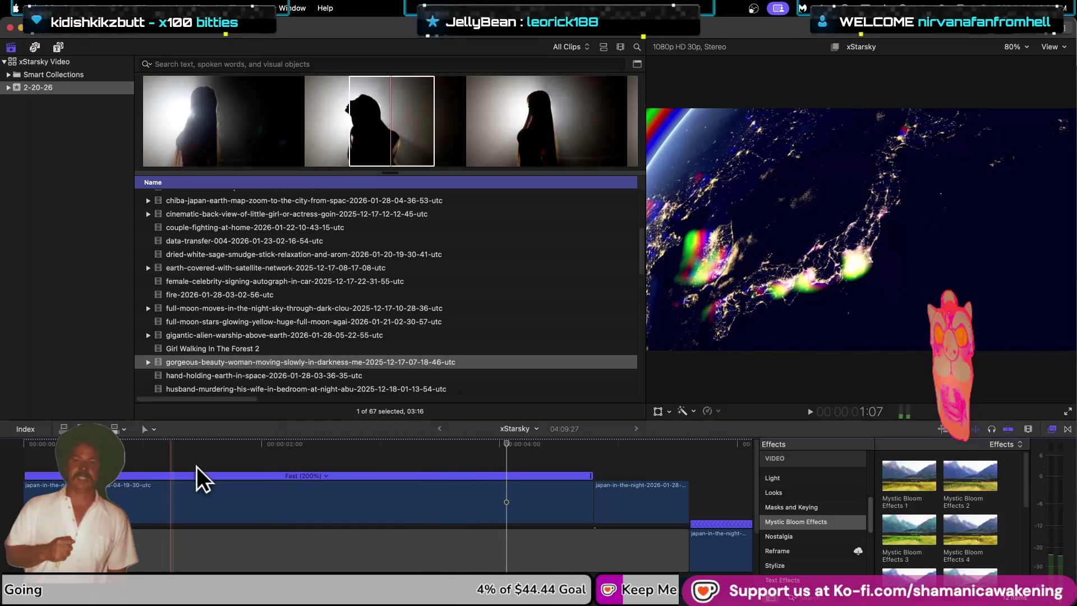
pyautogui.click(1030, 34)
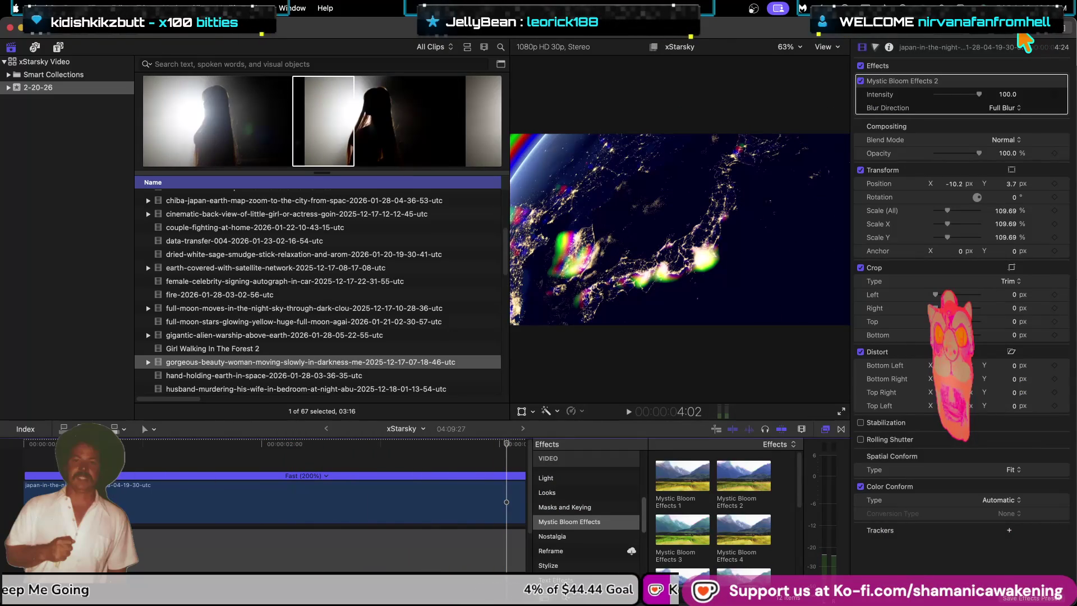
pyautogui.click(1020, 34)
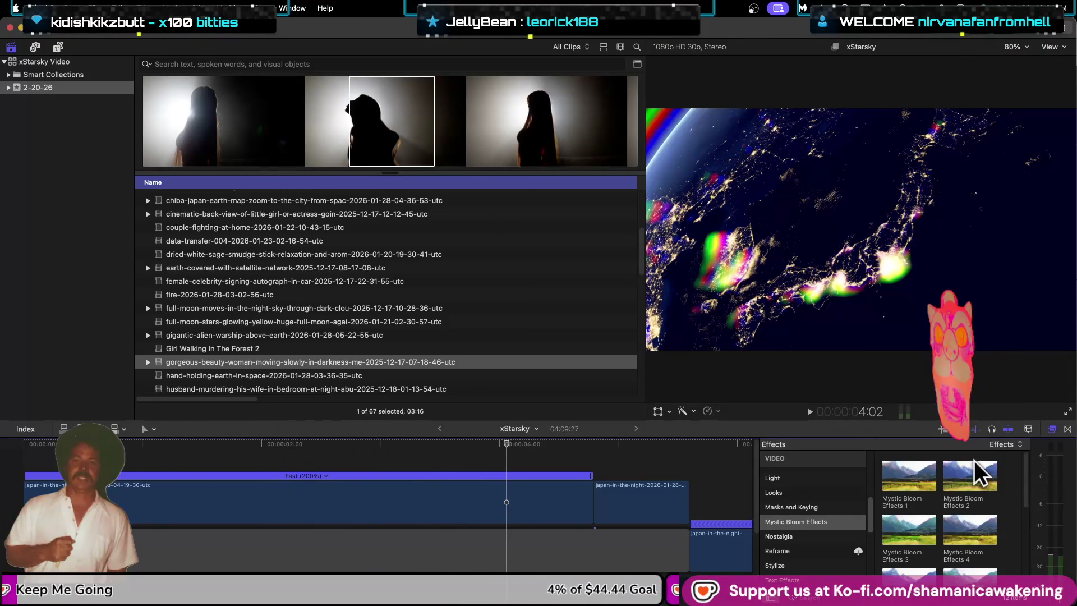
# Step: Apply Mystic Bloom Effects 2 to the next Japan night clip and its connected clip, then play from the start
pyautogui.moveTo(965, 474); pyautogui.dragTo(673, 502)
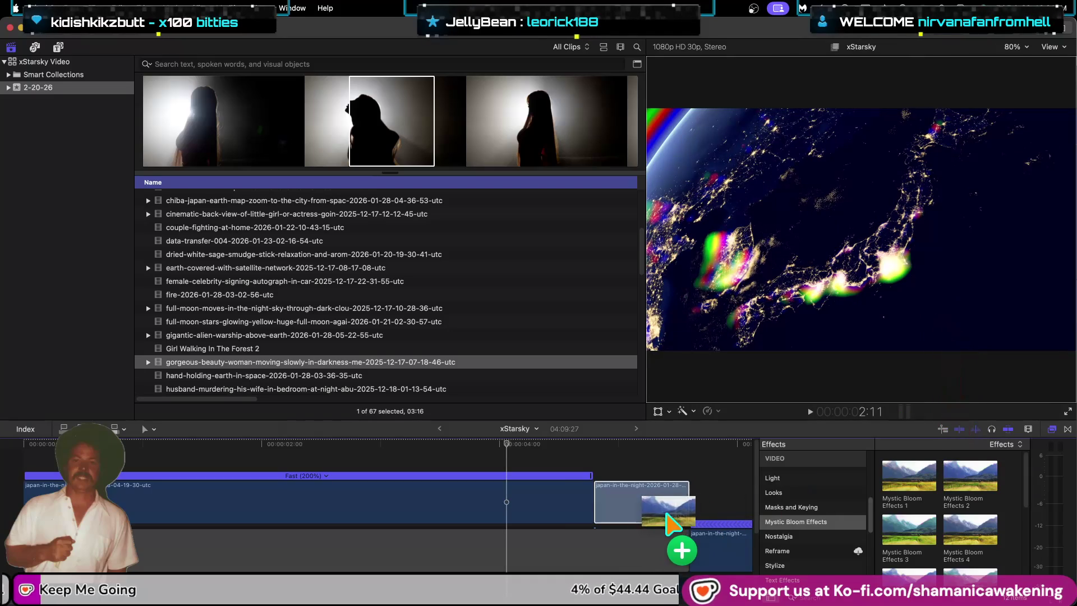
pyautogui.moveTo(974, 474); pyautogui.dragTo(721, 546)
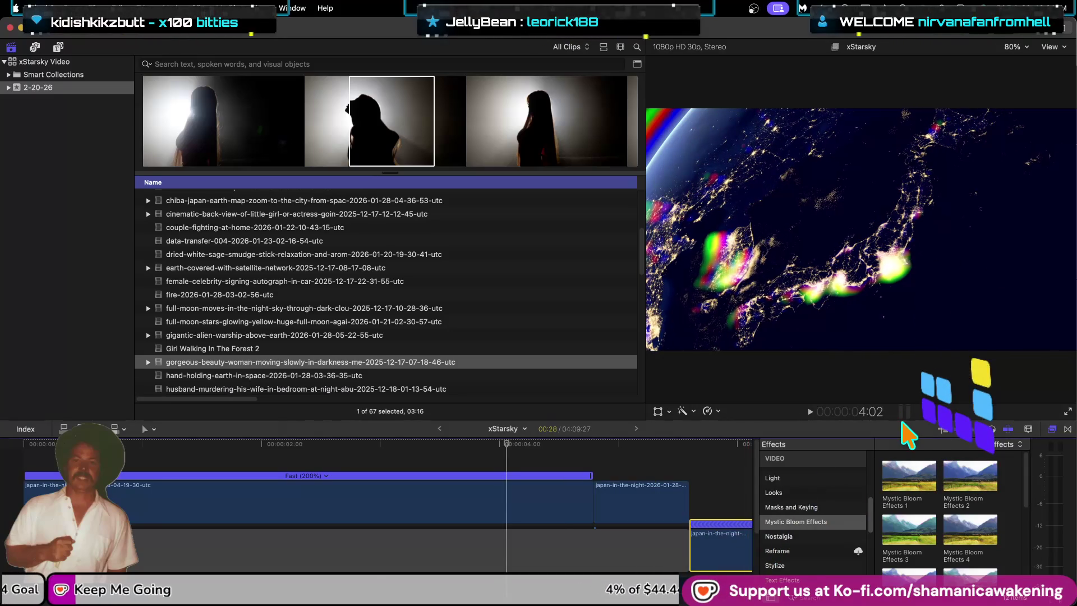
pyautogui.press('Home')
pyautogui.press('space')
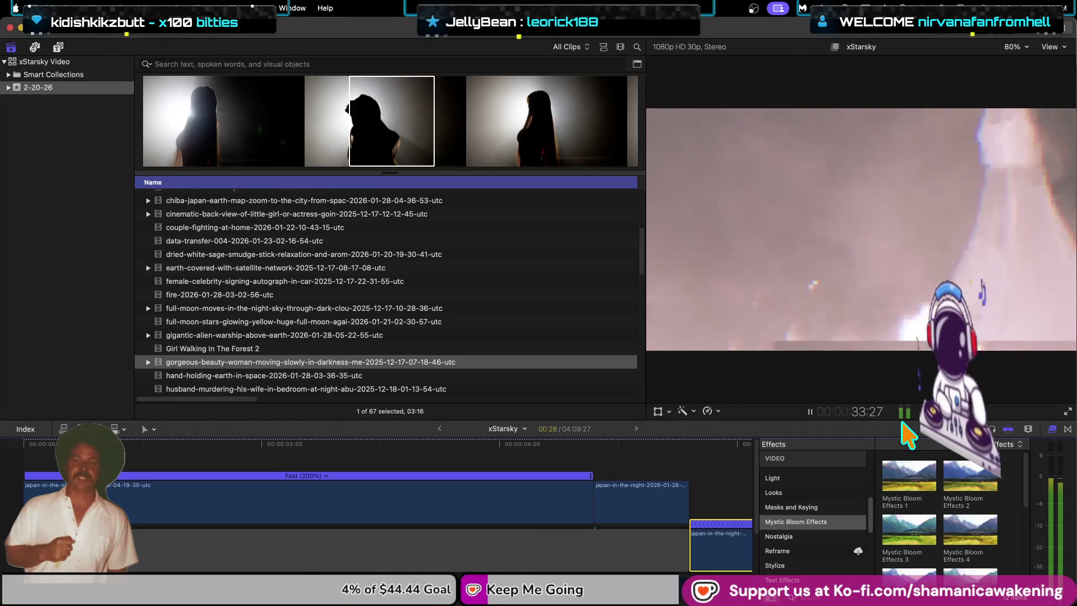
pyautogui.press('space')
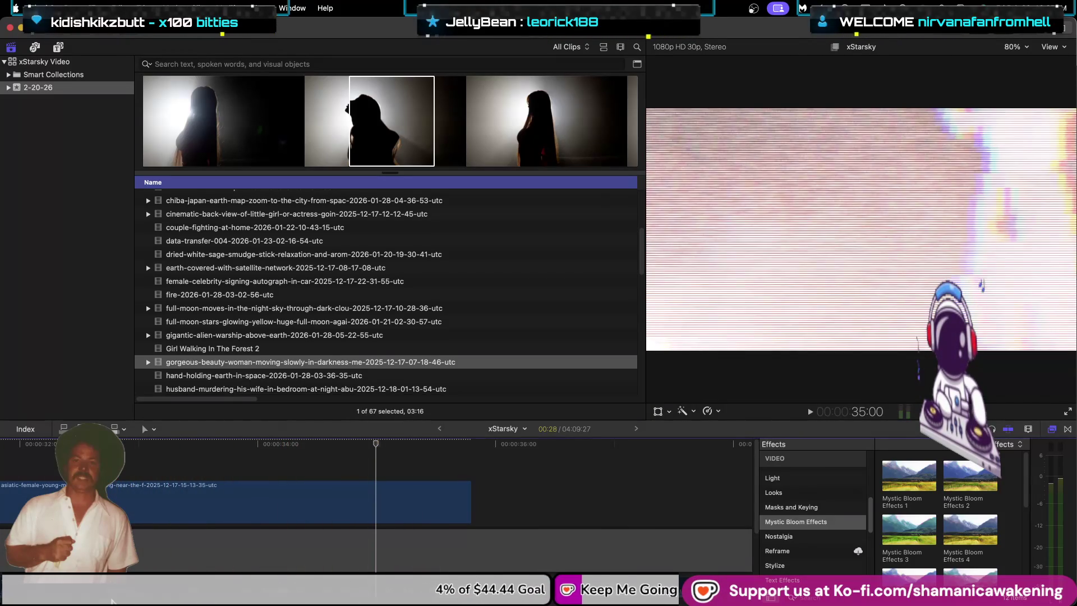
pyautogui.hscroll(-5, 393, 494)
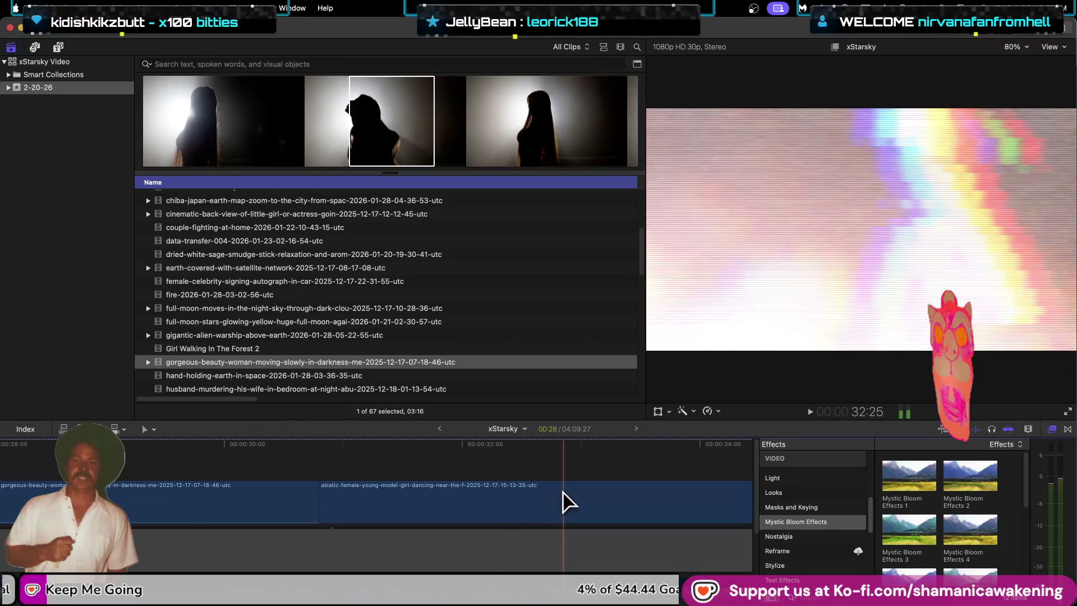
# Step: Blade the asiatic dancing clip at about 32 seconds
pyautogui.press('b')
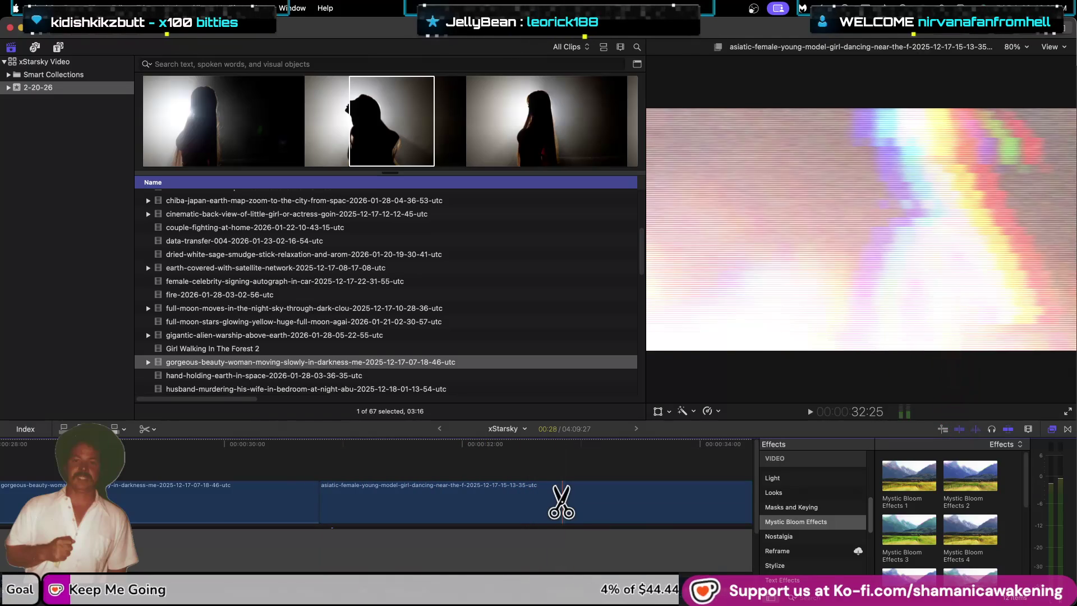
pyautogui.click(561, 501)
pyautogui.press('Down')
pyautogui.press('Down')
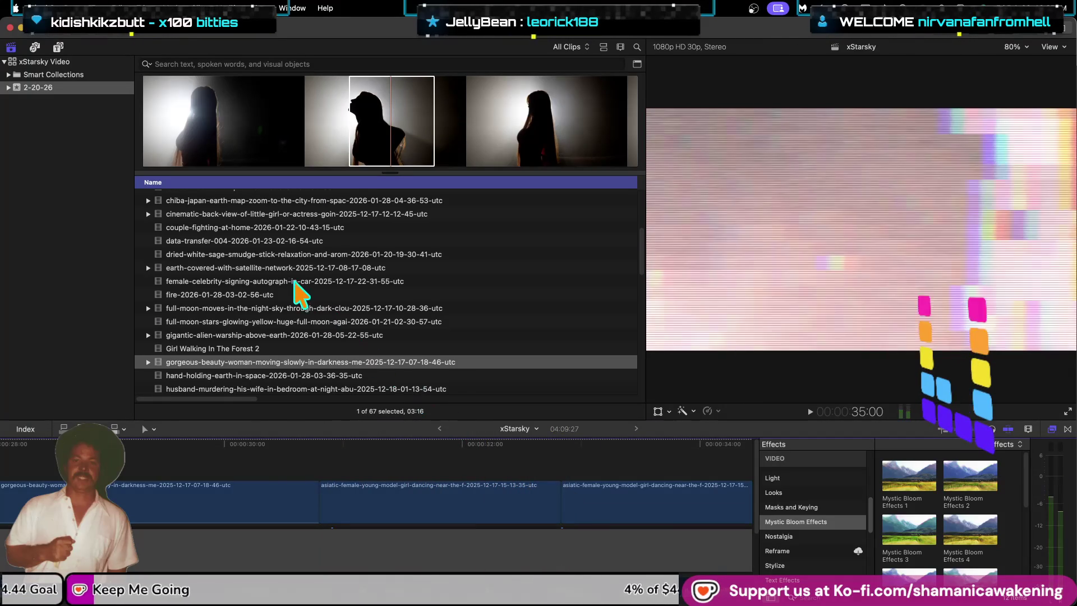
# Step: Preview library clips from asiatic-female dancing through the chiba-japan earth zoom clip
pyautogui.scroll(3, 250, 252)
pyautogui.scroll(3, 250, 257)
pyautogui.scroll(3, 253, 267)
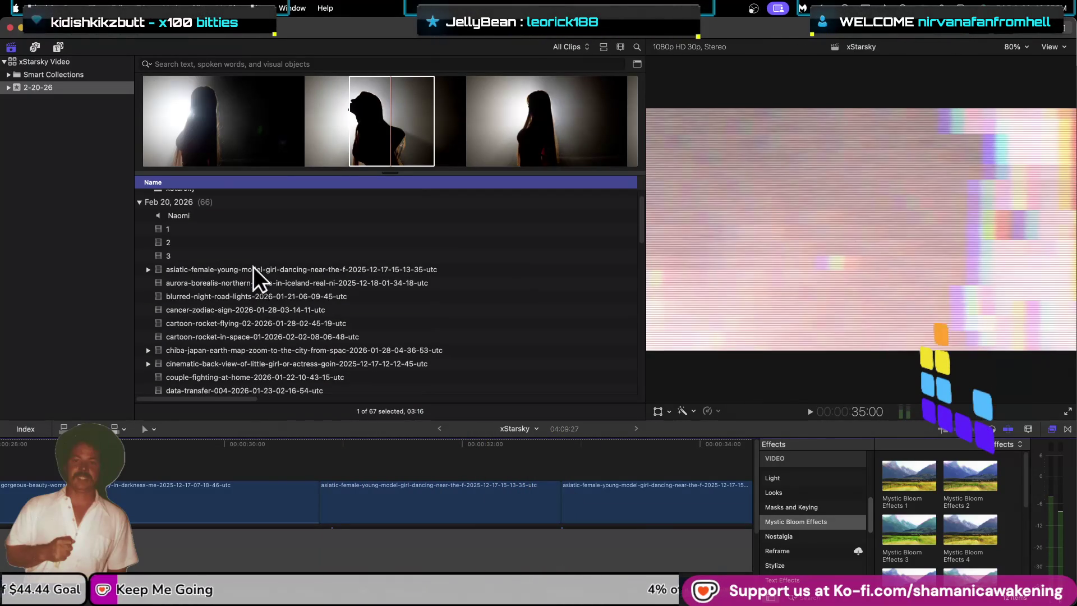
pyautogui.scroll(3, 253, 272)
pyautogui.click(254, 274)
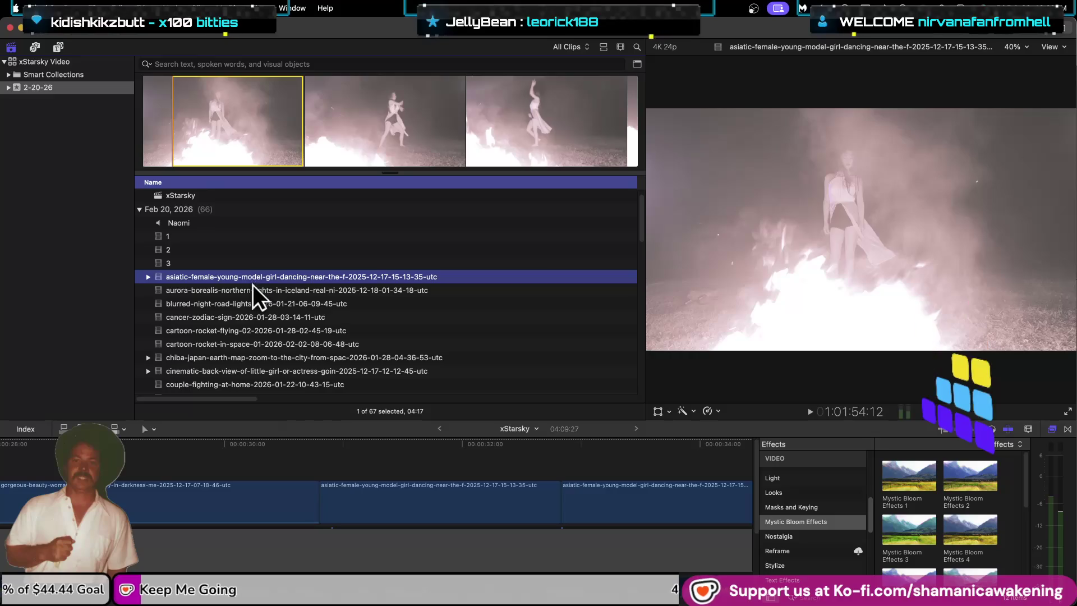
pyautogui.click(254, 285)
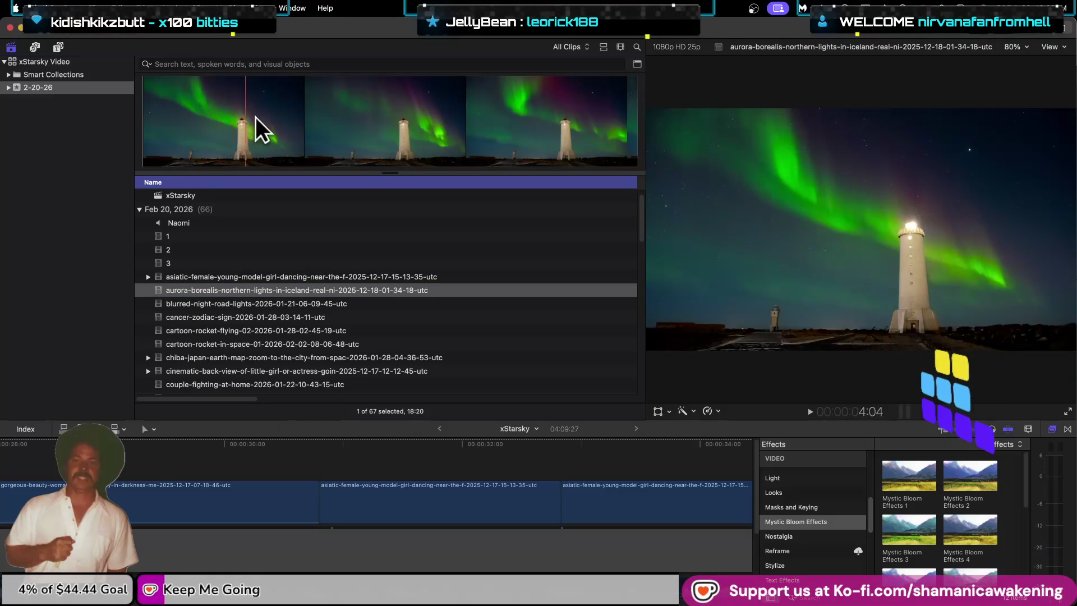
pyautogui.click(324, 301)
pyautogui.click(297, 313)
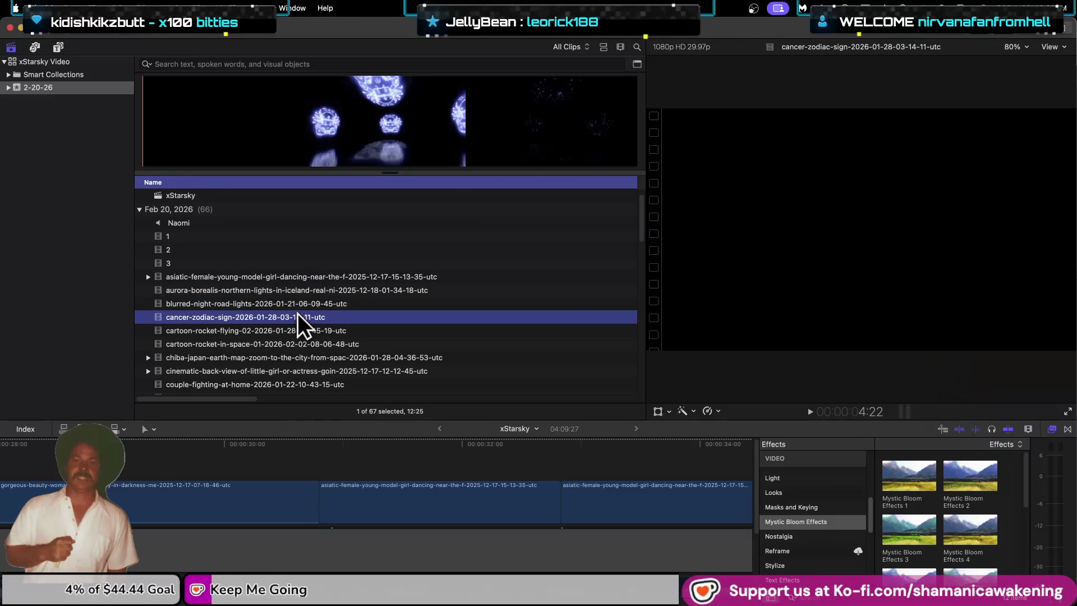
pyautogui.click(303, 304)
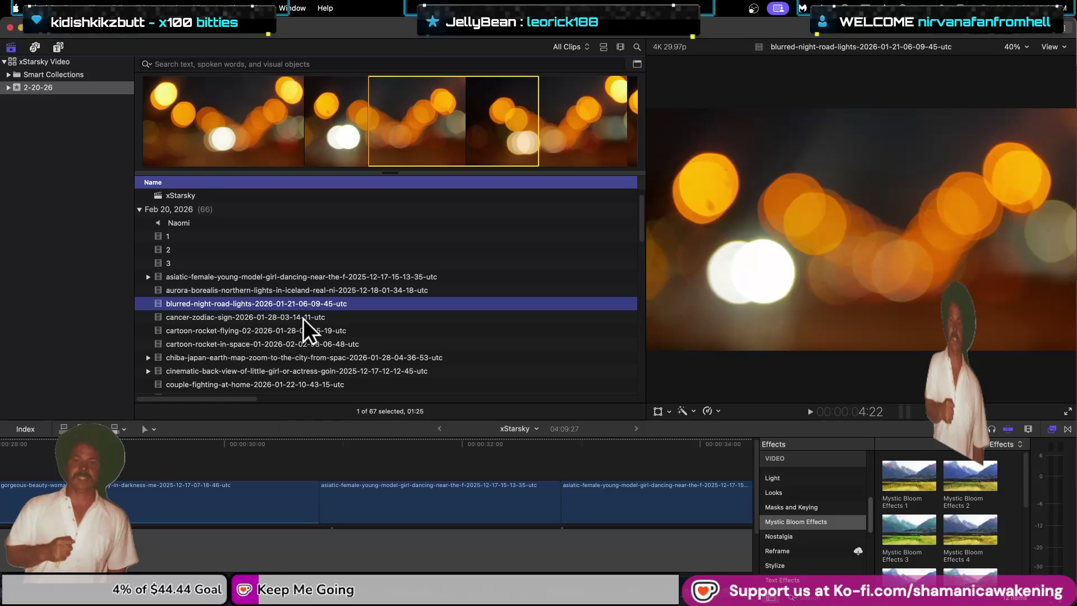
pyautogui.click(303, 318)
pyautogui.click(302, 329)
pyautogui.click(299, 342)
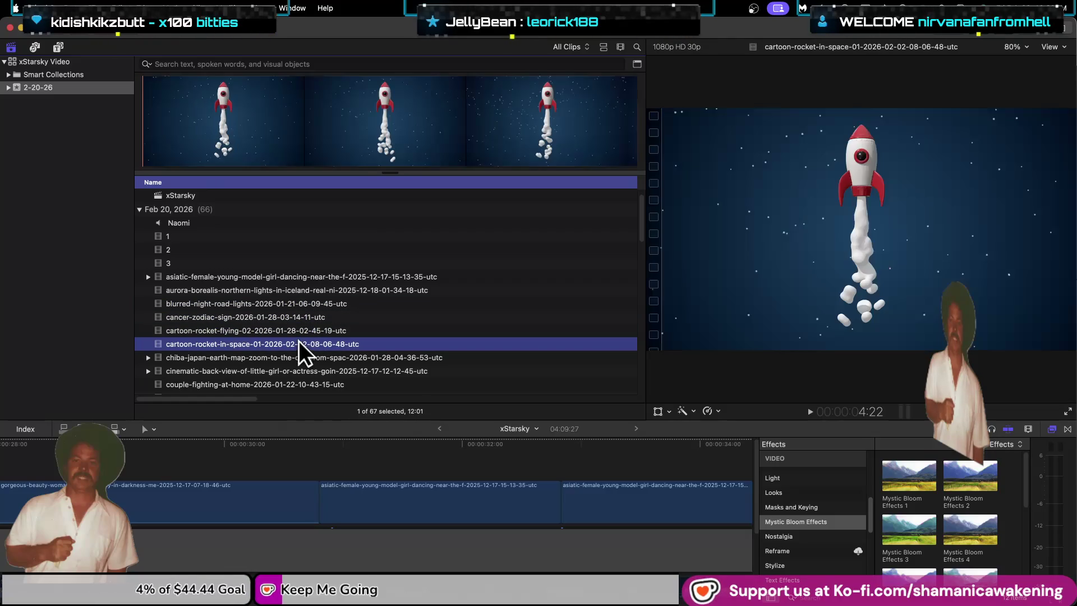
pyautogui.click(294, 359)
# Step: Continue previewing clips from cinematic back-view through the moon and gorgeous-beauty clips, back to milky-way-camper
pyautogui.scroll(-1, 293, 358)
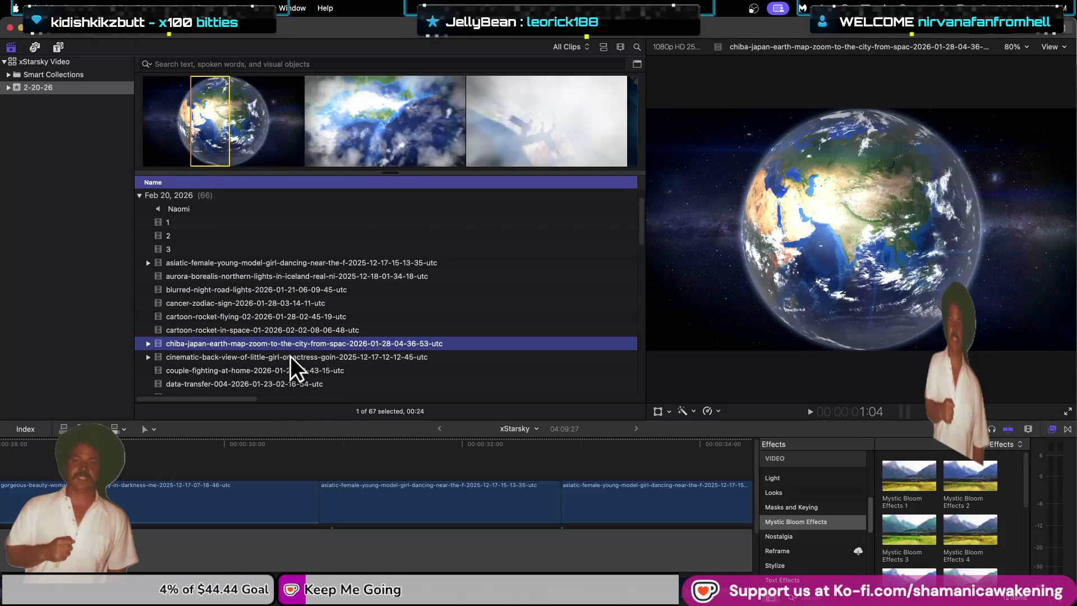
pyautogui.click(290, 356)
pyautogui.click(280, 368)
pyautogui.scroll(-1, 280, 365)
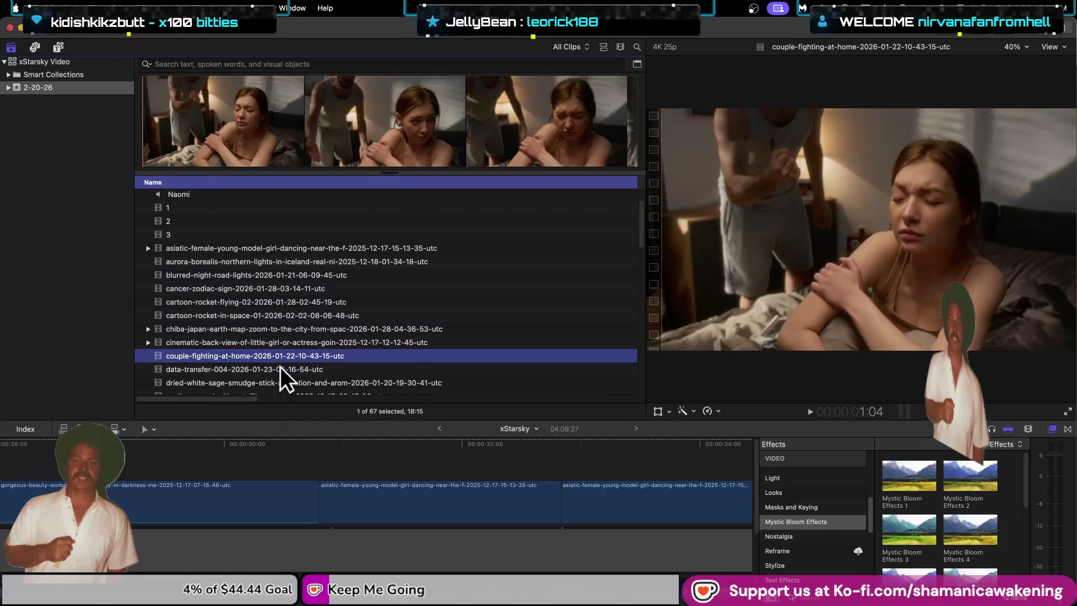
pyautogui.click(280, 366)
pyautogui.scroll(-1, 281, 364)
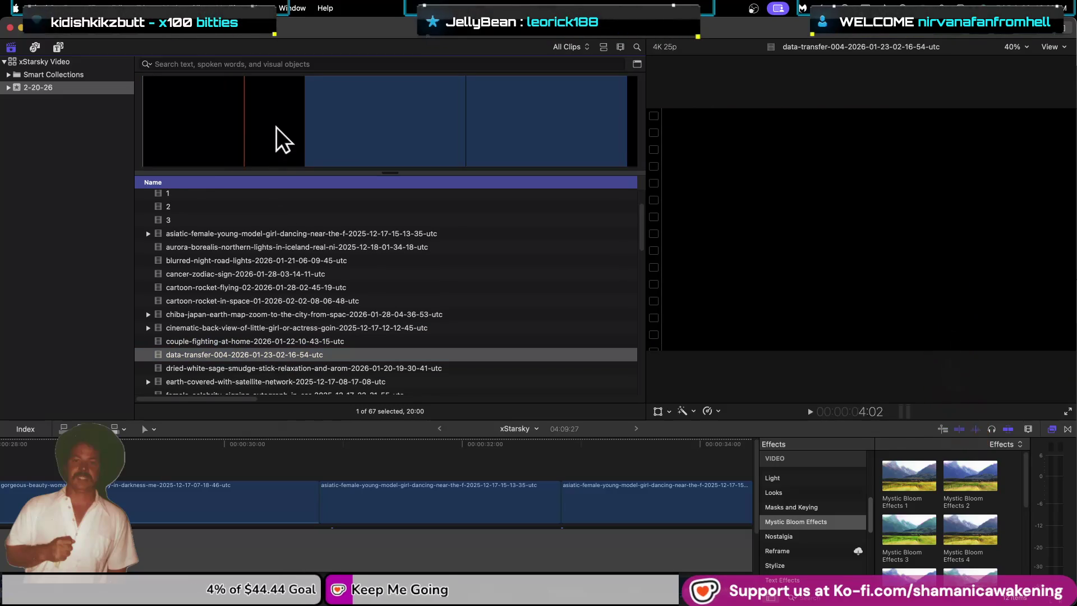
pyautogui.click(251, 365)
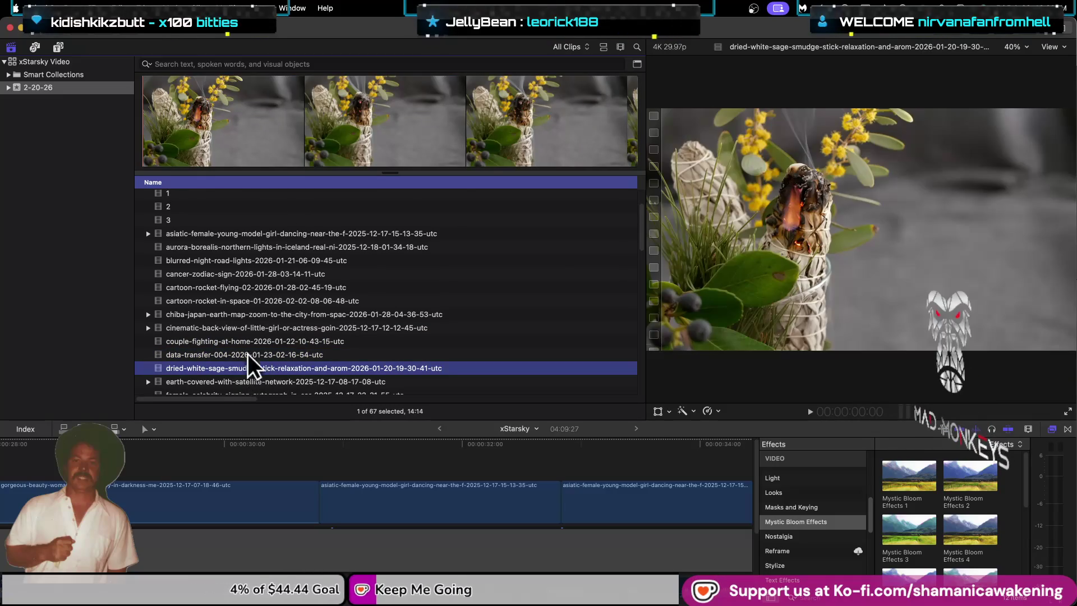
pyautogui.click(233, 382)
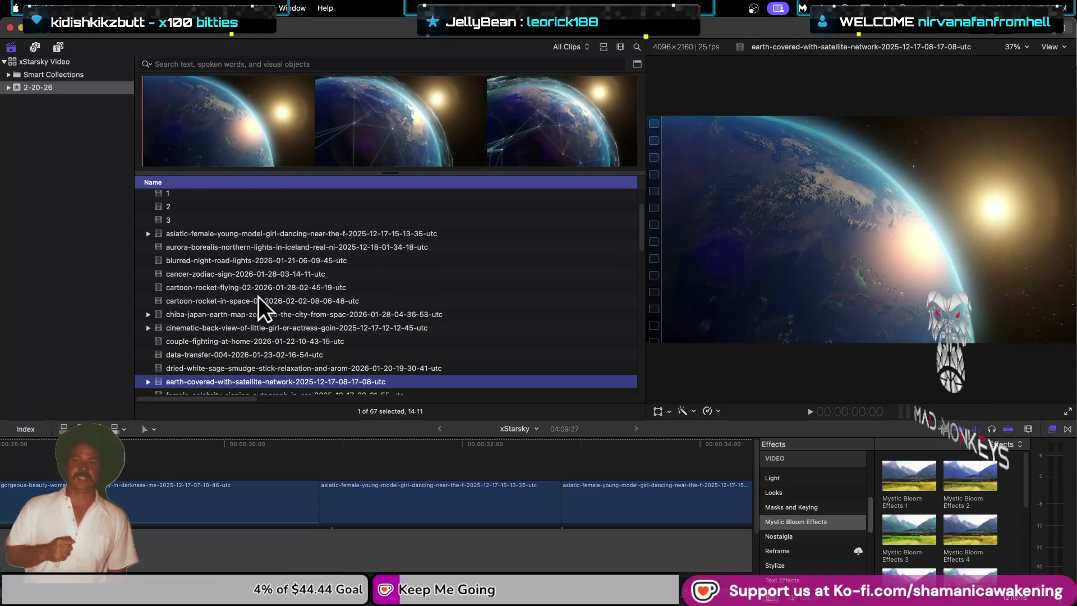
pyautogui.press('Down')
pyautogui.press('Down')
pyautogui.press('Down')
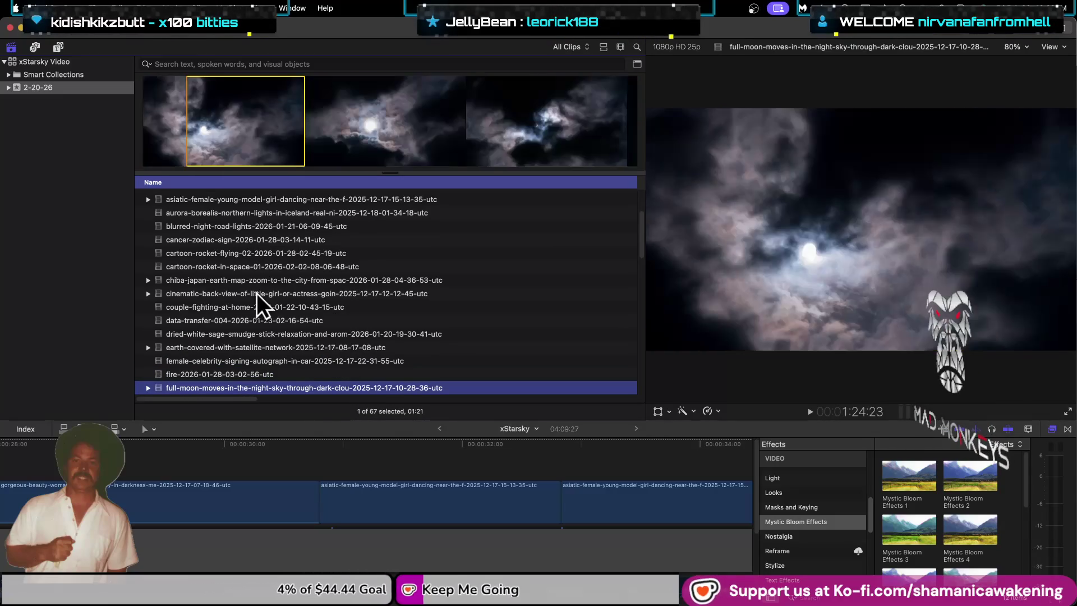
pyautogui.press('Down')
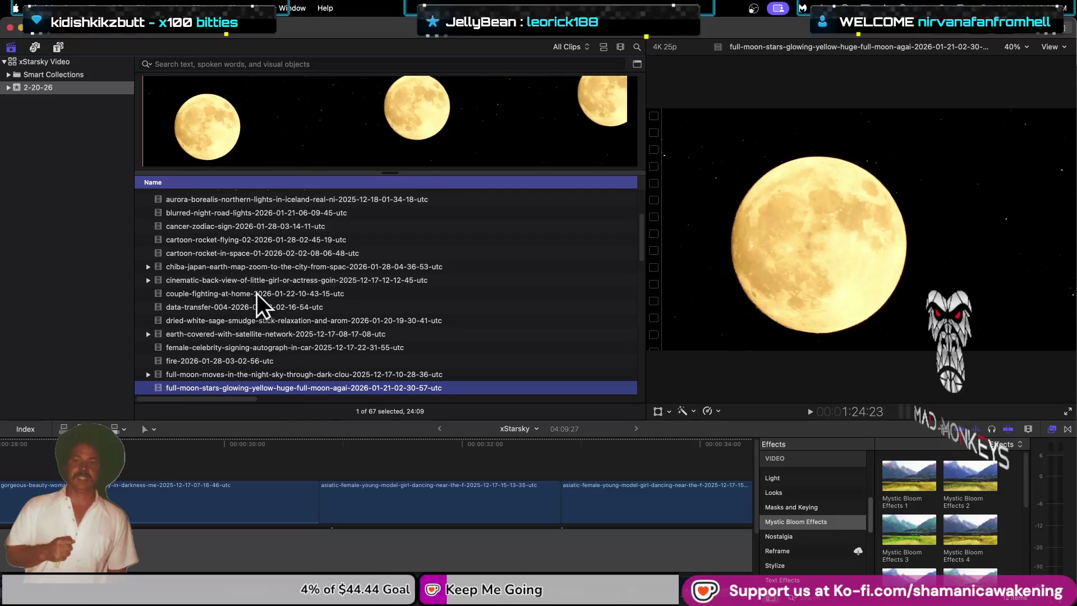
pyautogui.press('Down')
pyautogui.press('Down')
pyautogui.press('Down')
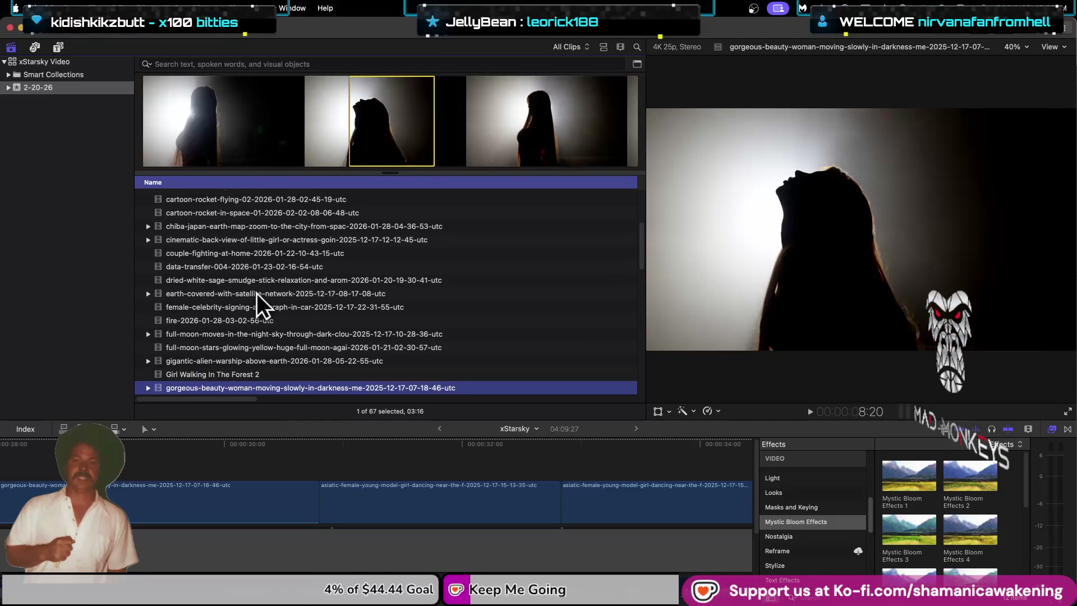
pyautogui.press('Down')
pyautogui.press('Down')
pyautogui.press('Down')
pyautogui.press('Down')
pyautogui.press('Down')
pyautogui.press('Down')
pyautogui.press('Down')
pyautogui.press('Down')
pyautogui.press('Down')
pyautogui.press('Down')
pyautogui.press('Down')
pyautogui.press('Down')
pyautogui.press('Down')
pyautogui.press('Down')
pyautogui.press('Down')
pyautogui.press('Up')
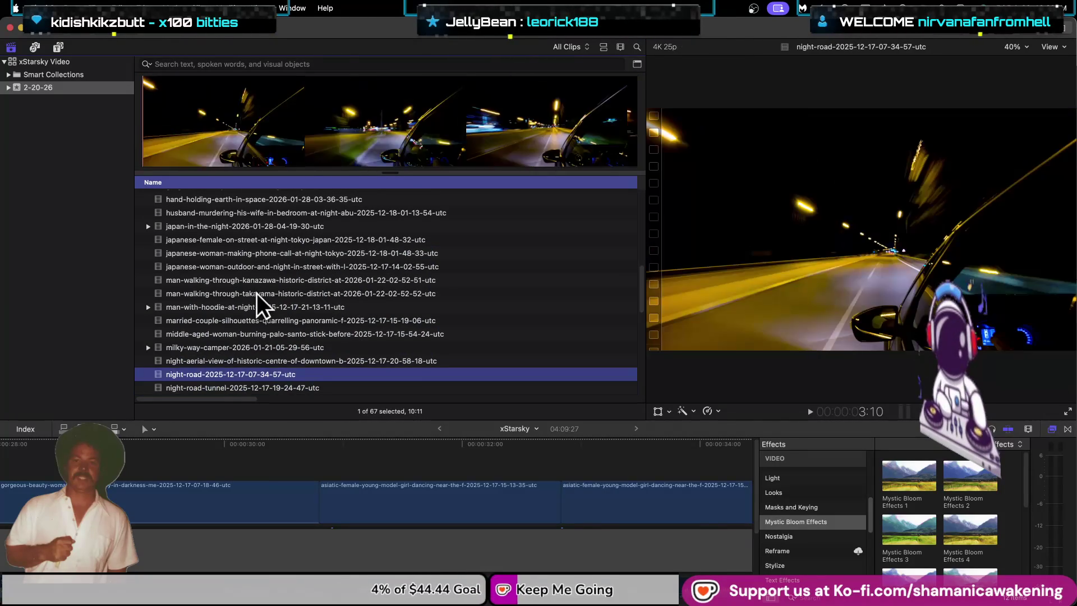
pyautogui.press('Up')
pyautogui.press('Up')
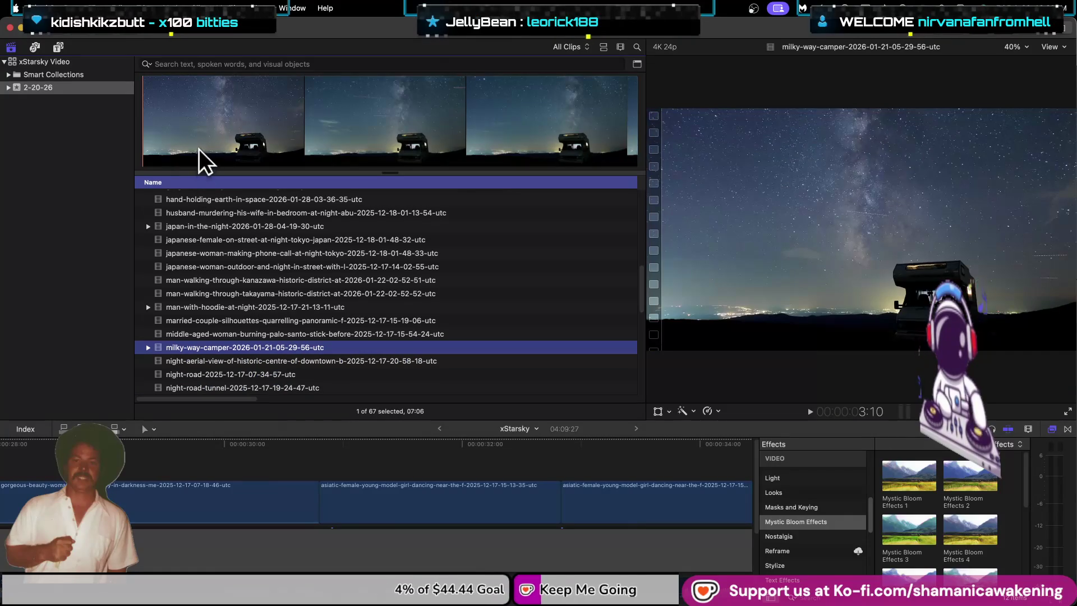
pyautogui.click(198, 149)
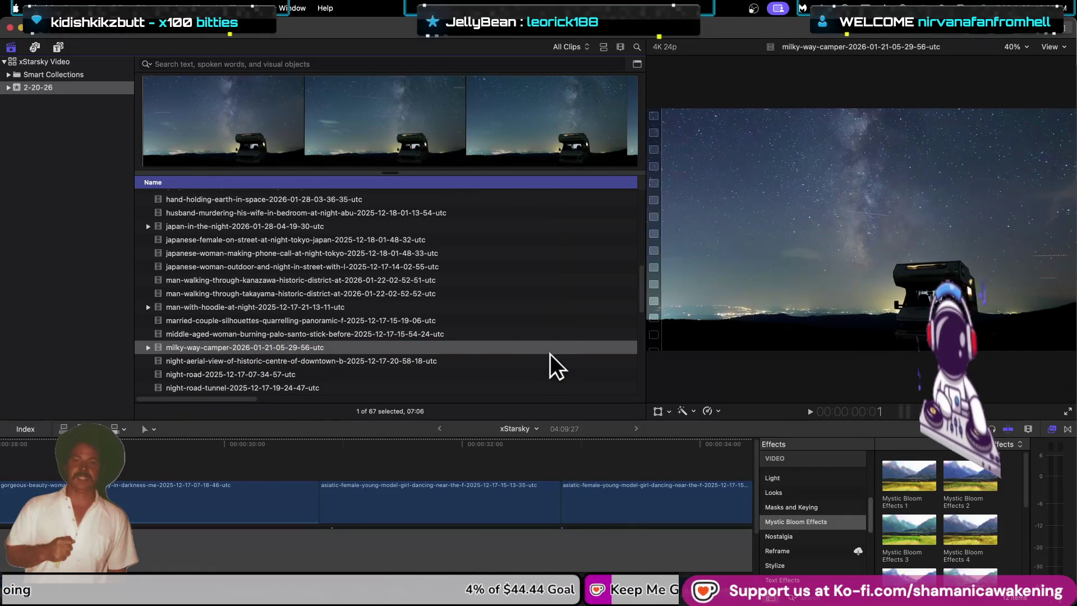
pyautogui.scroll(-5, 291, 352)
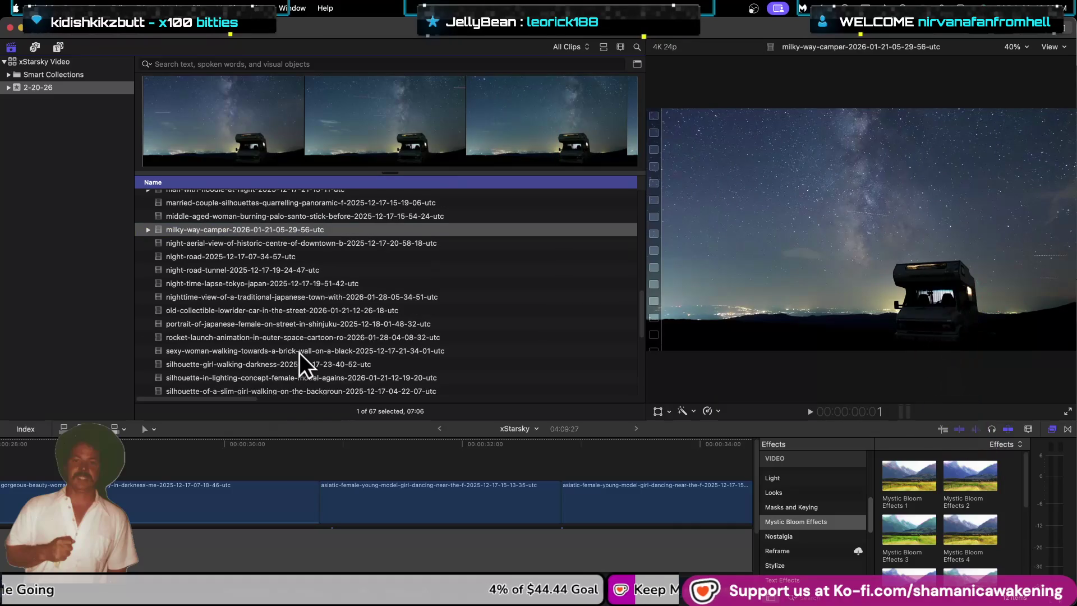
# Step: Step past the starry town and Starsky clips, settling on the young girl silhouette clip
pyautogui.press('Down')
pyautogui.press('Down')
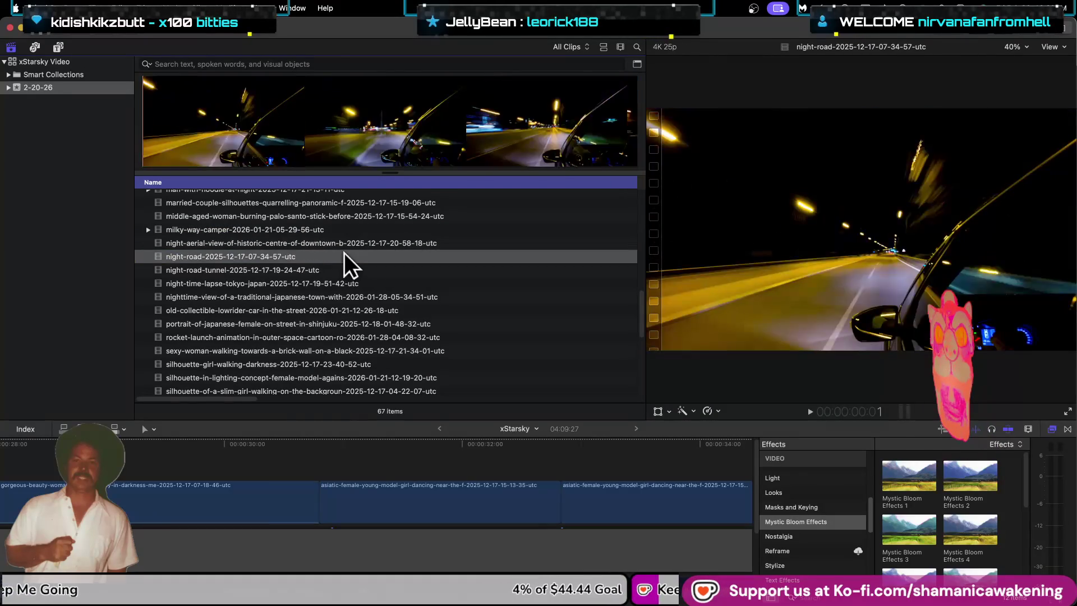
pyautogui.press('Down')
pyautogui.press('Down')
pyautogui.press('Down')
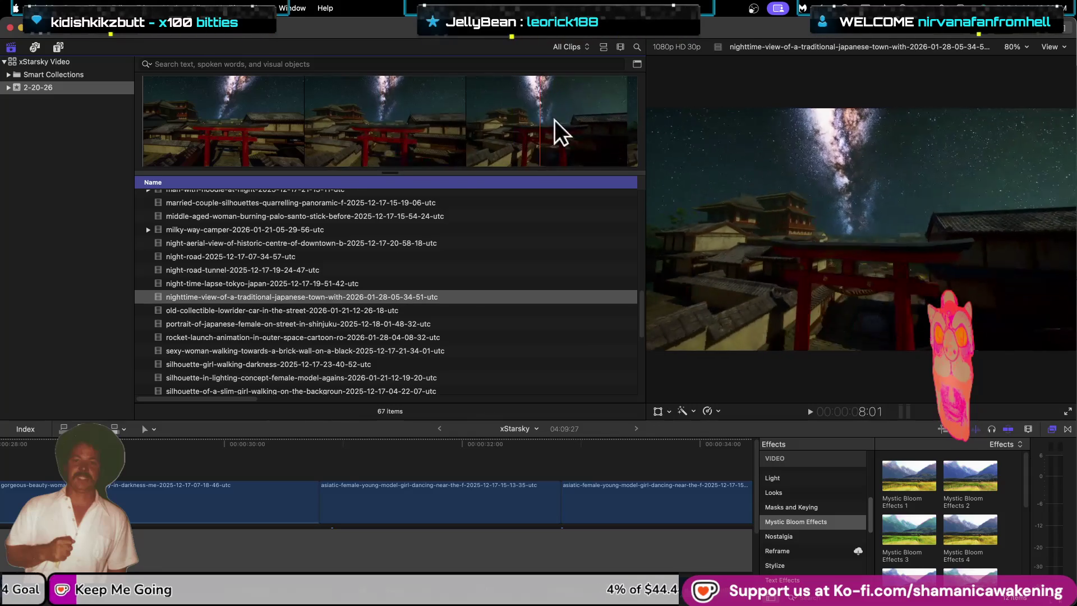
pyautogui.press('Down')
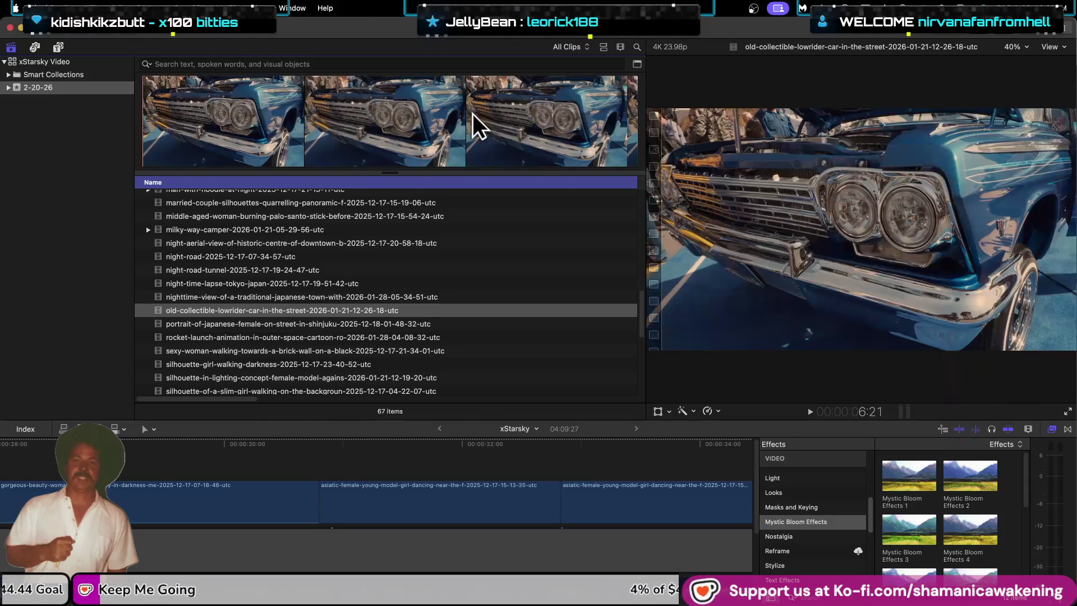
pyautogui.press('Down')
pyautogui.press('Down')
pyautogui.press('Down')
pyautogui.press('Down')
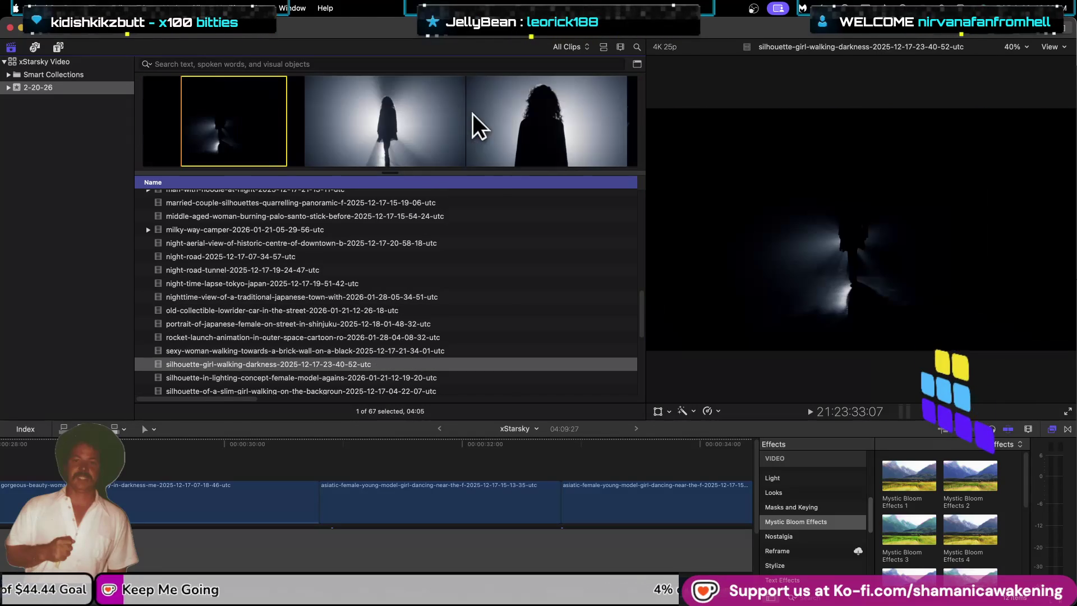
pyautogui.press('Down')
pyautogui.press('Down')
pyautogui.press('Down')
pyautogui.press('Down')
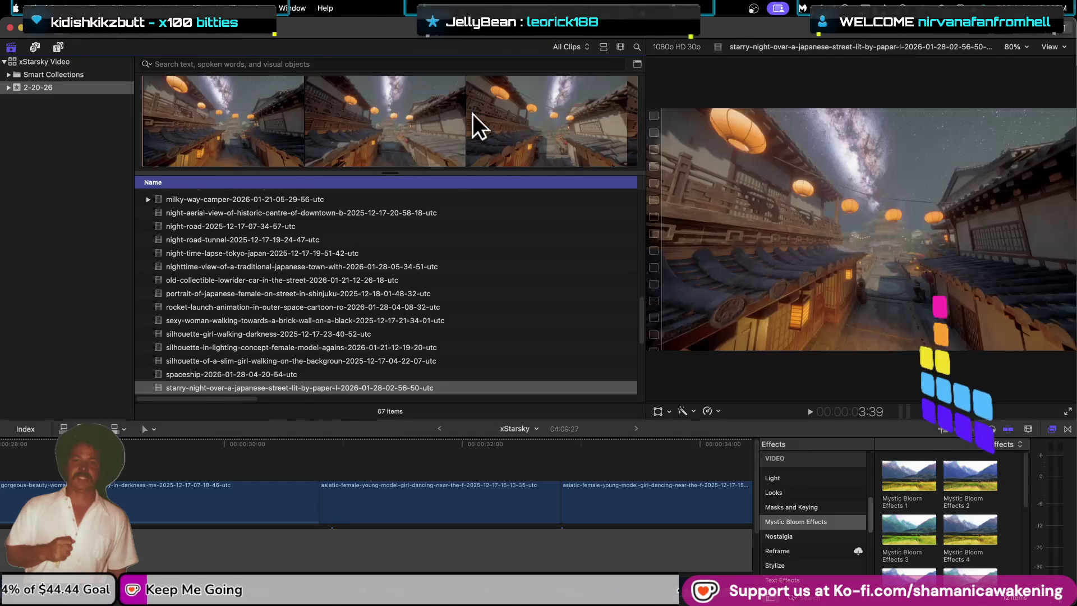
pyautogui.press('Down')
pyautogui.press('Up')
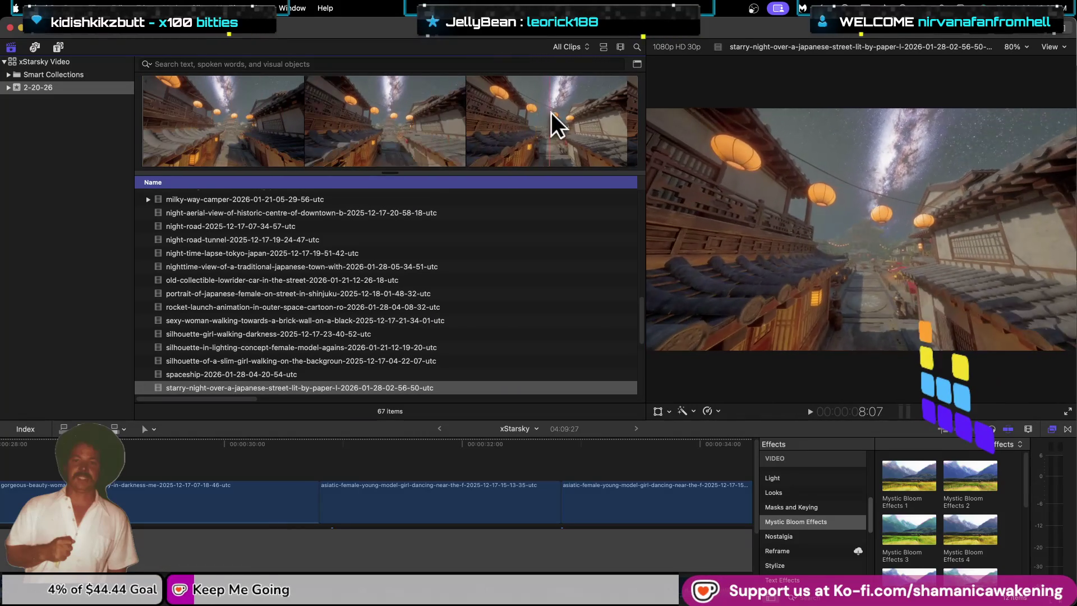
pyautogui.press('Down')
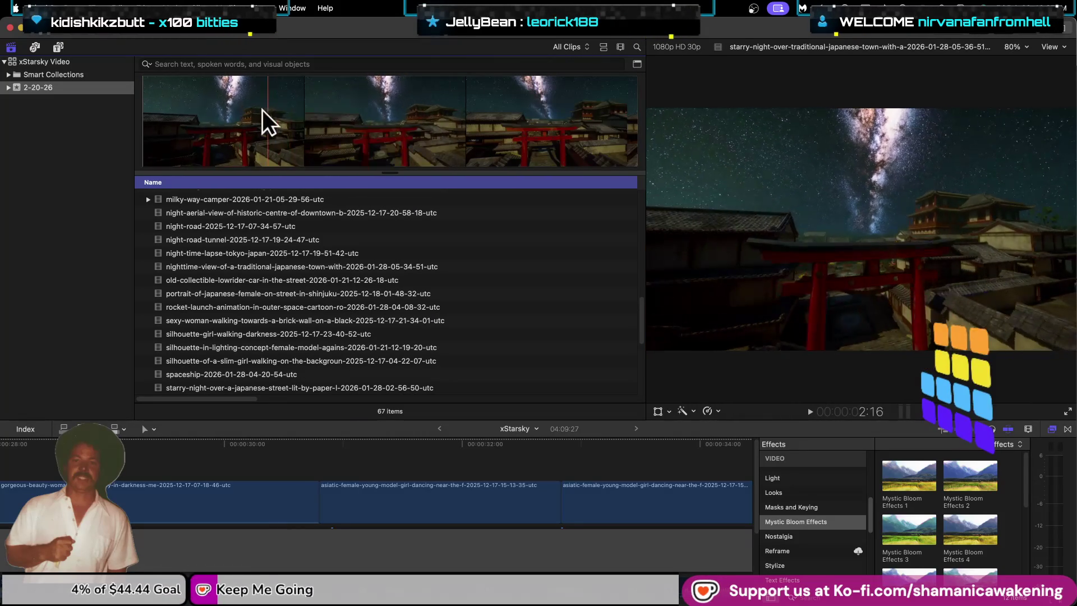
pyautogui.press('Down')
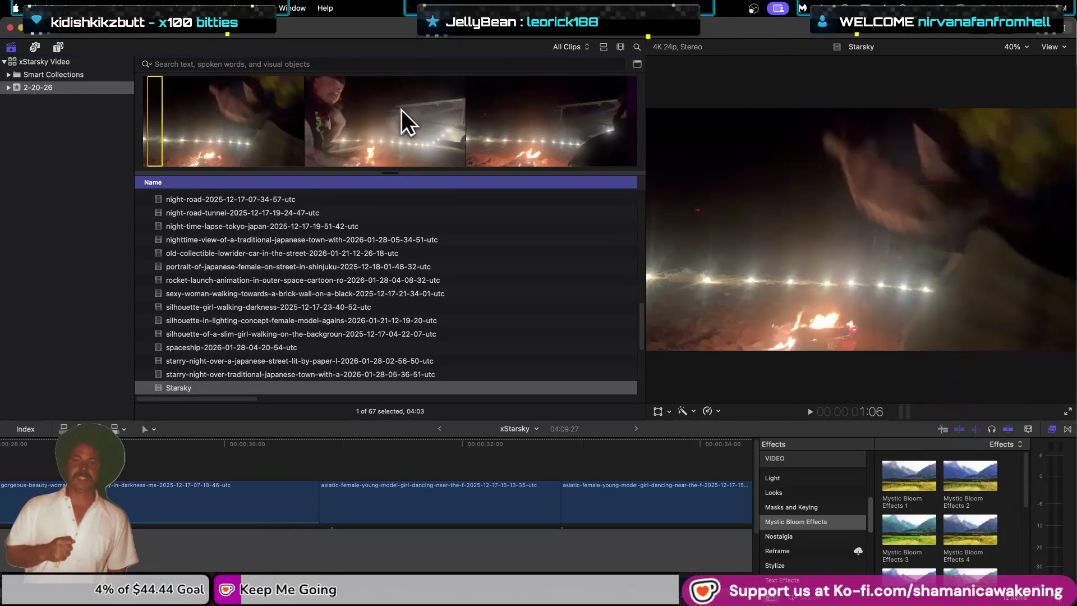
pyautogui.press('Down')
pyautogui.press('Down')
pyautogui.press('Down')
pyautogui.press('Down')
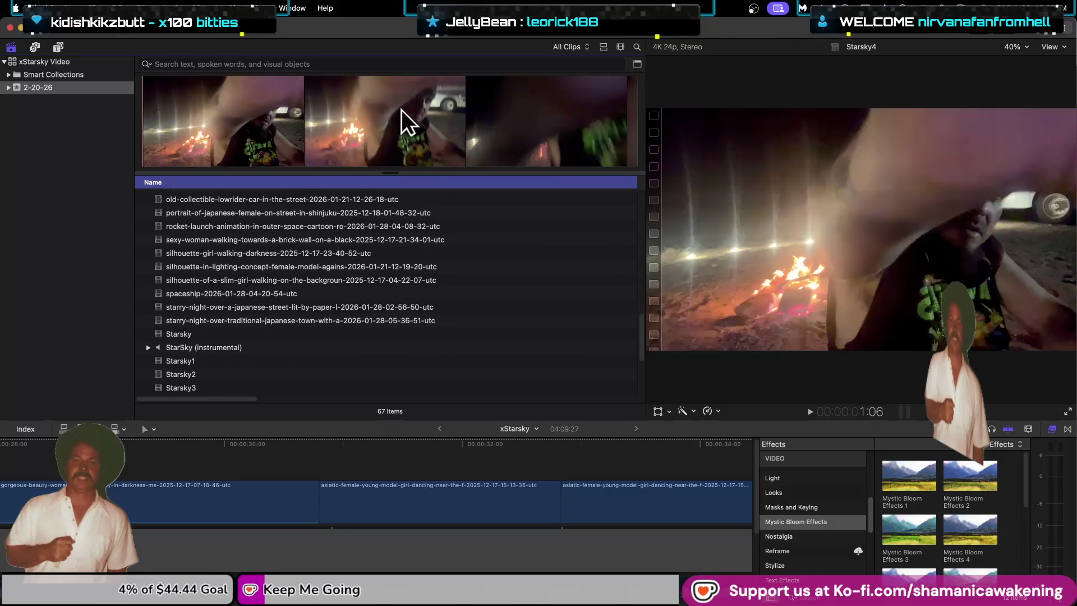
pyautogui.press('Down')
pyautogui.press('Down')
pyautogui.press('Down')
pyautogui.press('Down')
pyautogui.press('Down')
pyautogui.press('Down')
pyautogui.press('Up')
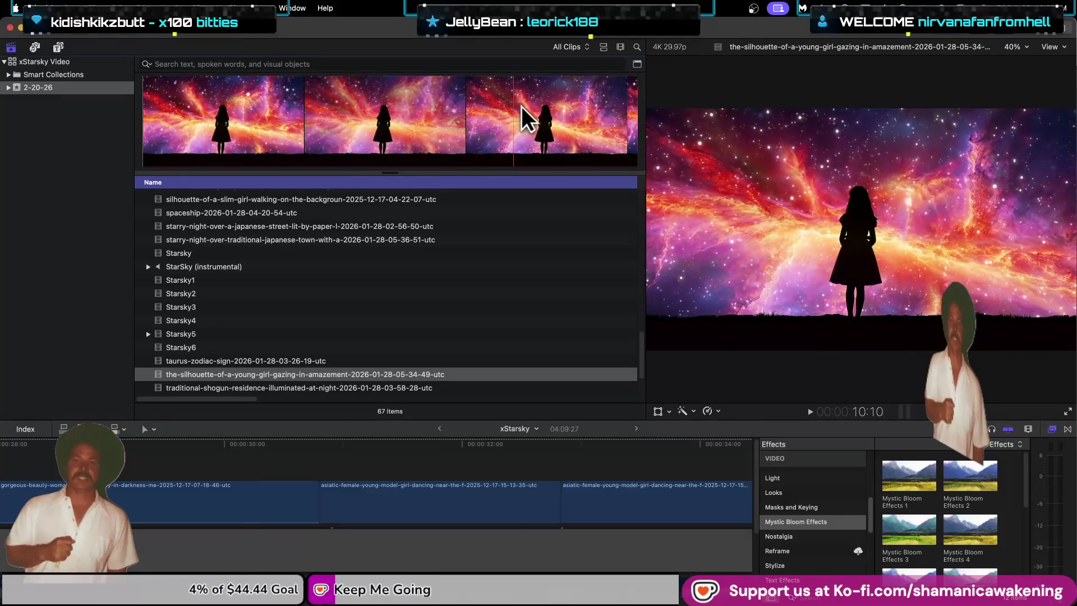
pyautogui.press('super+minus')
pyautogui.press('super+minus')
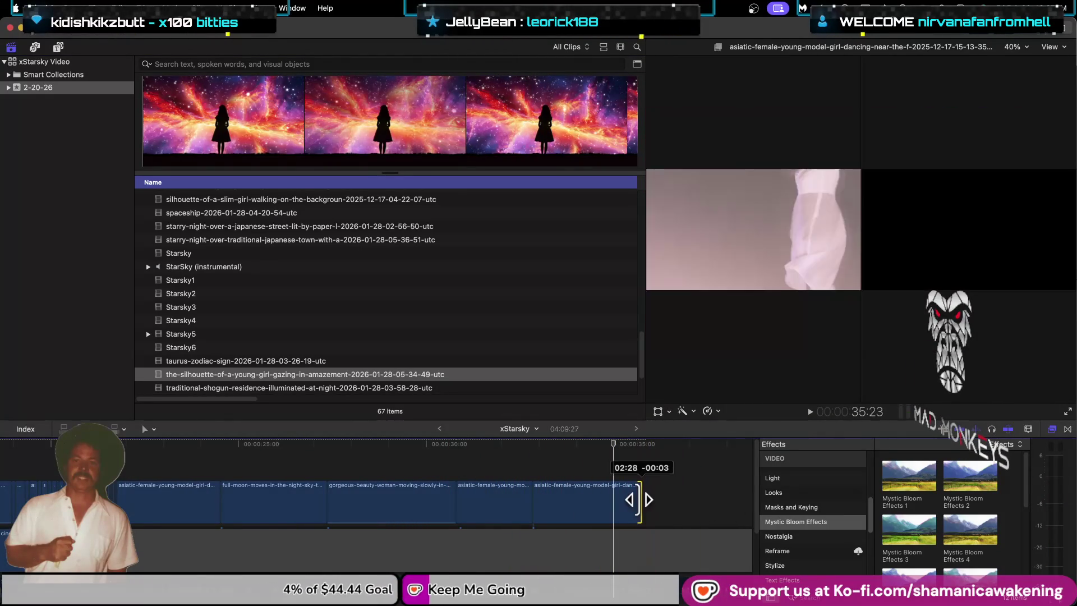
# Step: Insert a 01:08 range of the young-girl silhouette clip into a gap before the last clip
pyautogui.moveTo(596, 512); pyautogui.dragTo(672, 511)
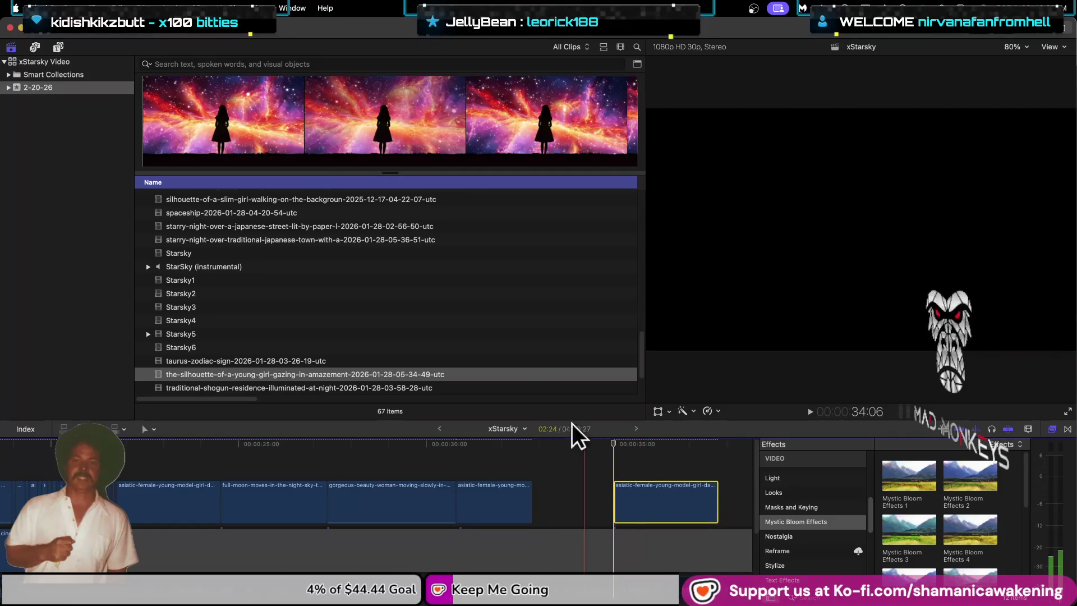
pyautogui.click(352, 117)
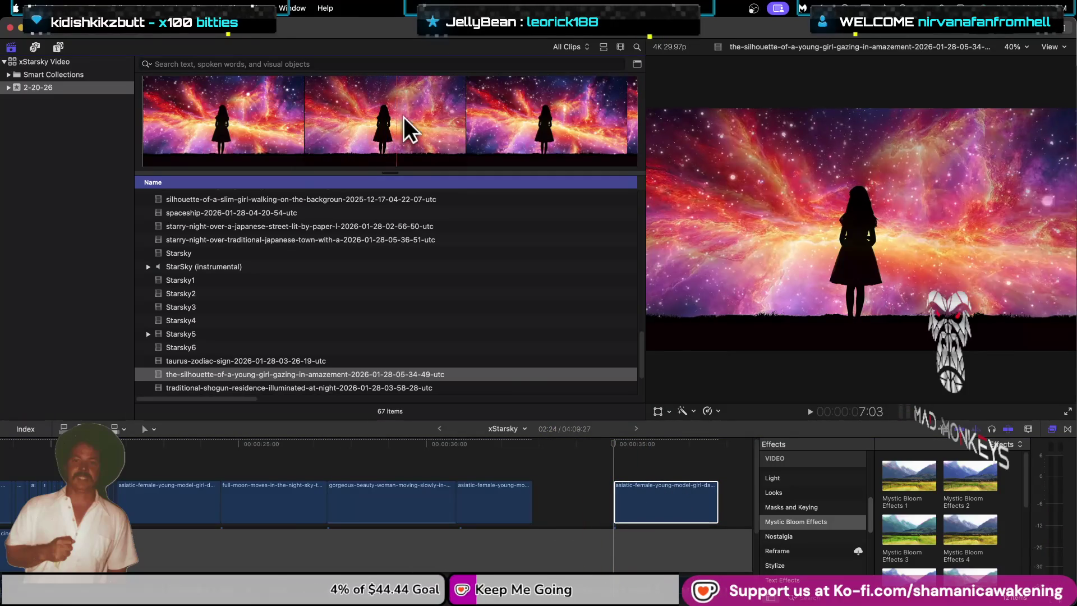
pyautogui.moveTo(373, 118); pyautogui.dragTo(416, 120)
pyautogui.moveTo(516, 322)
pyautogui.mouseDown()
pyautogui.moveTo(558, 462)
pyautogui.moveTo(538, 461)
pyautogui.mouseUp()
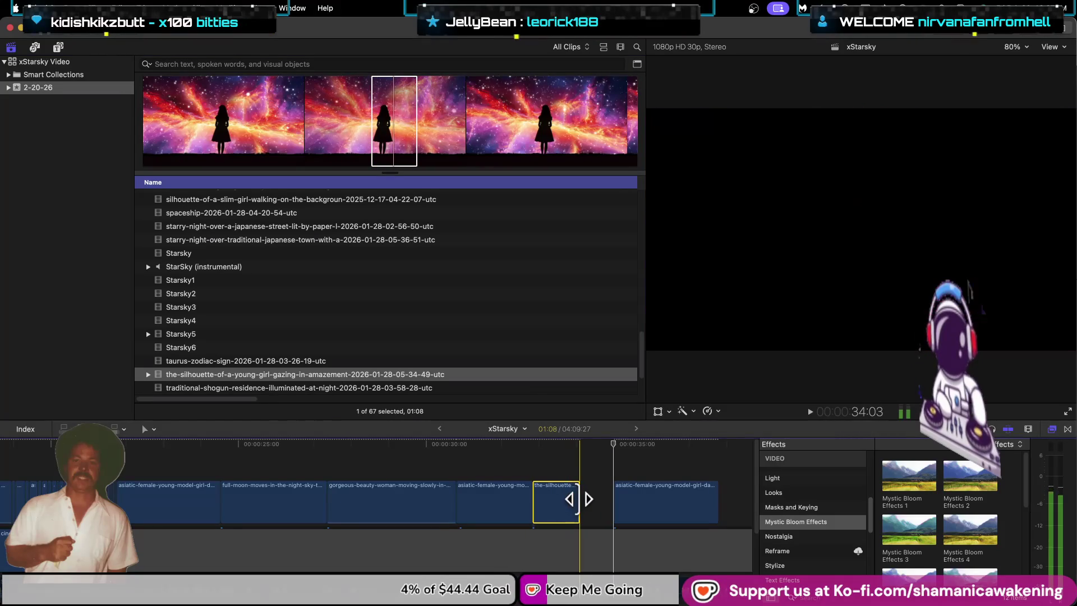
pyautogui.moveTo(582, 500); pyautogui.dragTo(611, 499)
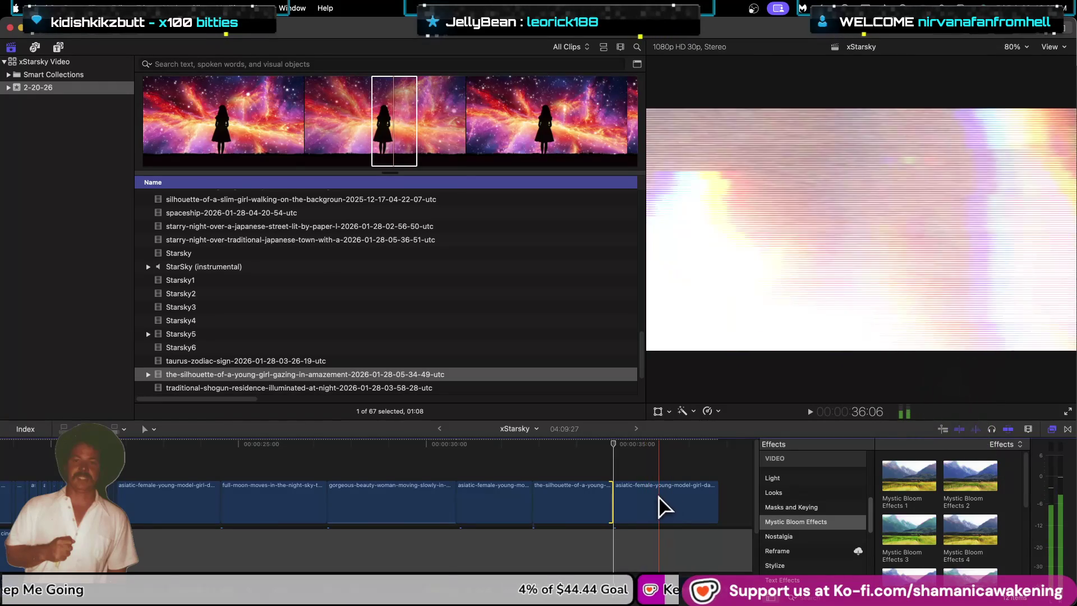
# Step: Play from 22:01 and extend the silhouette clip into the following clip
pyautogui.click(128, 470)
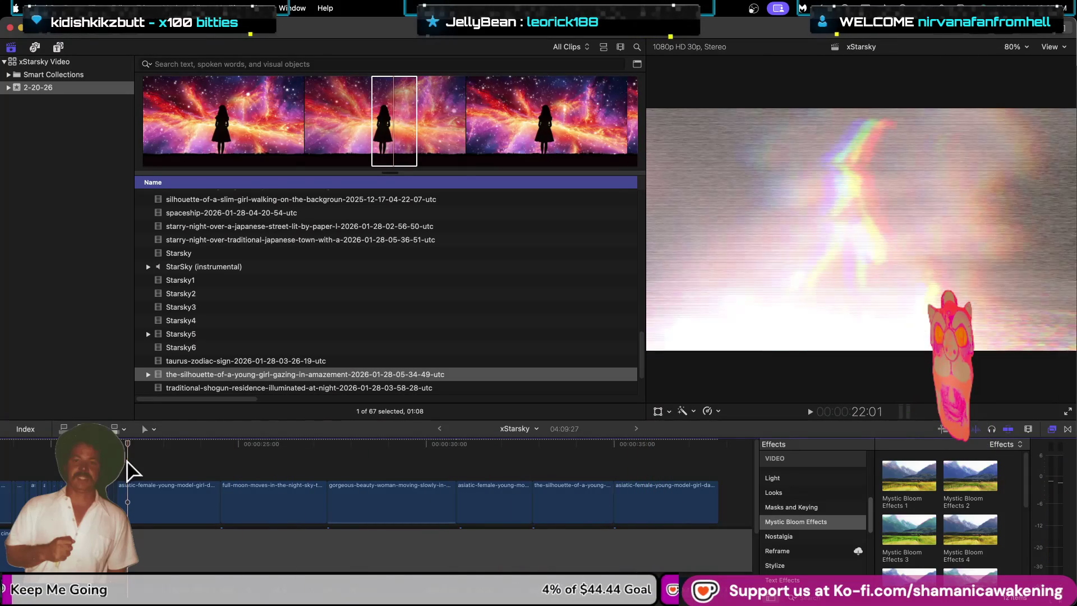
pyautogui.press('space')
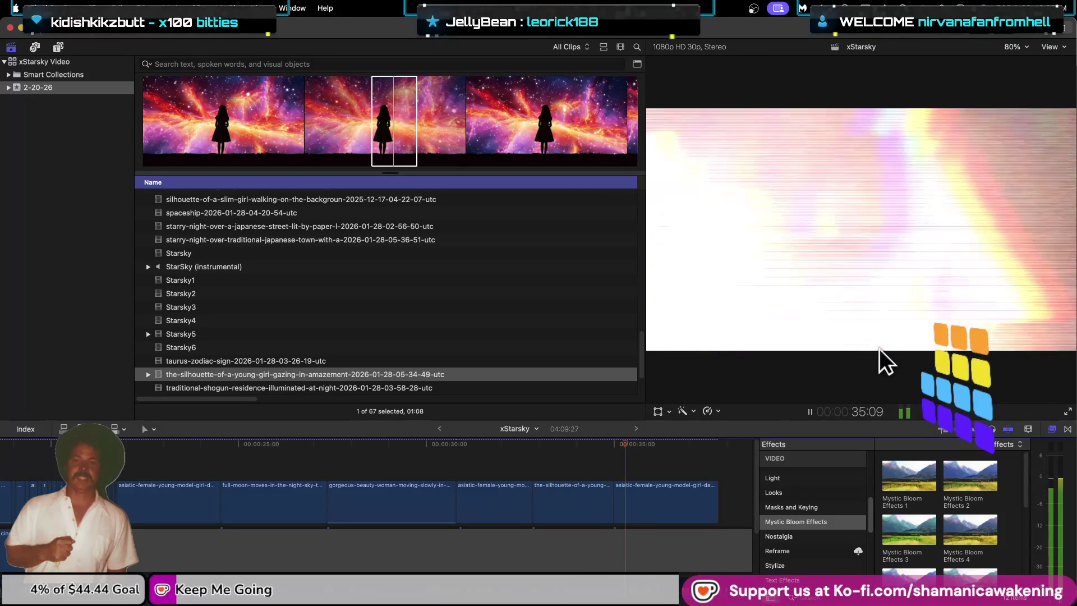
pyautogui.moveTo(615, 507); pyautogui.dragTo(631, 507)
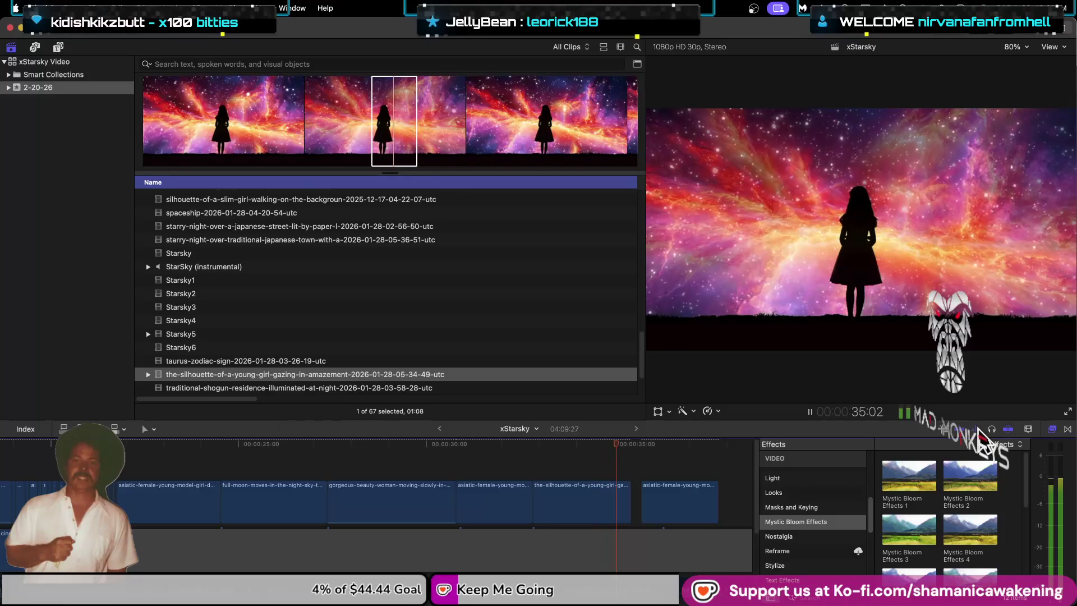
pyautogui.press('space')
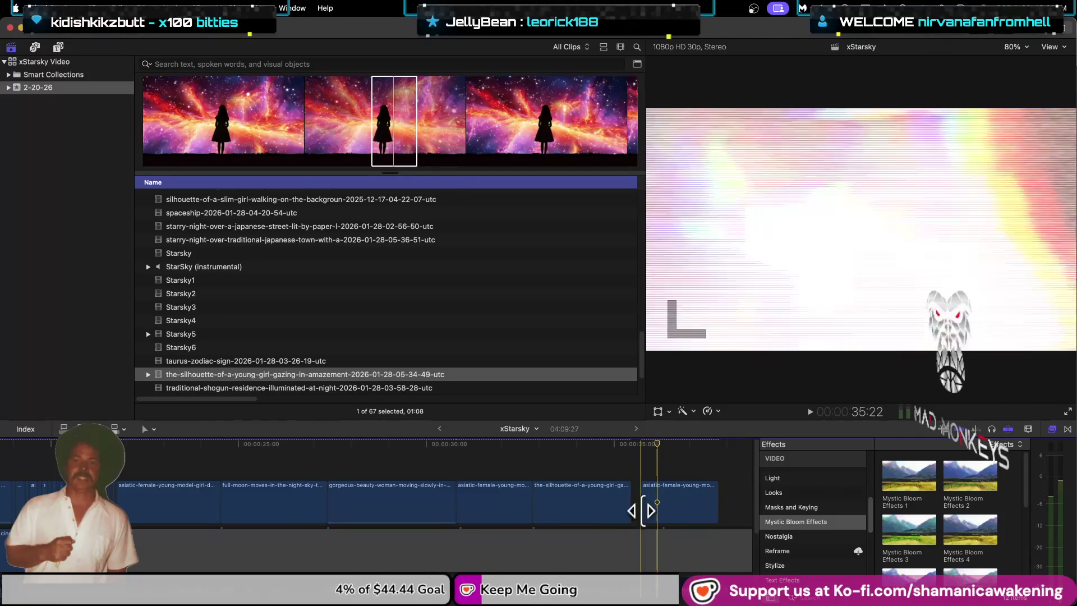
# Step: Trim the end of the timeline's last clip slightly shorter and play the ending
pyautogui.click(645, 510)
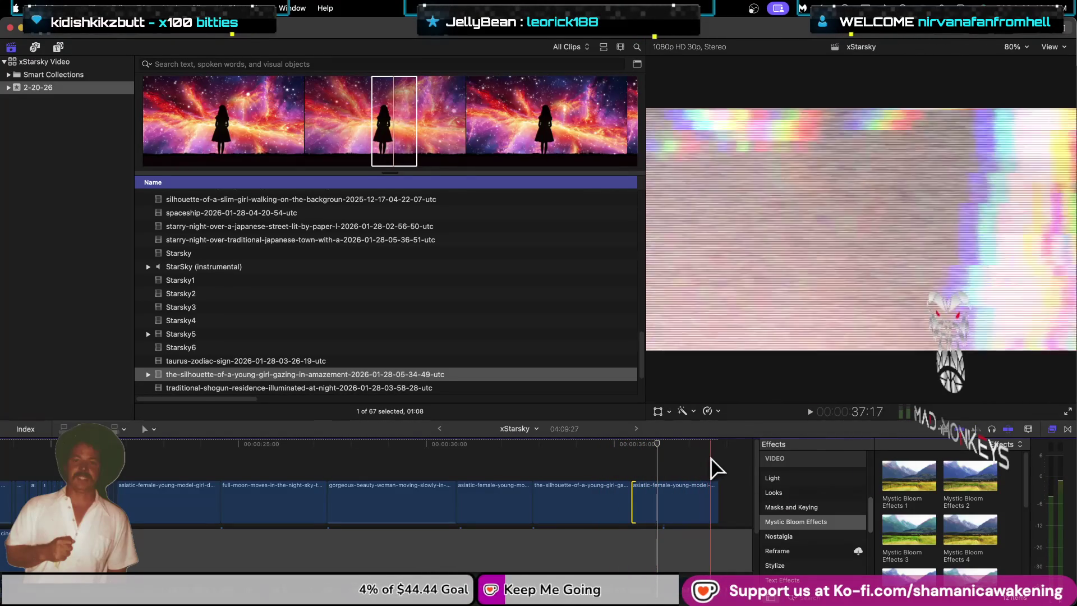
pyautogui.click(720, 501)
pyautogui.moveTo(722, 501); pyautogui.dragTo(704, 504)
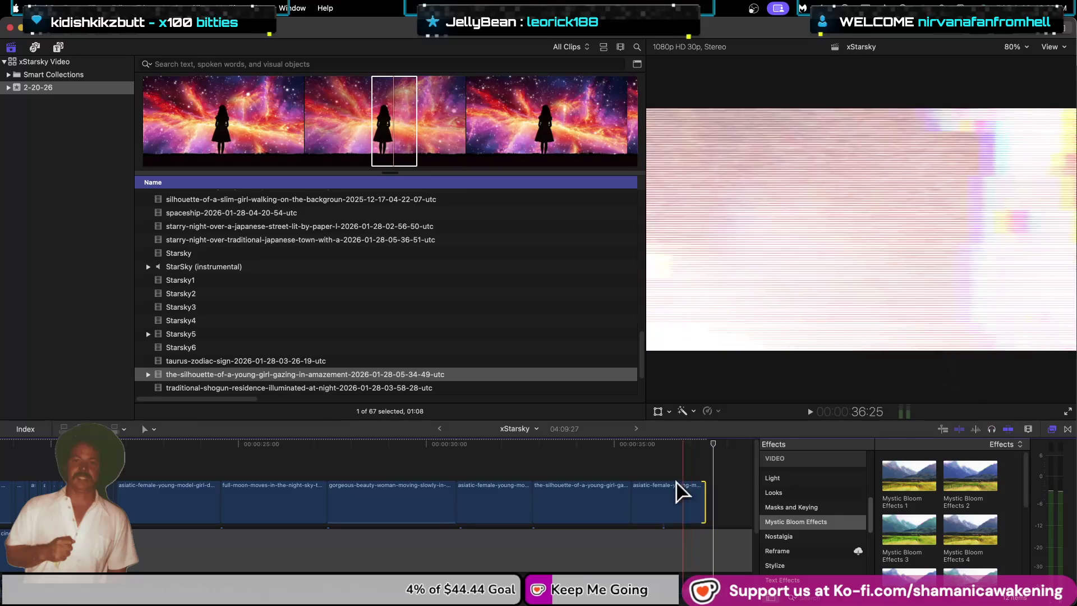
pyautogui.press('space')
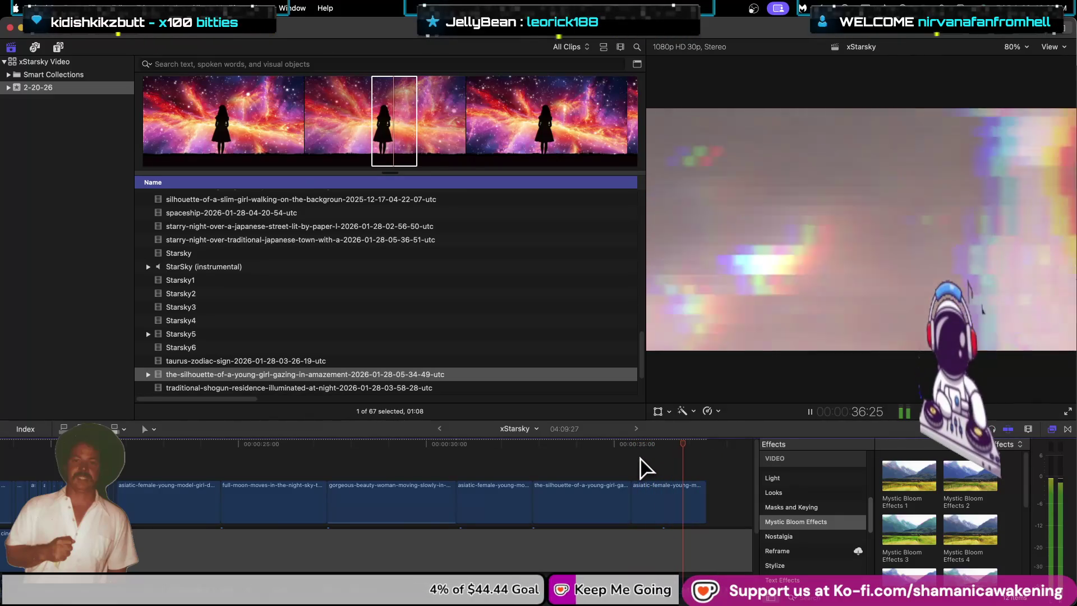
pyautogui.scroll(-1, 295, 282)
pyautogui.scroll(-4, 281, 325)
pyautogui.click(280, 331)
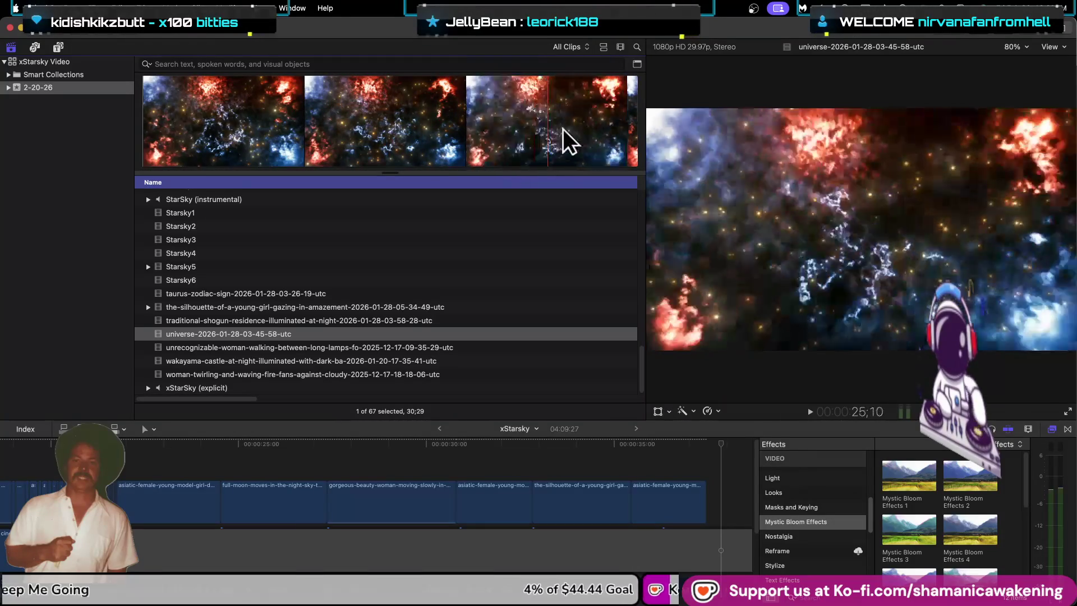
pyautogui.click(422, 347)
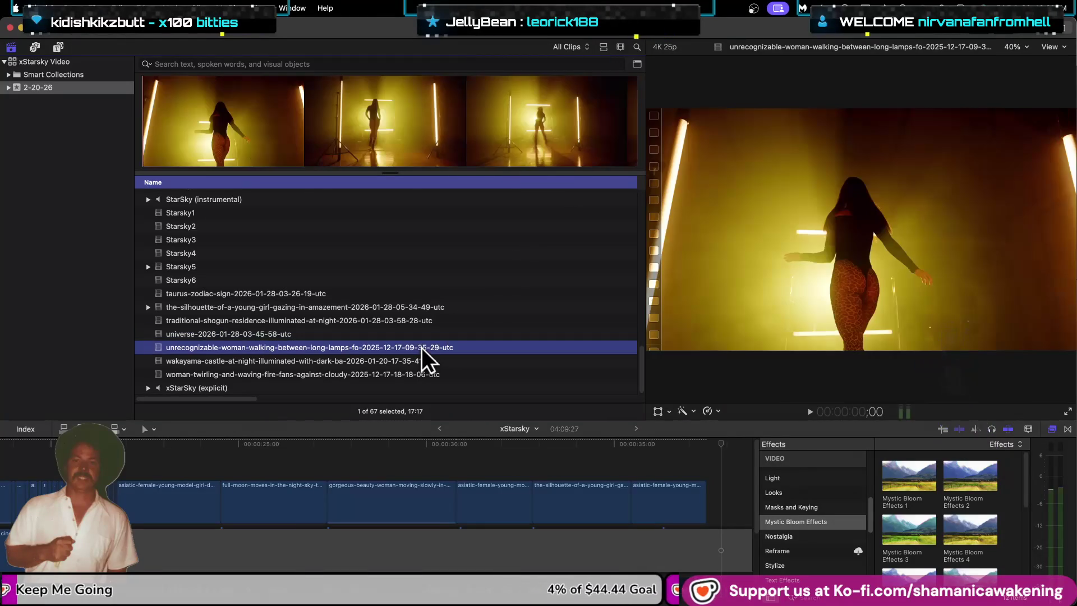
pyautogui.press('Up')
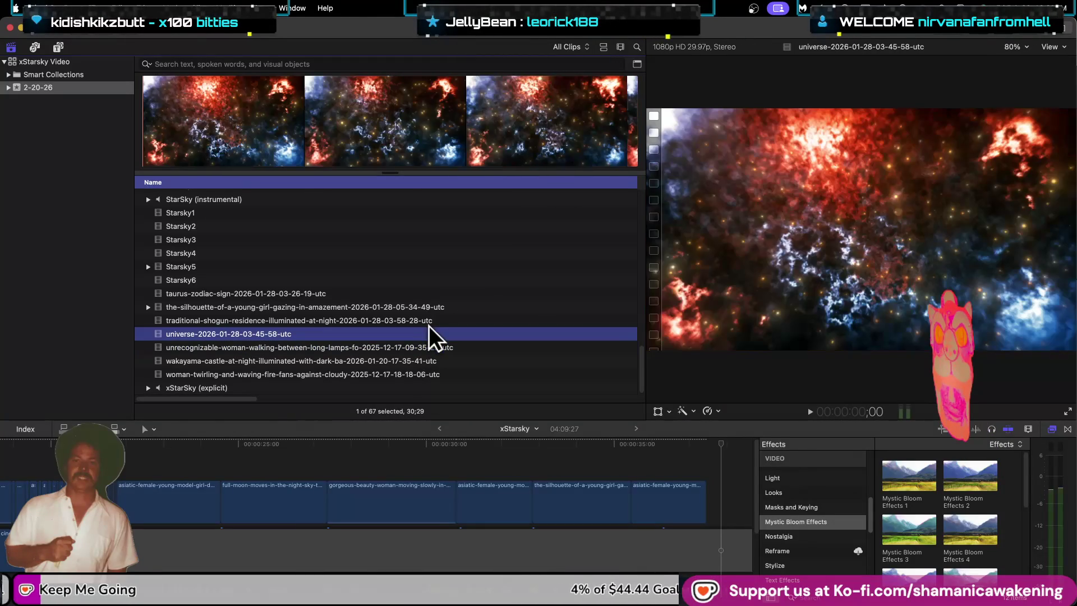
pyautogui.press('Up')
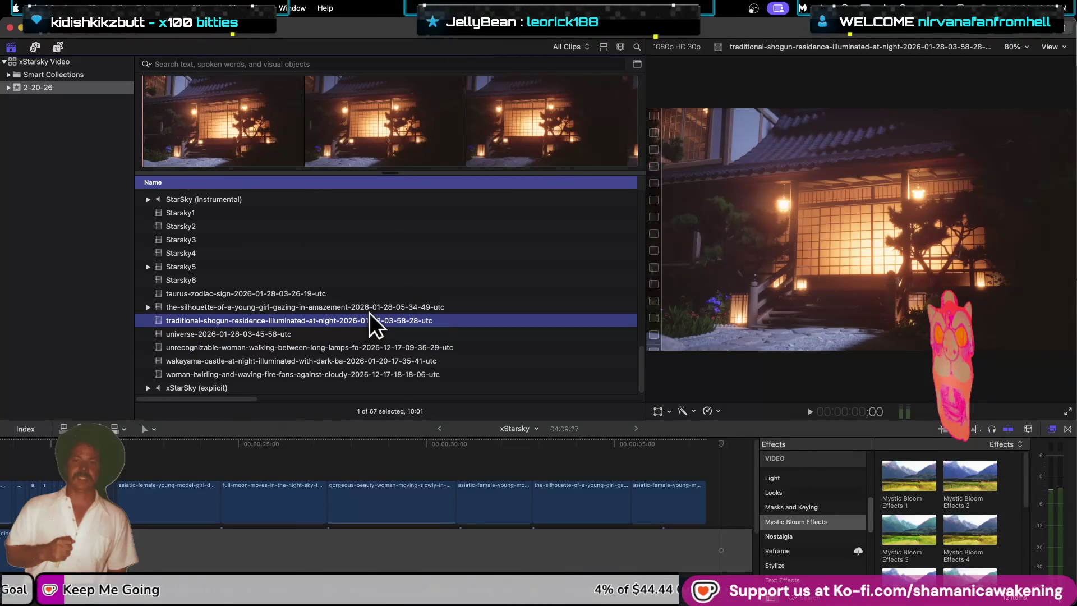
pyautogui.click(372, 307)
pyautogui.click(359, 347)
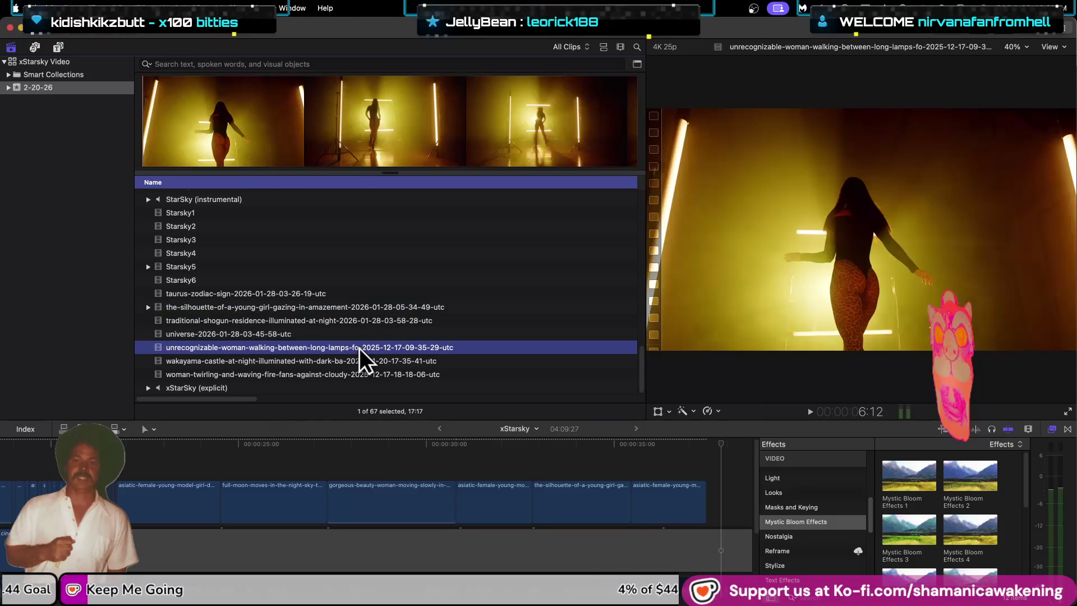
pyautogui.click(355, 360)
pyautogui.click(351, 375)
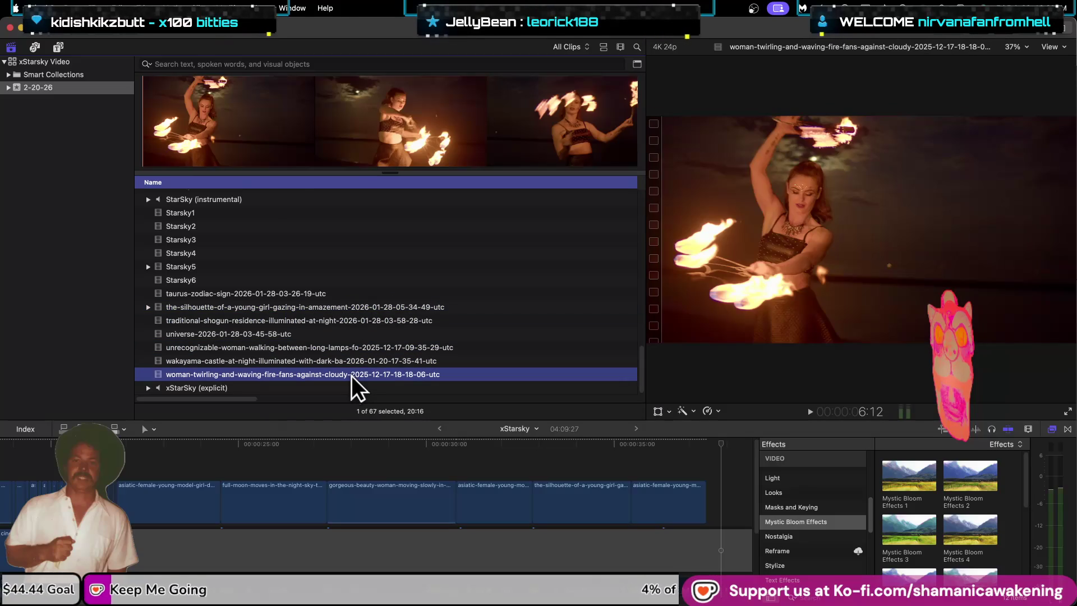
pyautogui.click(346, 385)
pyautogui.click(335, 257)
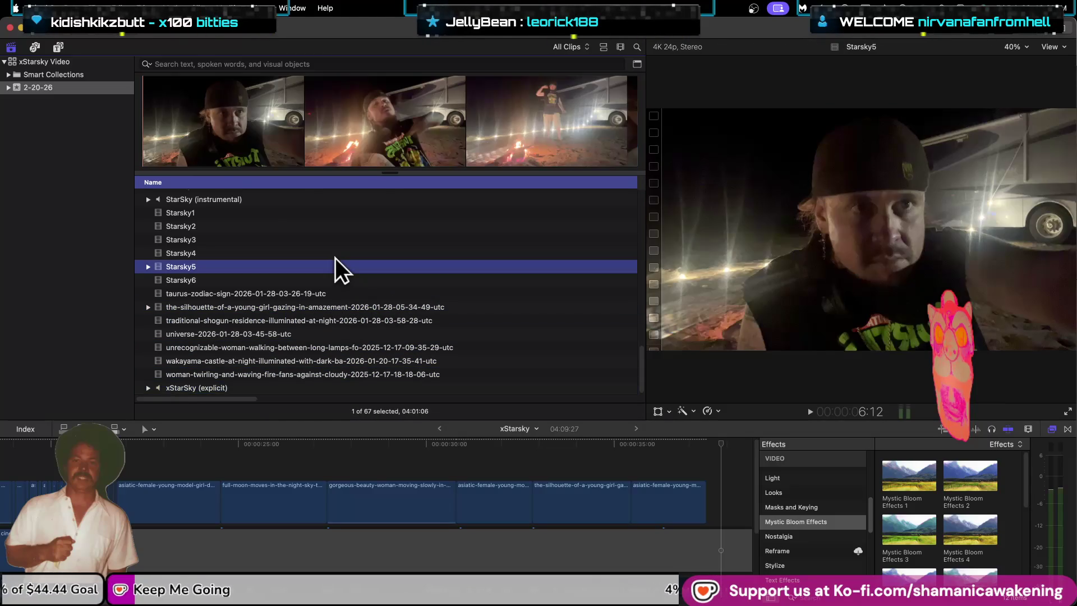
pyautogui.scroll(1, 335, 257)
pyautogui.click(339, 251)
pyautogui.click(349, 230)
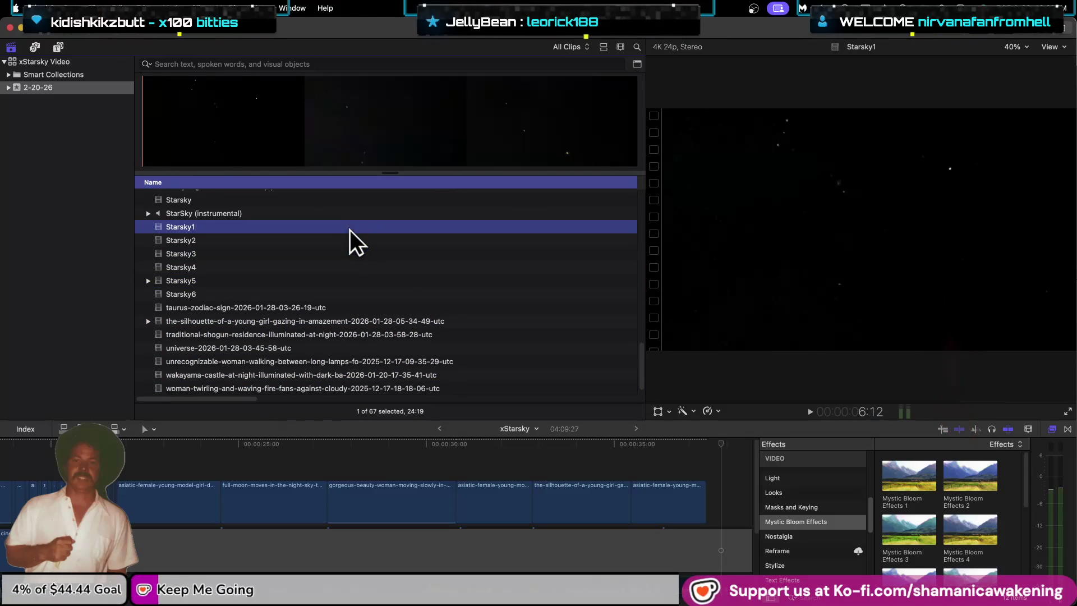
pyautogui.click(228, 115)
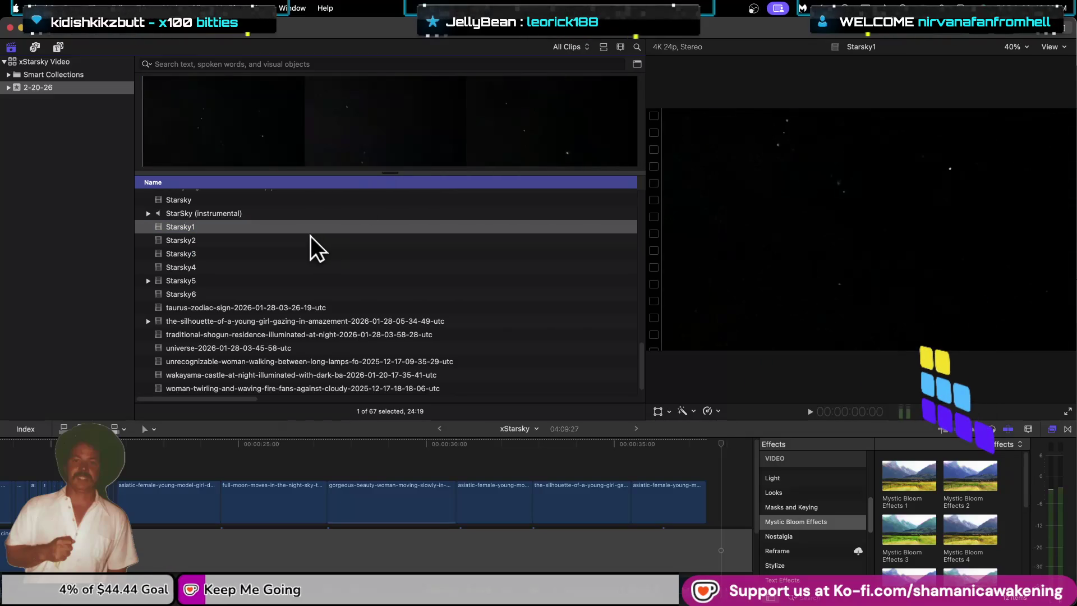
pyautogui.click(305, 238)
pyautogui.click(176, 132)
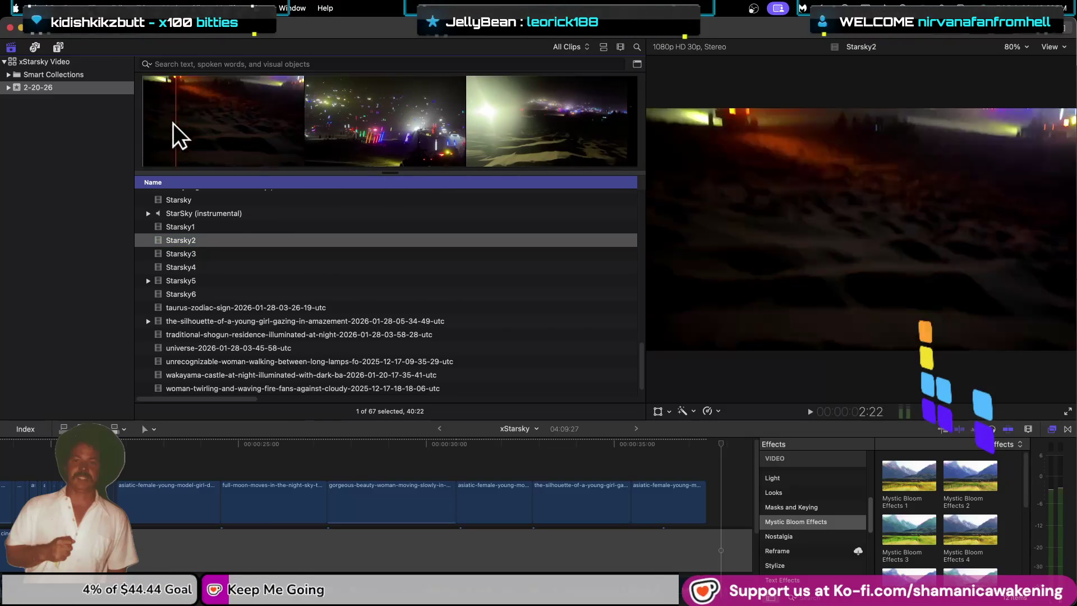
pyautogui.click(363, 266)
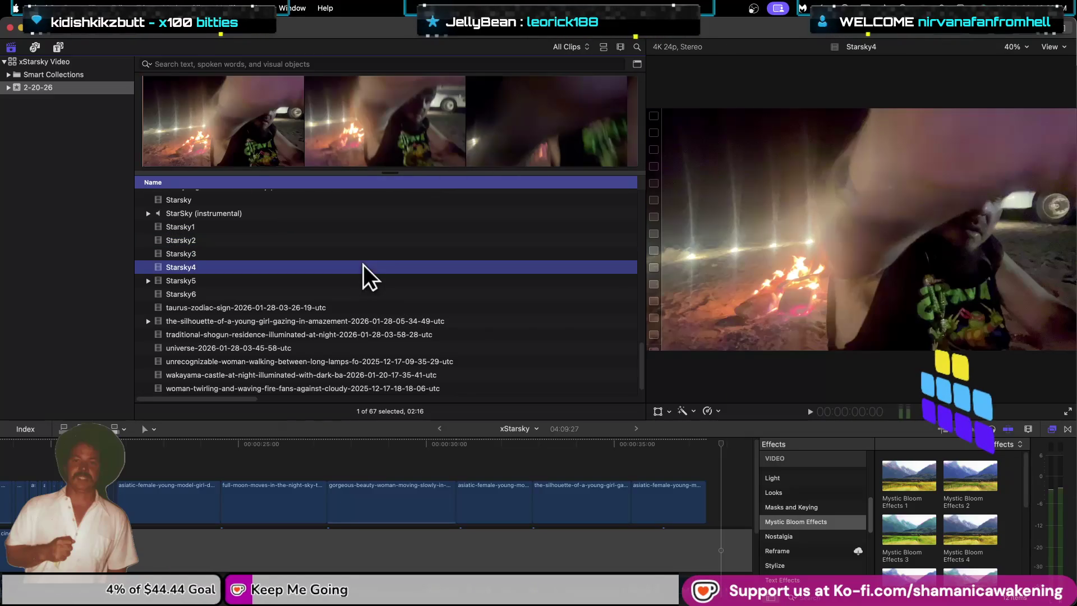
pyautogui.click(357, 253)
pyautogui.click(196, 120)
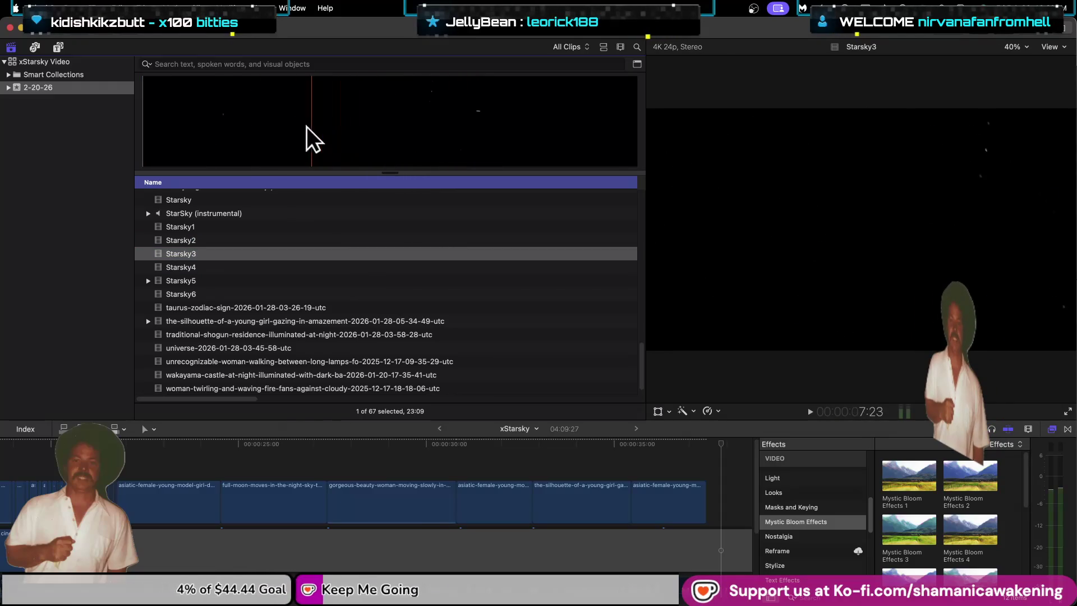
pyautogui.scroll(5, 415, 309)
pyautogui.scroll(7, 411, 310)
pyautogui.scroll(3, 348, 280)
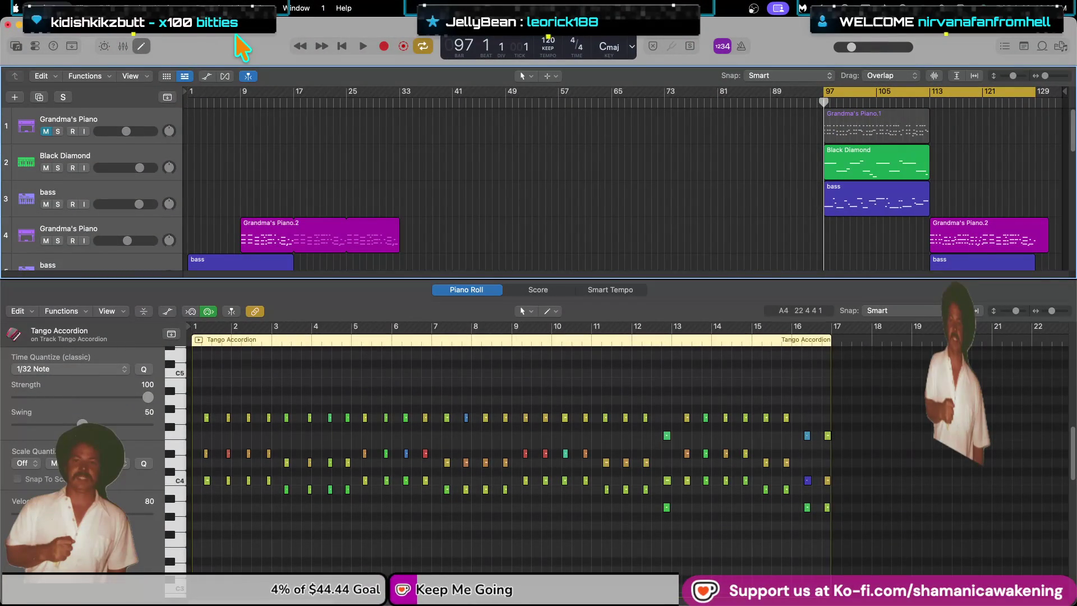
# Step: Close Logic Pro, answering the save prompt for the primavera project
pyautogui.press('super+w')
pyautogui.click(525, 264)
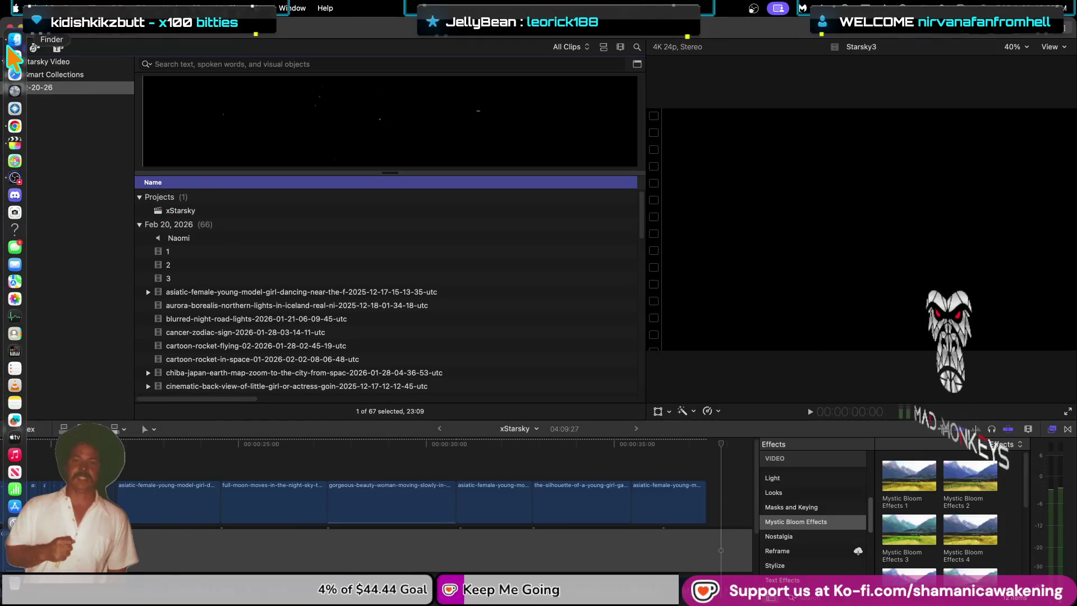
# Step: Open Finder and browse to GALATRANS > Music Videos > Space
pyautogui.click(15, 39)
pyautogui.scroll(-1, 264, 312)
pyautogui.scroll(-3, 285, 300)
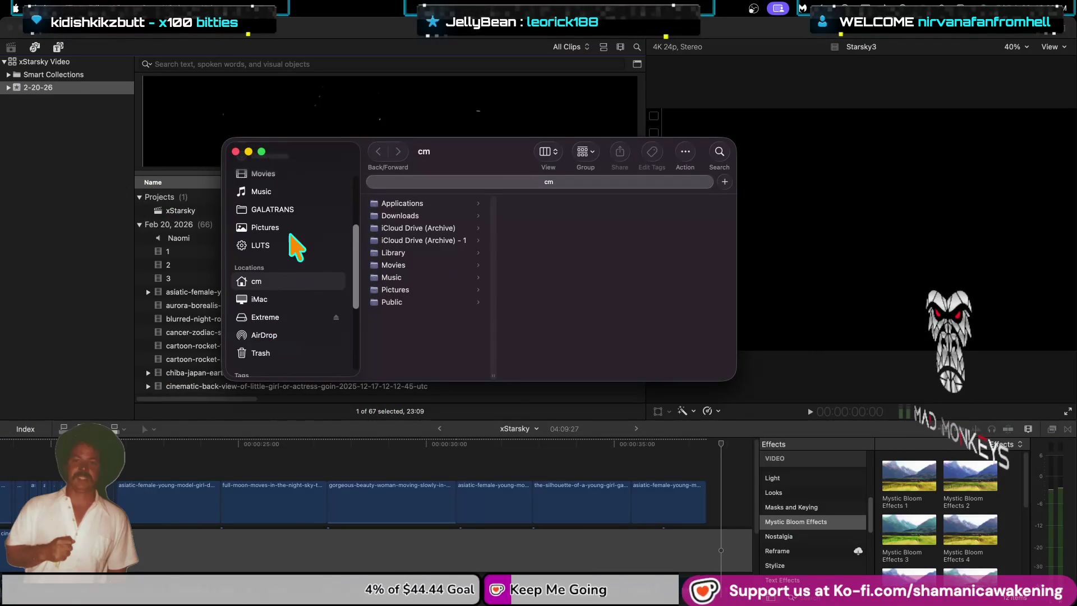
pyautogui.click(291, 209)
pyautogui.click(414, 268)
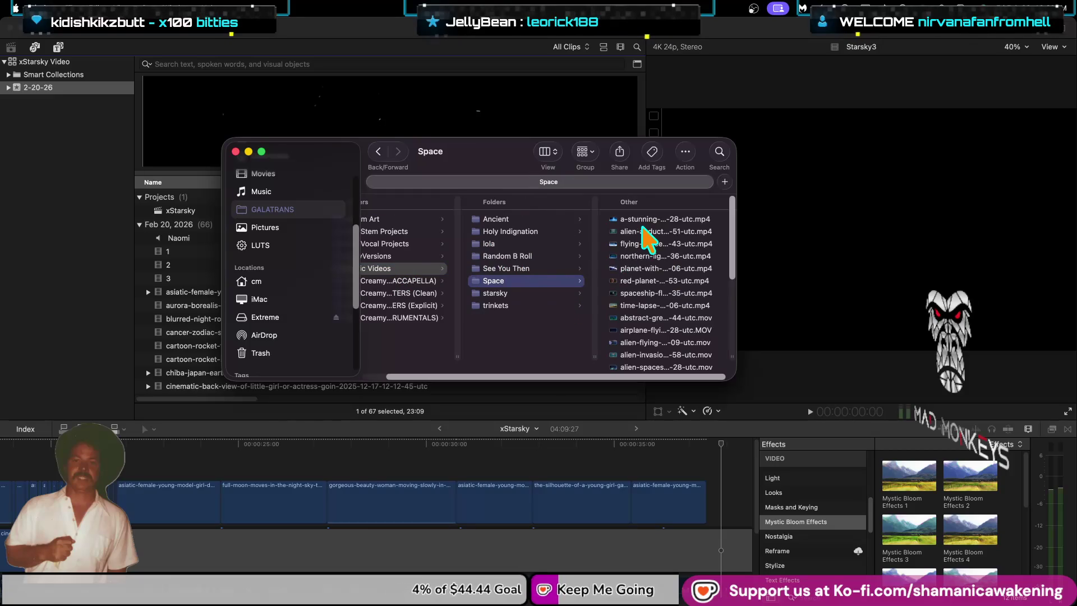
# Step: Preview the Space clips, including northern lights and vertical stars with milky way
pyautogui.click(572, 220)
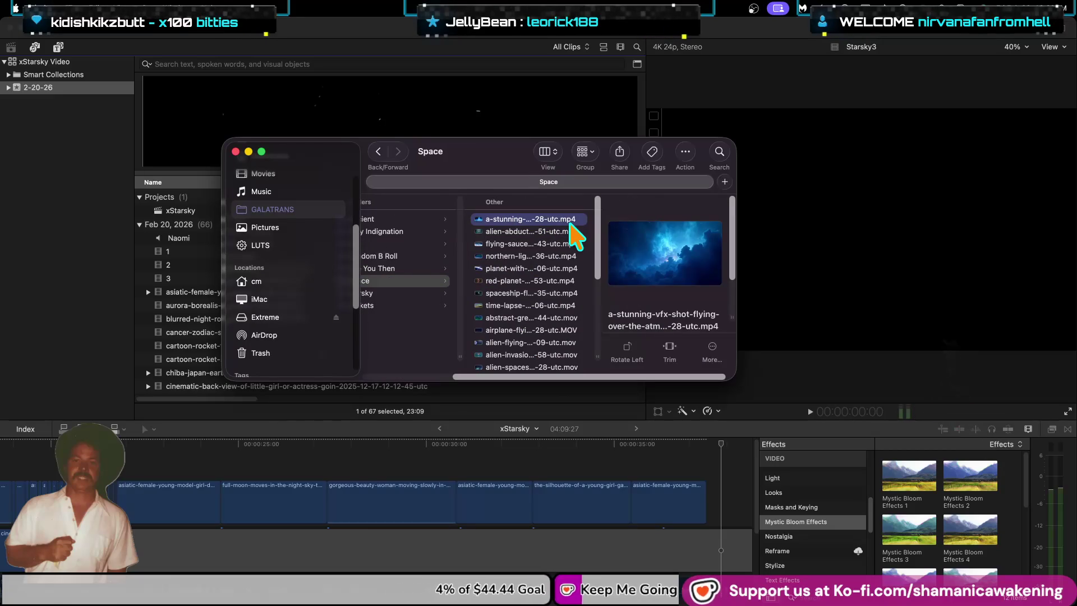
pyautogui.press('Down')
pyautogui.press('Down')
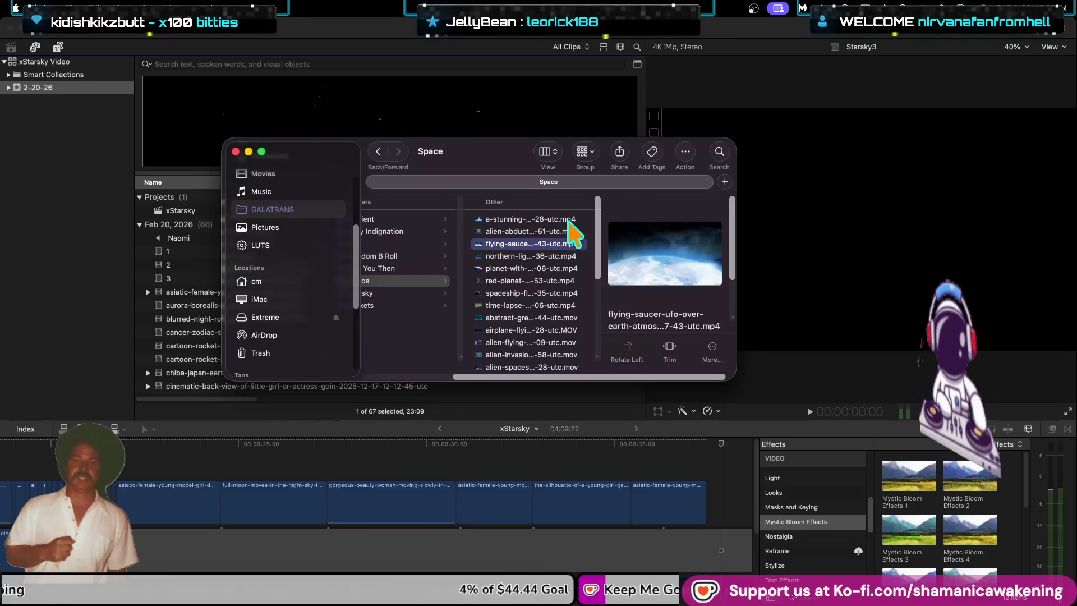
pyautogui.press('Down')
pyautogui.press('Down')
pyautogui.press('Up')
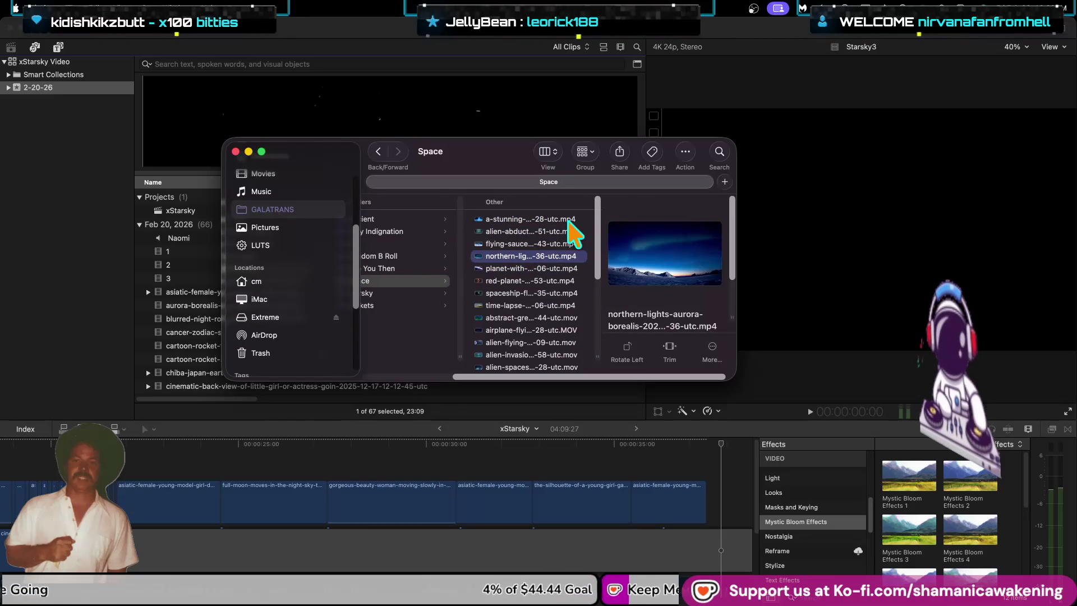
pyautogui.moveTo(617, 259)
pyautogui.click(666, 253)
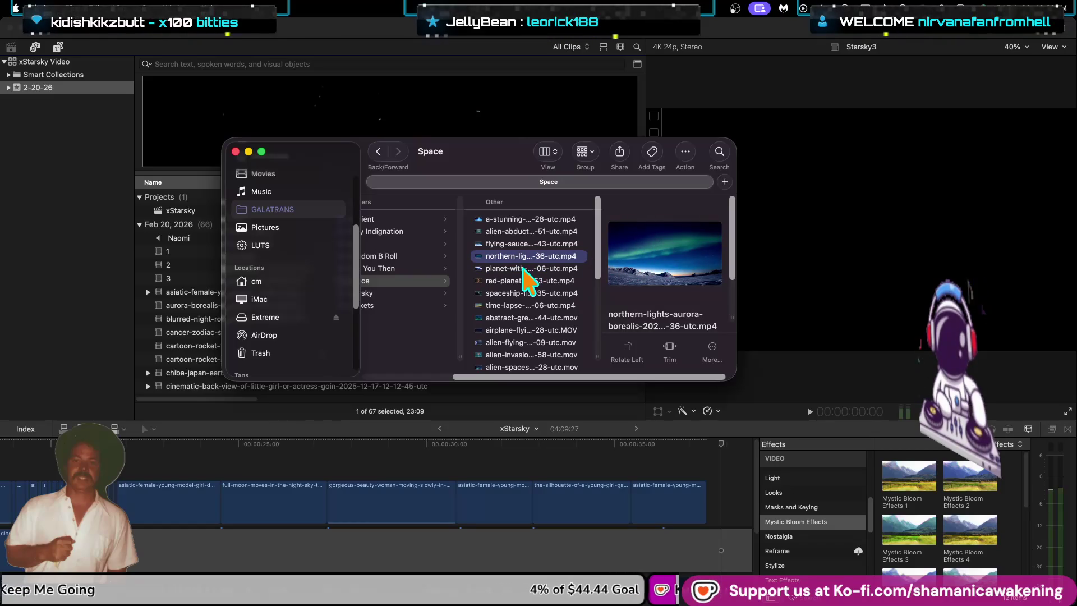
pyautogui.press('Down')
pyautogui.press('Down')
pyautogui.press('Down')
pyautogui.press('Down')
pyautogui.press('Down')
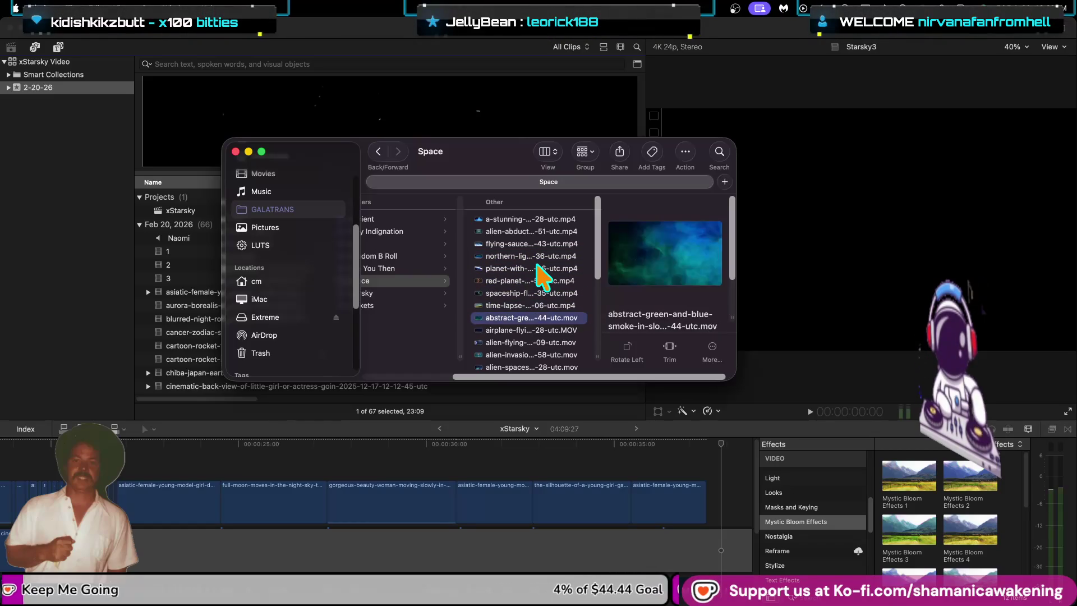
pyautogui.press('Down')
pyautogui.press('Down')
pyautogui.press('Down')
pyautogui.press('Down')
pyautogui.press('Down')
pyautogui.press('Down')
pyautogui.press('Down')
pyautogui.press('Down')
pyautogui.press('Down')
pyautogui.press('Down')
pyautogui.press('Down')
pyautogui.press('Down')
pyautogui.press('Down')
pyautogui.press('Down')
pyautogui.press('Down')
pyautogui.press('Down')
pyautogui.press('Down')
pyautogui.press('Down')
pyautogui.press('Down')
pyautogui.press('Down')
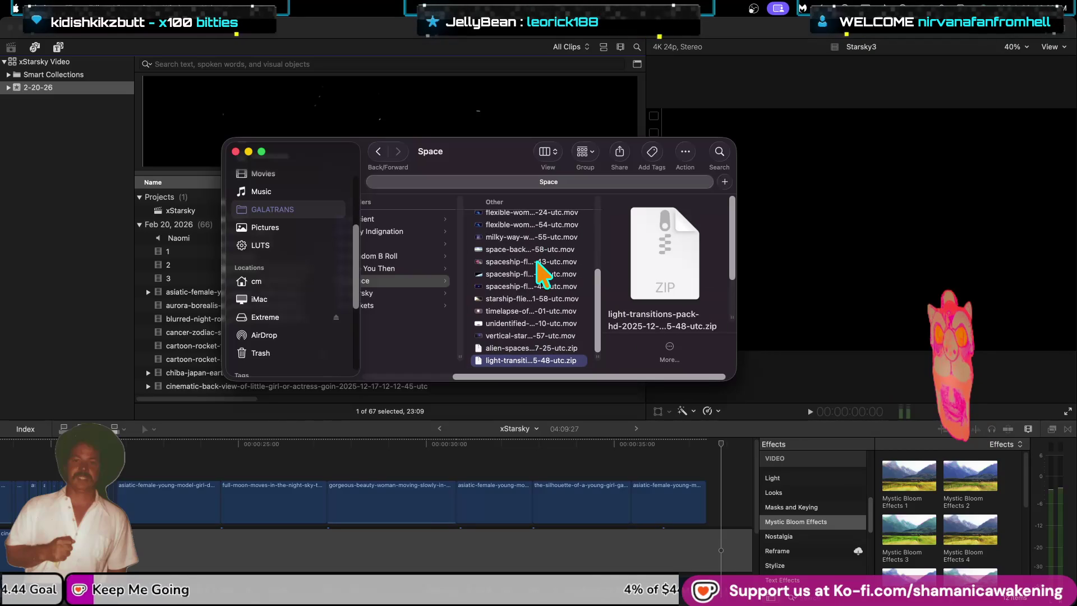
pyautogui.press('Up')
pyautogui.press('Up')
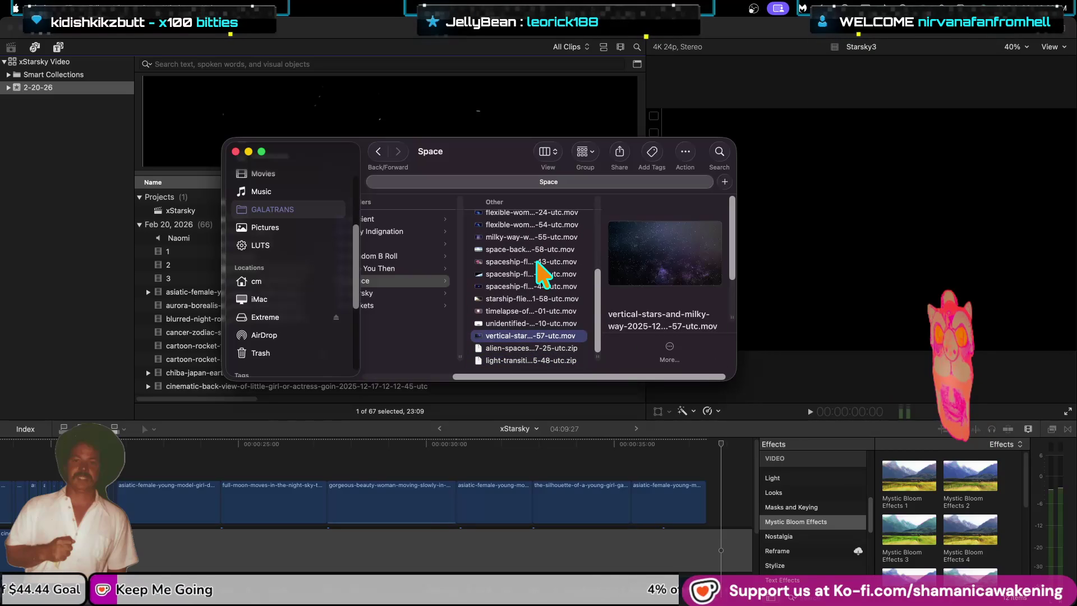
pyautogui.press('Up')
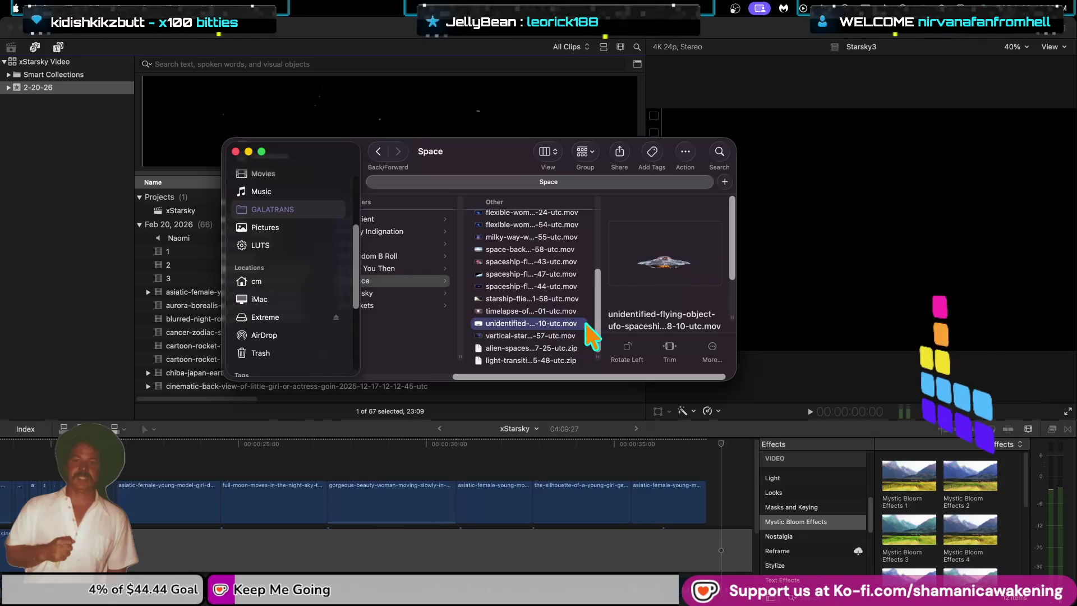
pyautogui.press('Down')
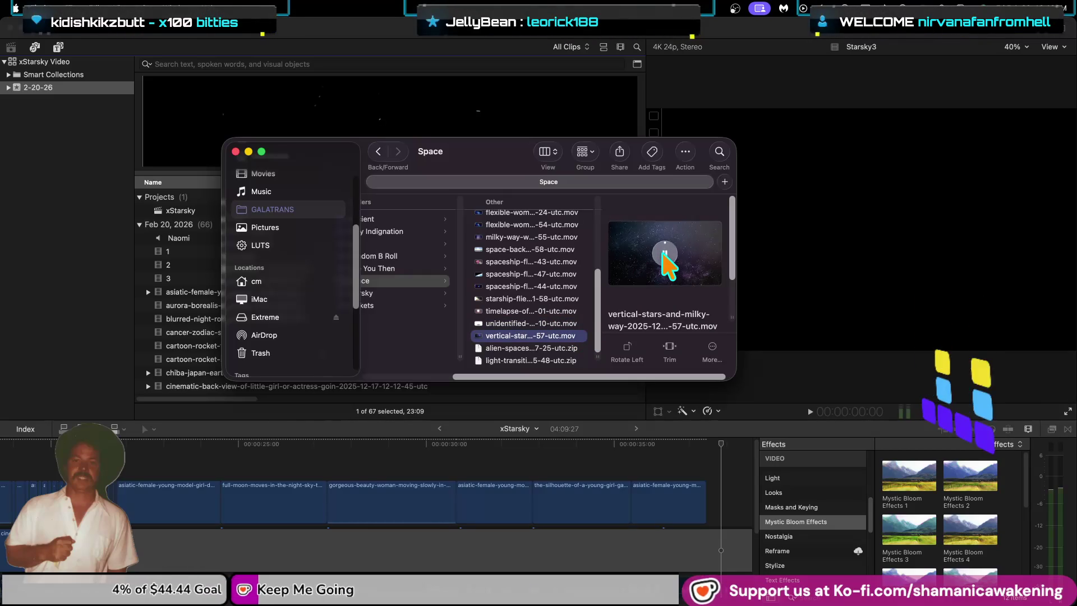
pyautogui.click(665, 256)
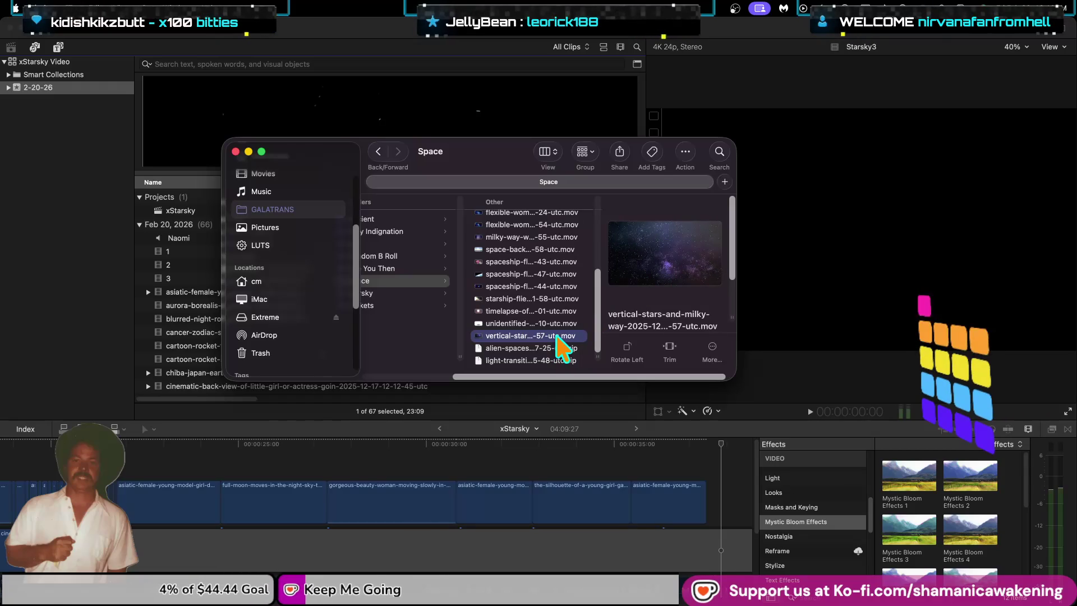
# Step: Select all 27 Space clips and switch back to Final Cut Pro
pyautogui.hotkey('shift', 'Up')
pyautogui.hotkey('shift', 'Up')
pyautogui.hotkey('shift', 'Up')
pyautogui.hotkey('shift', 'Up')
pyautogui.hotkey('shift', 'Up')
pyautogui.hotkey('shift', 'Up')
pyautogui.hotkey('shift', 'Up')
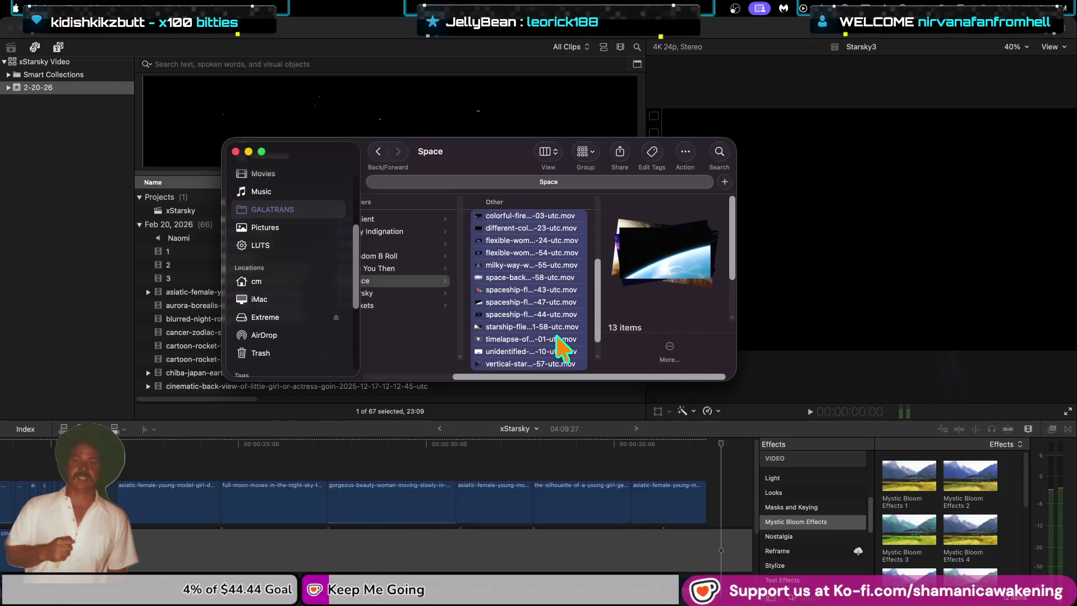
pyautogui.hotkey('shift', 'Up')
pyautogui.hotkey('shift', 'Up')
pyautogui.hotkey('shift', 'Up')
pyautogui.hotkey('shift', 'Up')
pyautogui.hotkey('shift', 'Up')
pyautogui.hotkey('shift', 'Up')
pyautogui.hotkey('shift', 'Up')
pyautogui.hotkey('shift', 'Up')
pyautogui.hotkey('shift', 'Up')
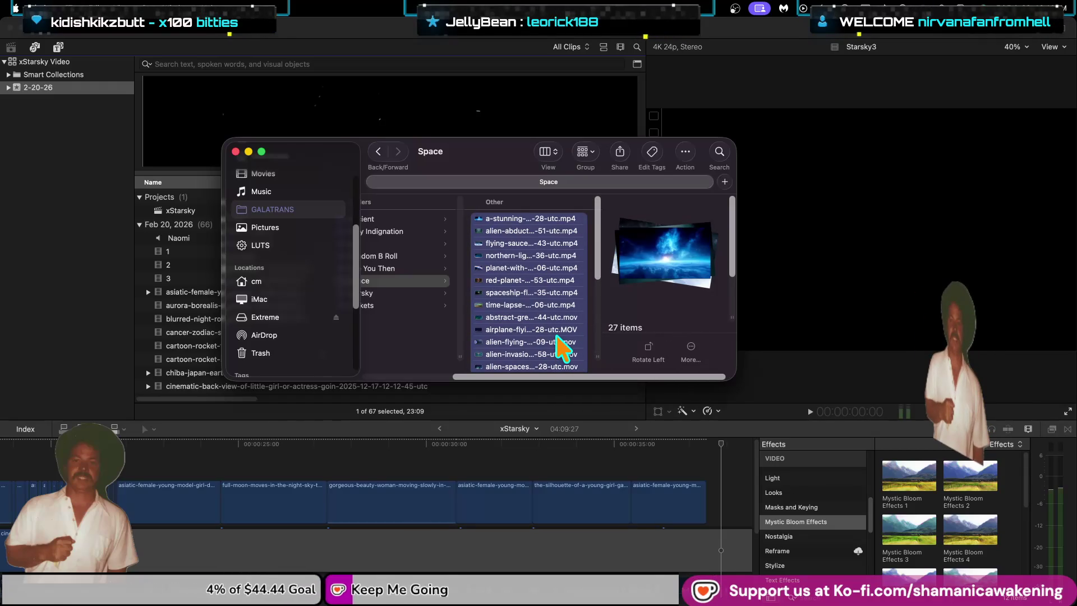
pyautogui.click(73, 35)
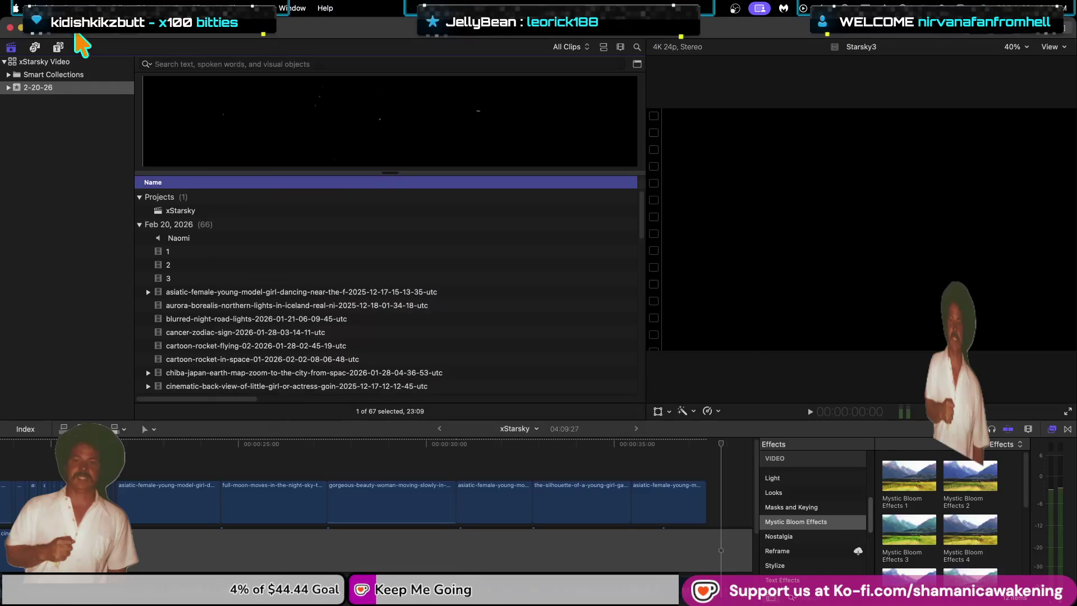
# Step: Drag the selected Space clips from Finder into the 2-20-26 event, bringing it to 94 items
pyautogui.press('super+i')
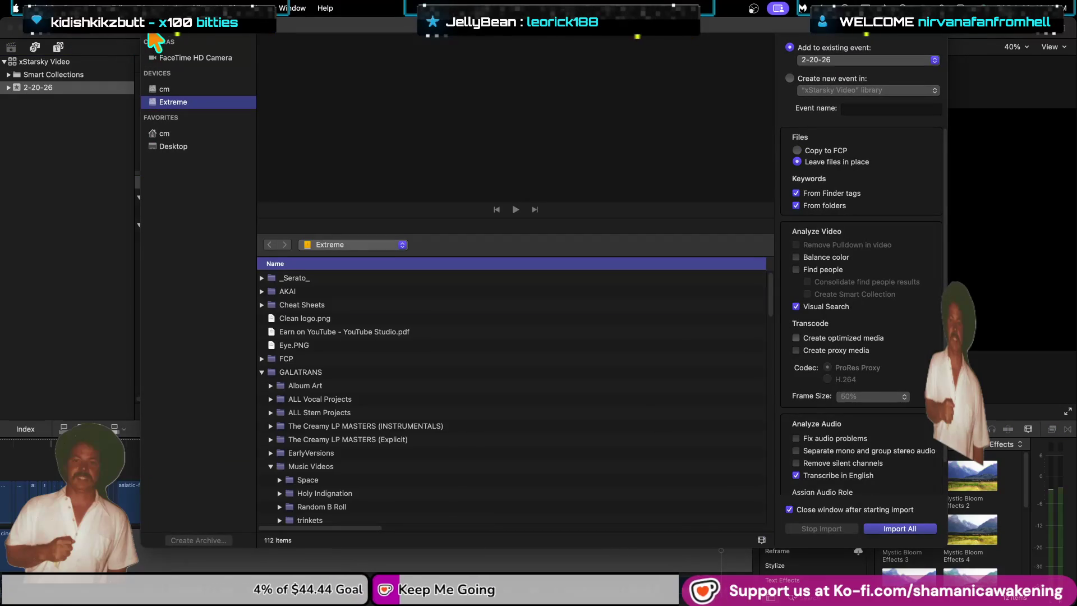
pyautogui.click(150, 33)
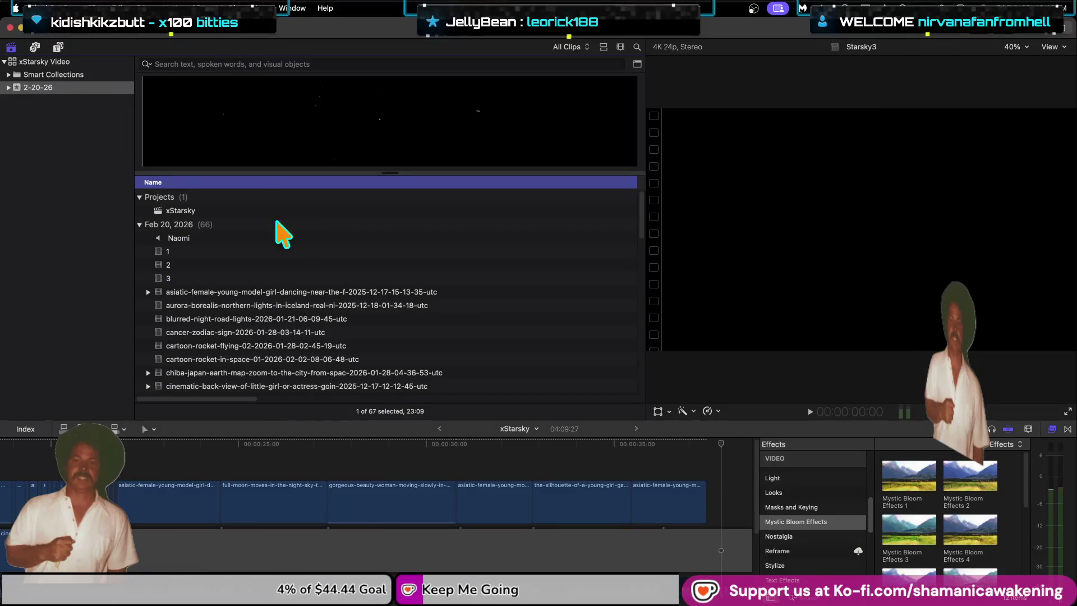
pyautogui.hotkey('ctrl', 'Up')
pyautogui.click(336, 157)
pyautogui.moveTo(520, 283); pyautogui.dragTo(185, 302)
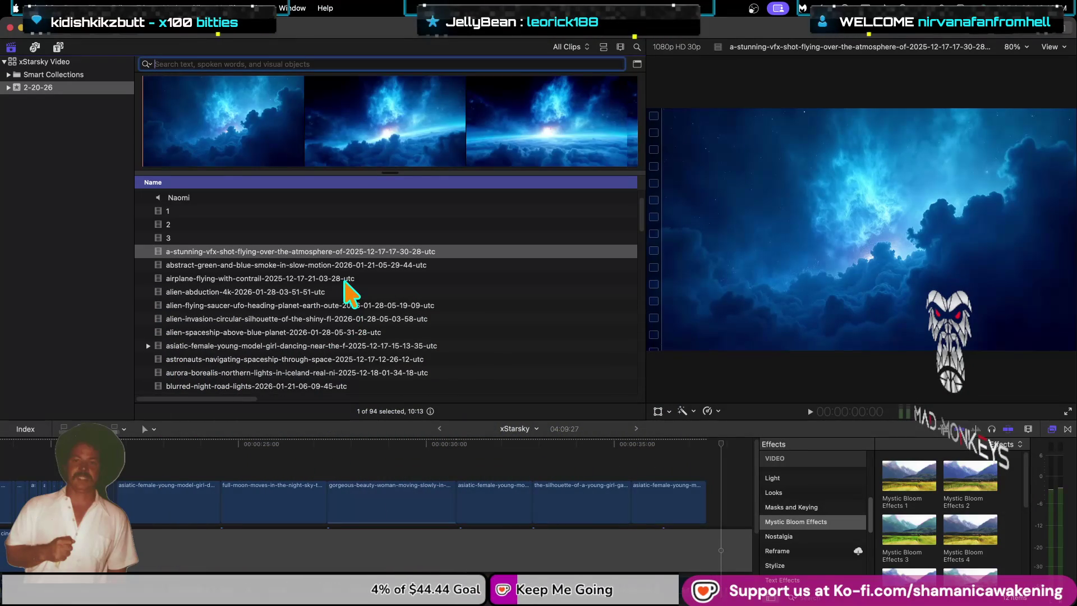
# Step: Preview library clips such as green-blue smoke, airplane contrail, aurora borealis and cartoon rocket
pyautogui.click(361, 265)
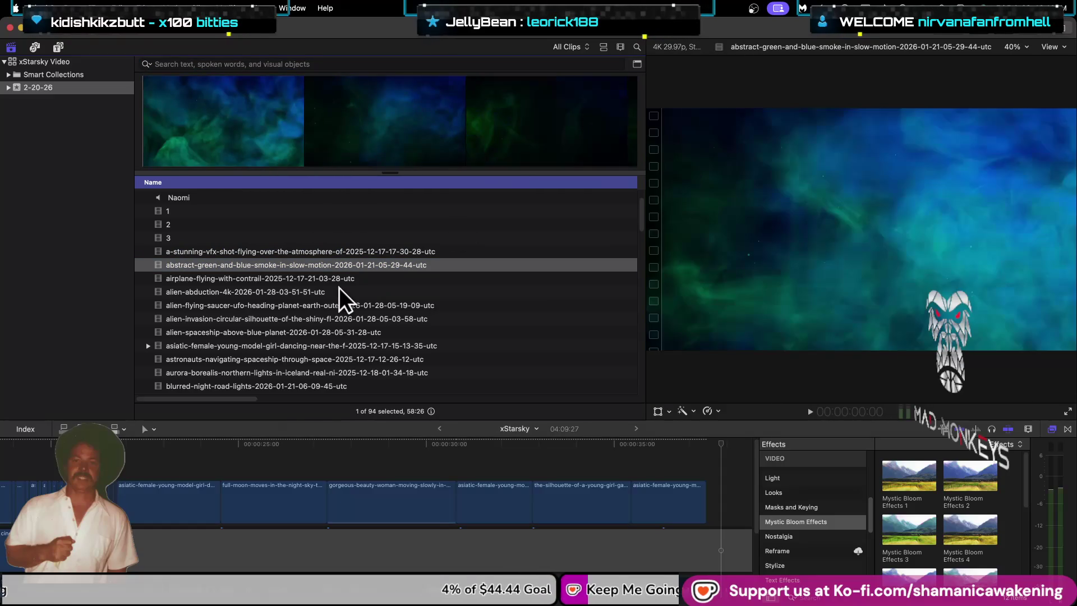
pyautogui.click(339, 280)
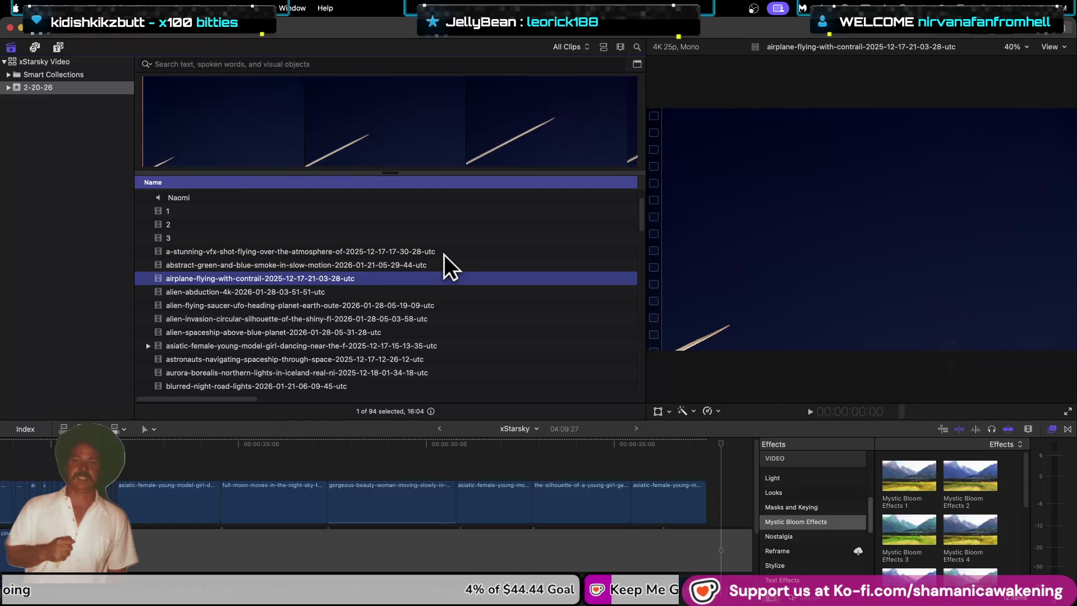
pyautogui.click(172, 137)
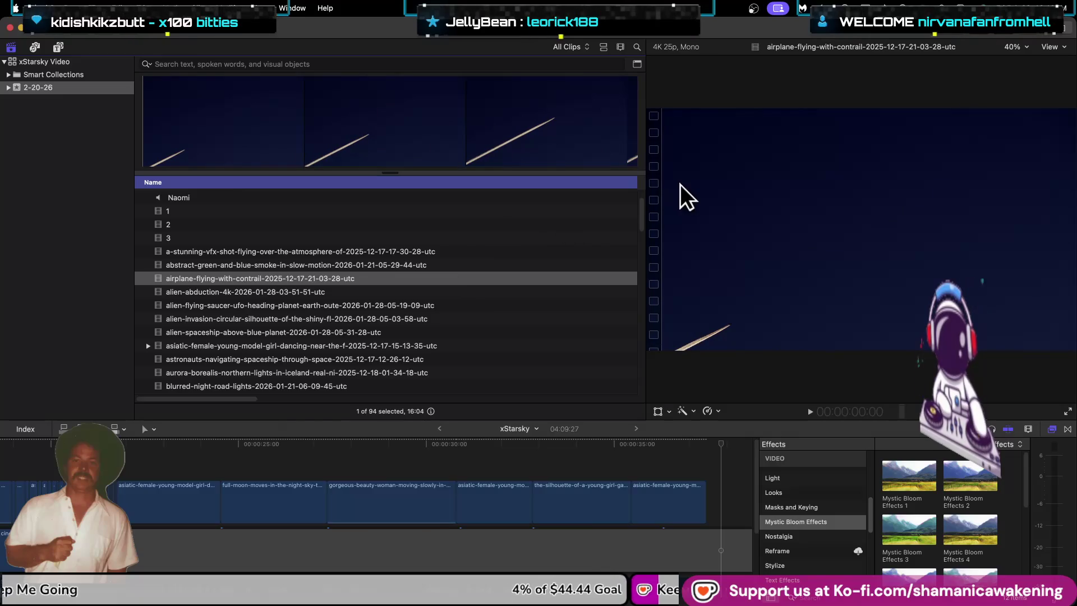
pyautogui.press('Down')
pyautogui.press('Down')
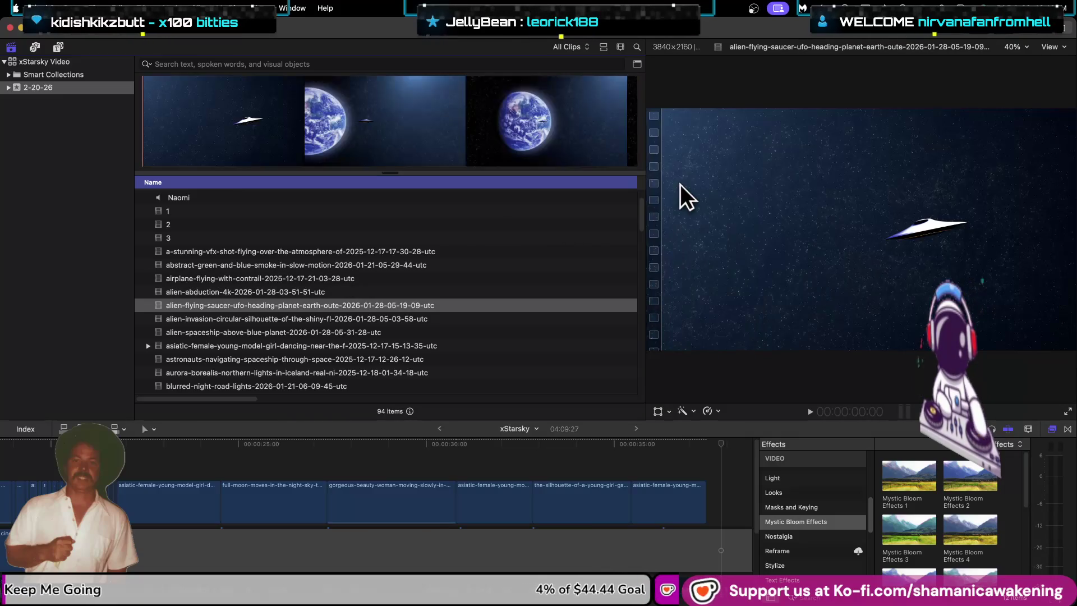
pyautogui.press('Down')
pyautogui.press('Down')
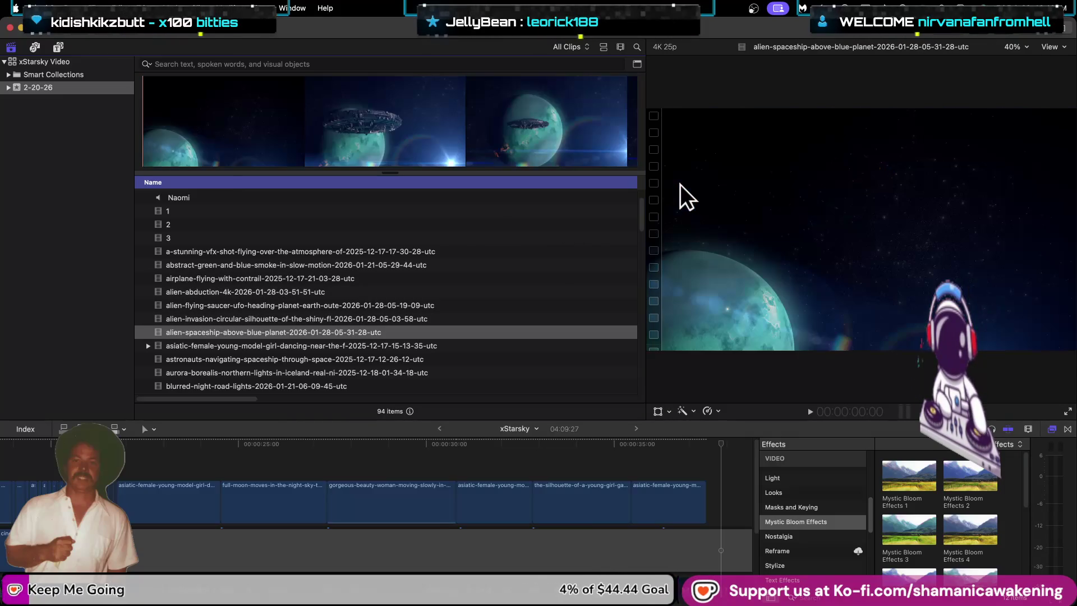
pyautogui.press('Down')
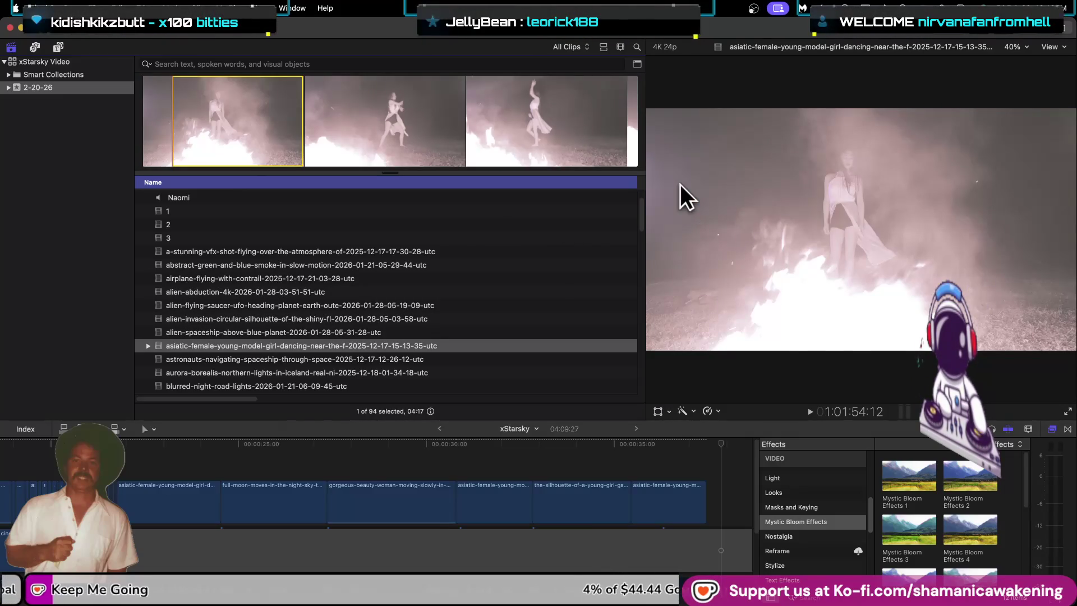
pyautogui.press('Down')
pyautogui.press('Down')
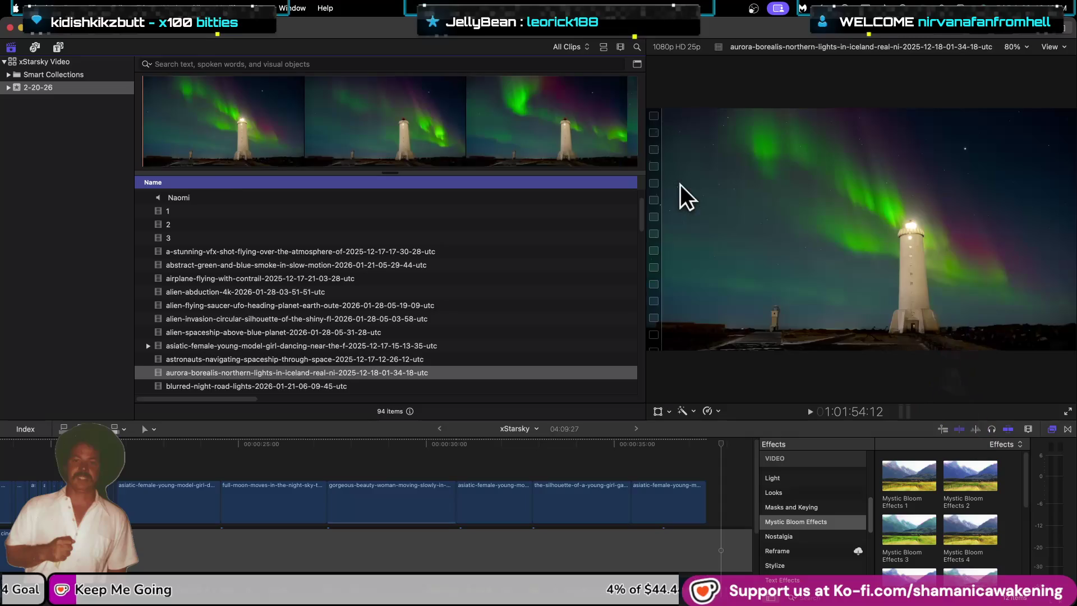
pyautogui.press('Down')
pyautogui.press('Down')
pyautogui.press('Down')
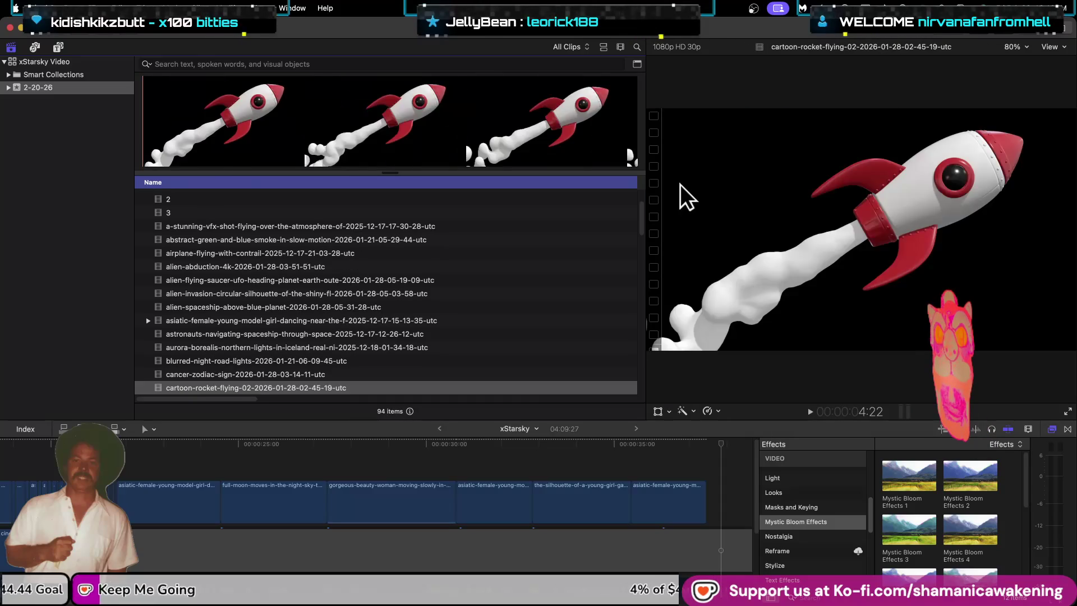
pyautogui.press('Down')
pyautogui.press('Down')
pyautogui.press('Down')
pyautogui.press('Down')
pyautogui.press('Down')
pyautogui.press('Down')
pyautogui.press('Down')
pyautogui.press('Up')
pyautogui.press('Up')
pyautogui.press('Up')
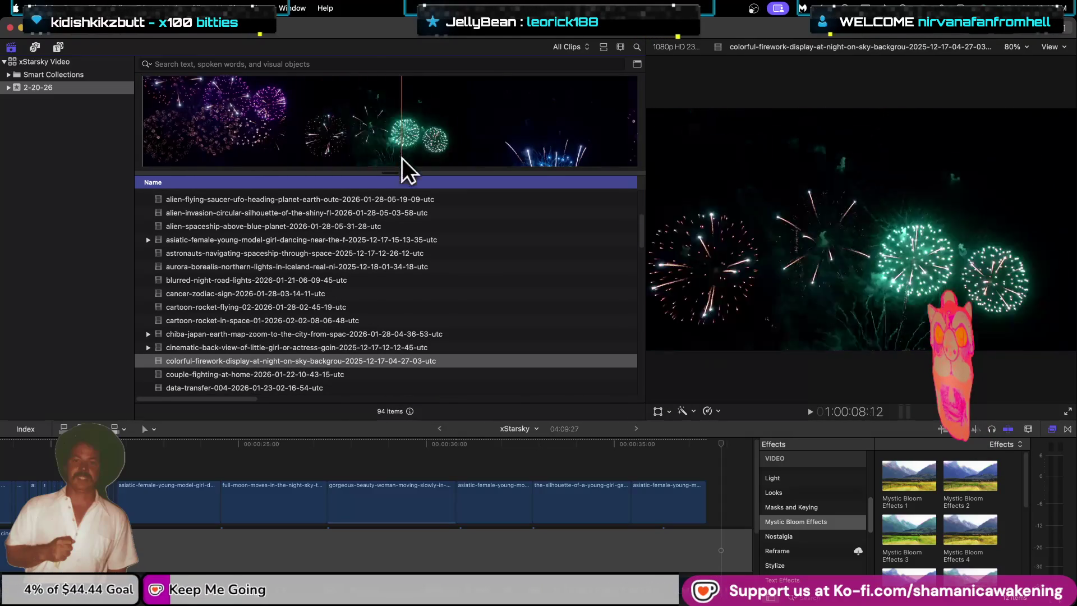
# Step: Preview further clips: data transfer, fireworks, white sage, Earth satellites, fire and contortionists
pyautogui.scroll(-3, 395, 275)
pyautogui.click(347, 318)
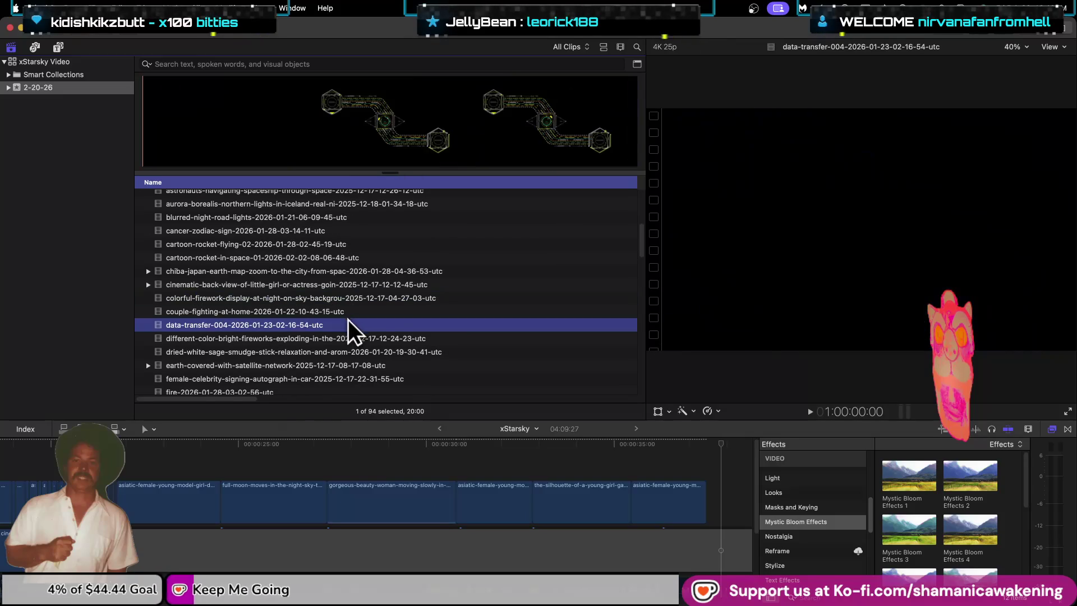
pyautogui.click(365, 340)
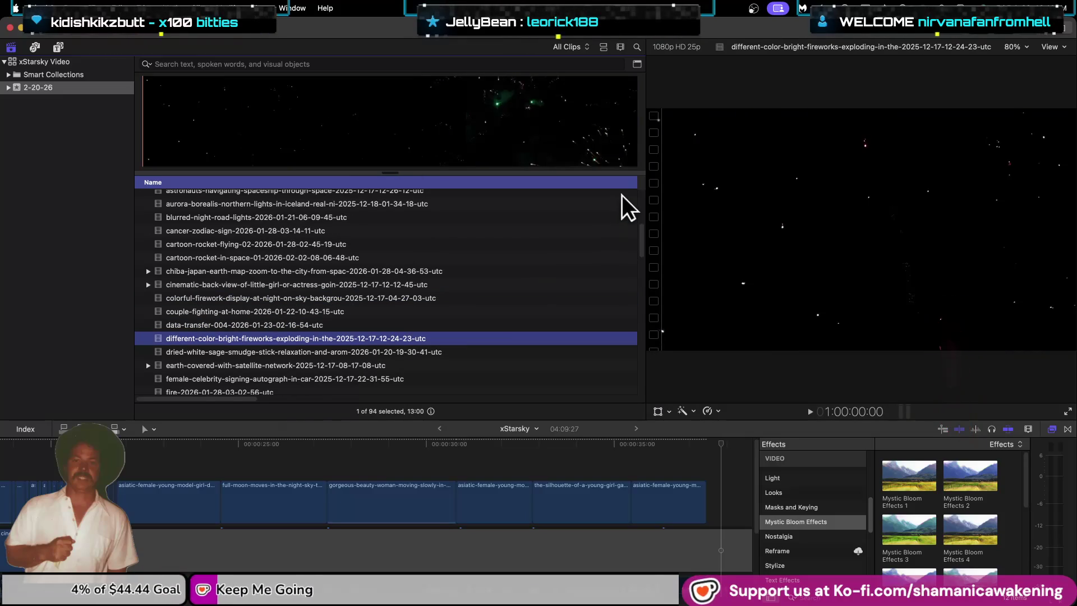
pyautogui.click(200, 137)
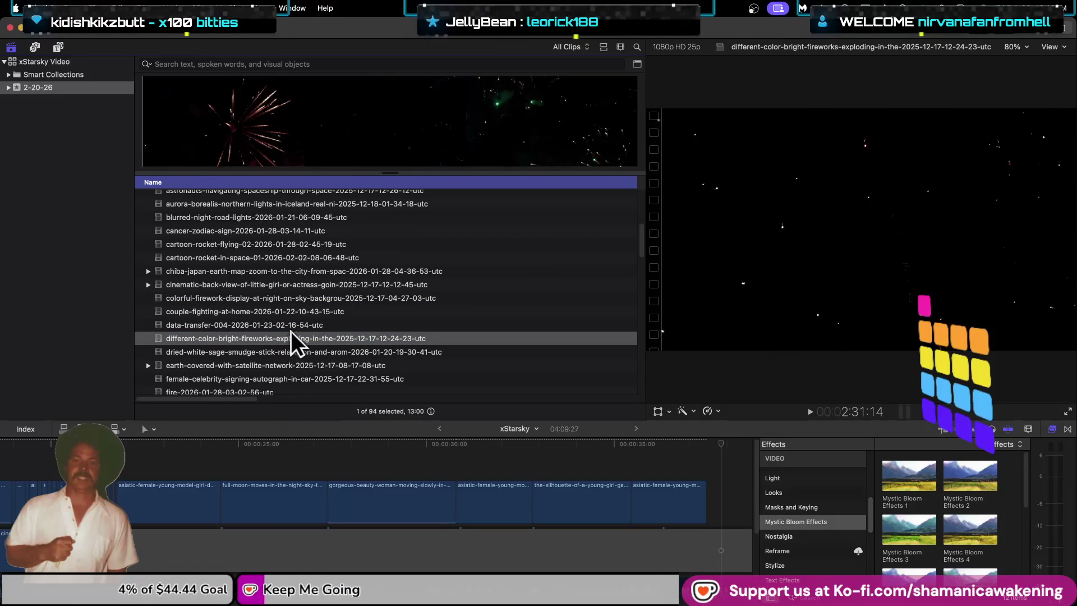
pyautogui.click(265, 353)
pyautogui.scroll(-1, 280, 351)
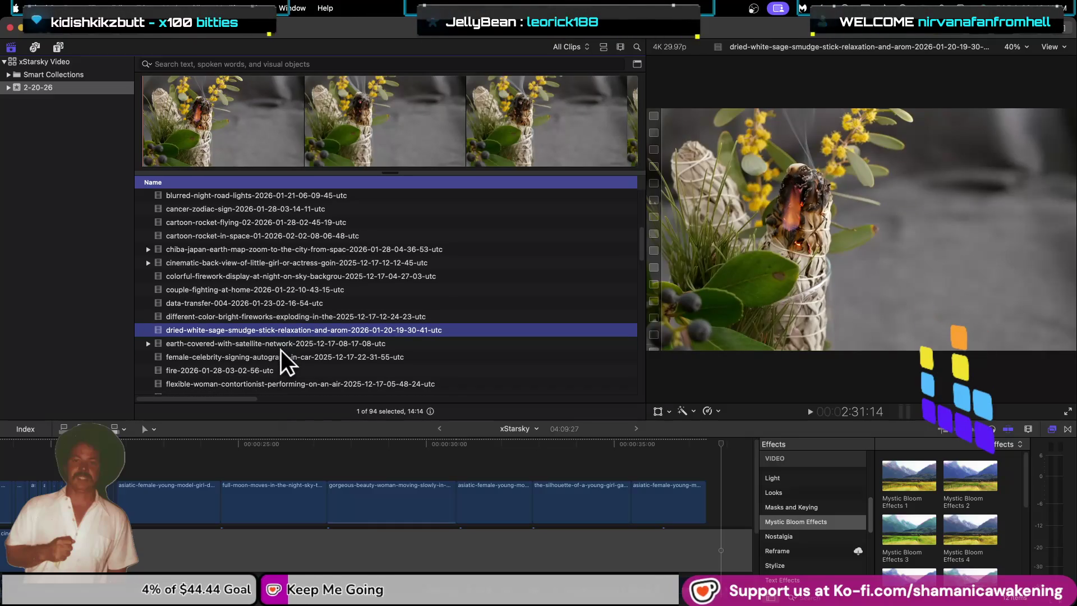
pyautogui.click(282, 346)
pyautogui.scroll(-1, 281, 345)
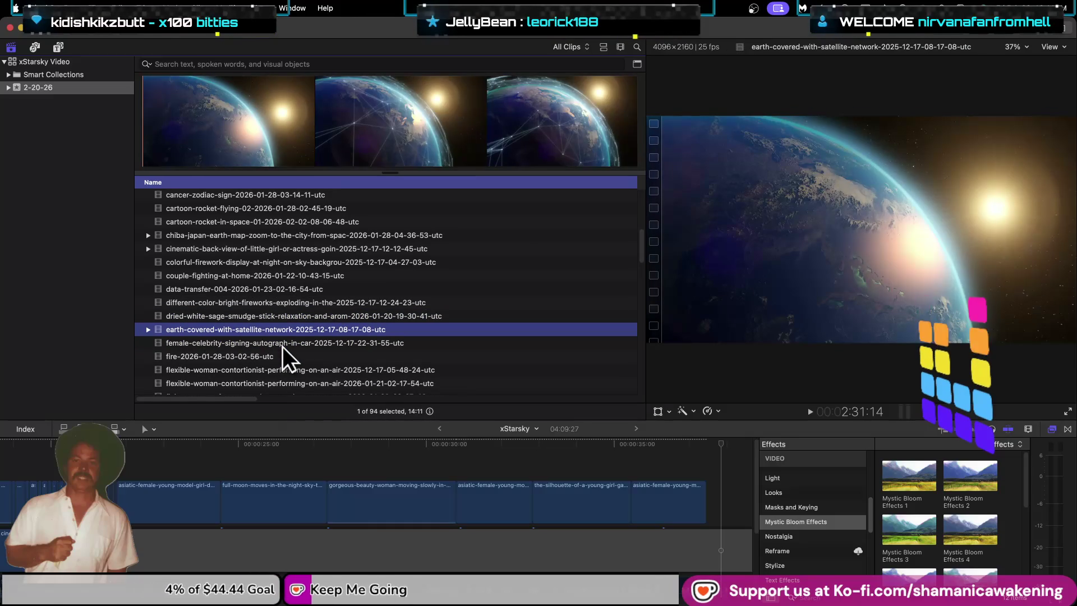
pyautogui.click(273, 358)
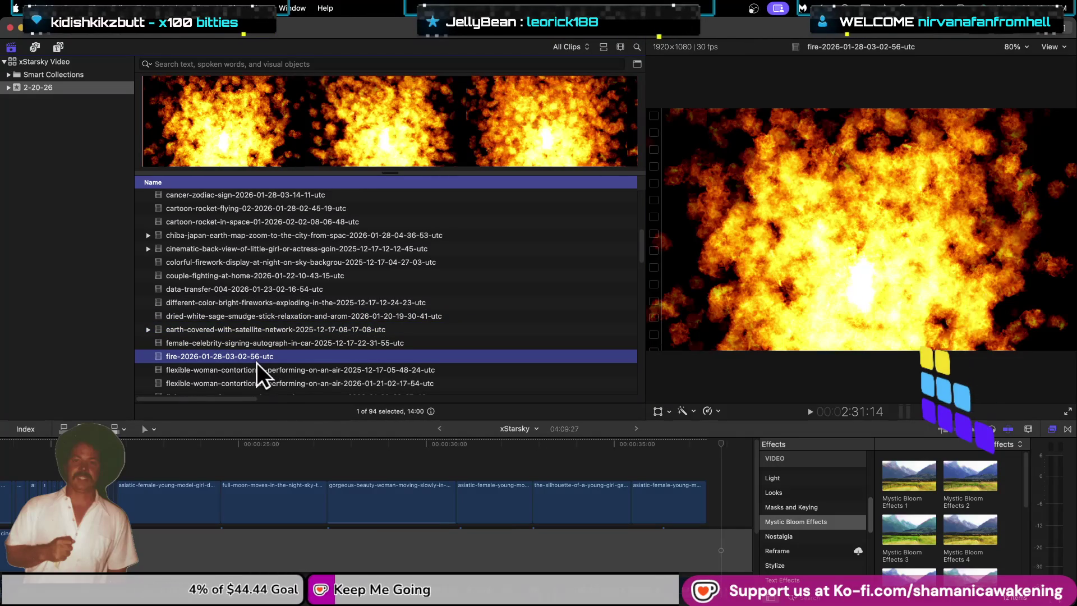
pyautogui.scroll(-2, 257, 363)
pyautogui.click(261, 355)
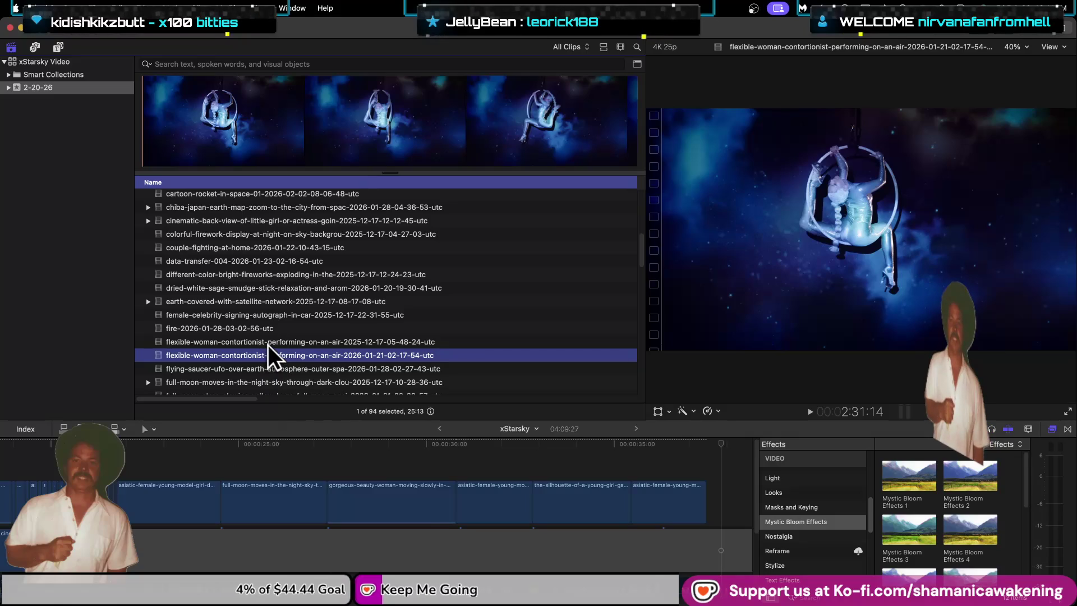
pyautogui.click(268, 344)
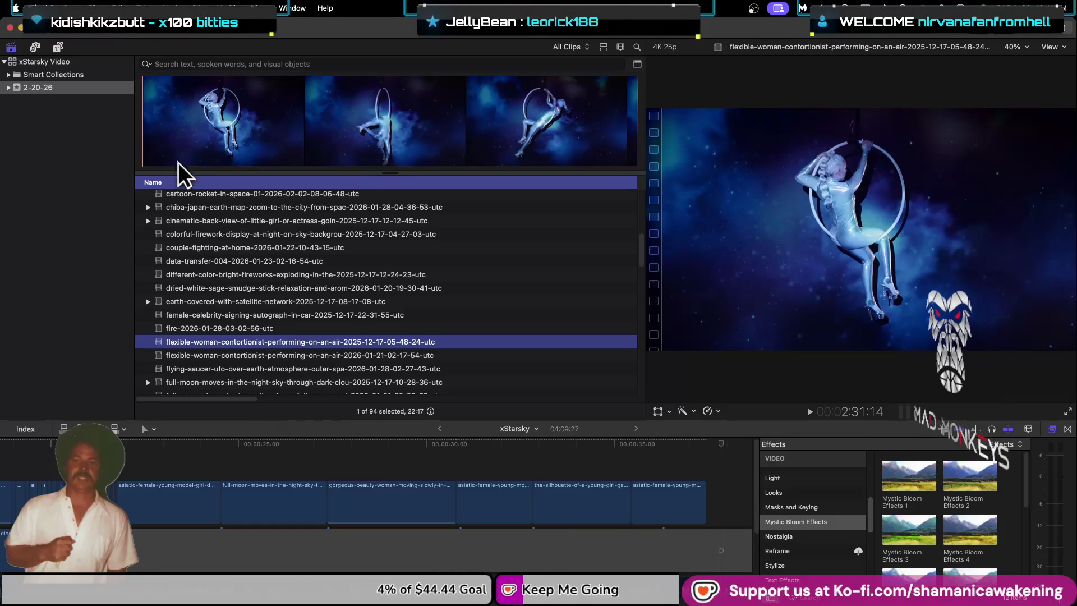
pyautogui.click(160, 137)
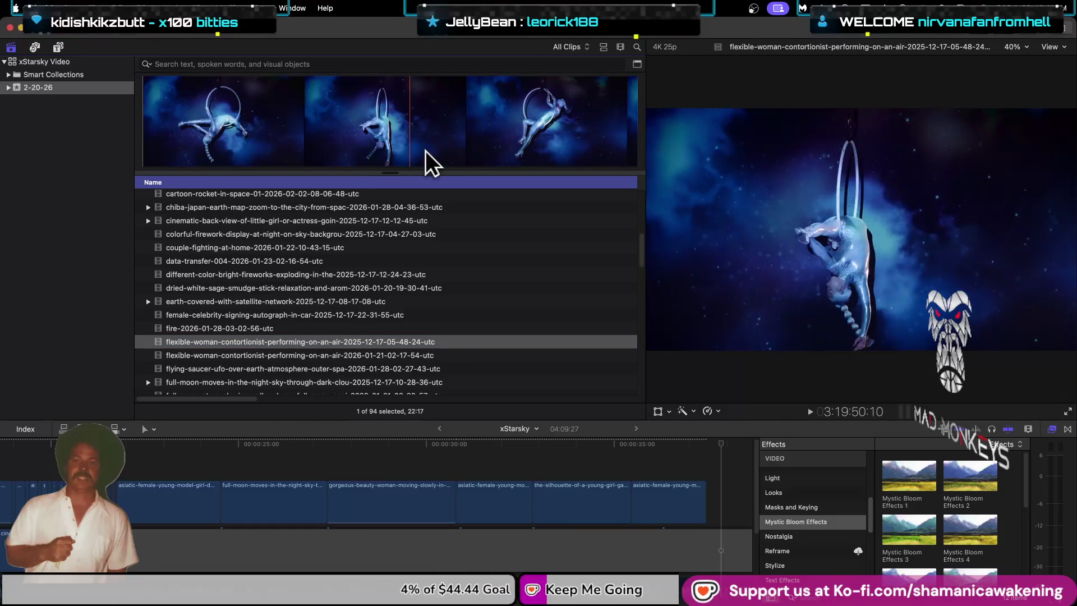
pyautogui.scroll(-3, 314, 362)
# Step: Select and skim the flying-saucer-UFO-over-Earth clip
pyautogui.click(251, 325)
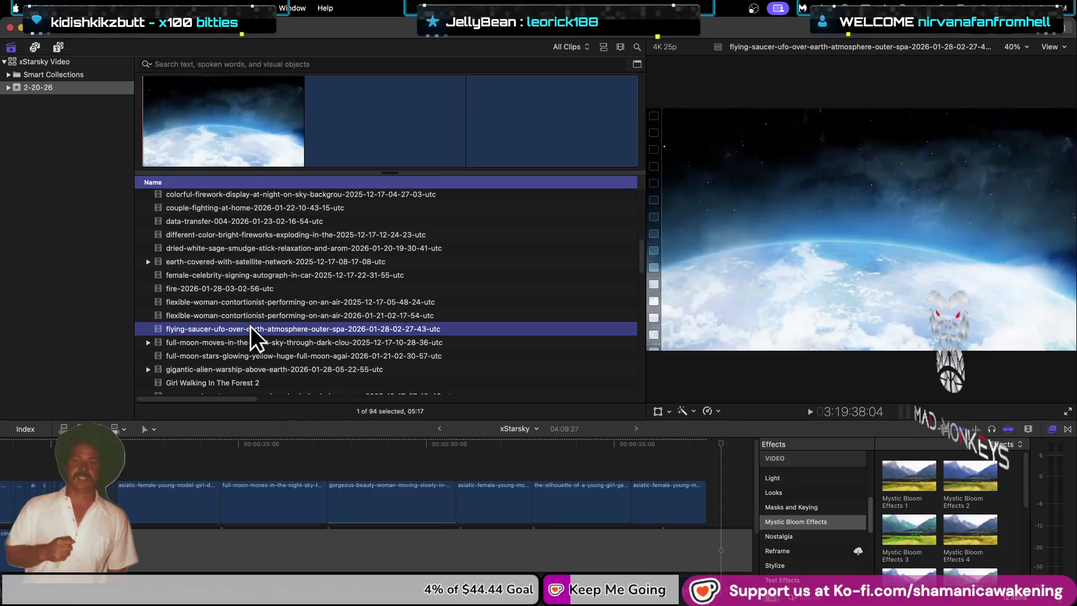
pyautogui.click(194, 127)
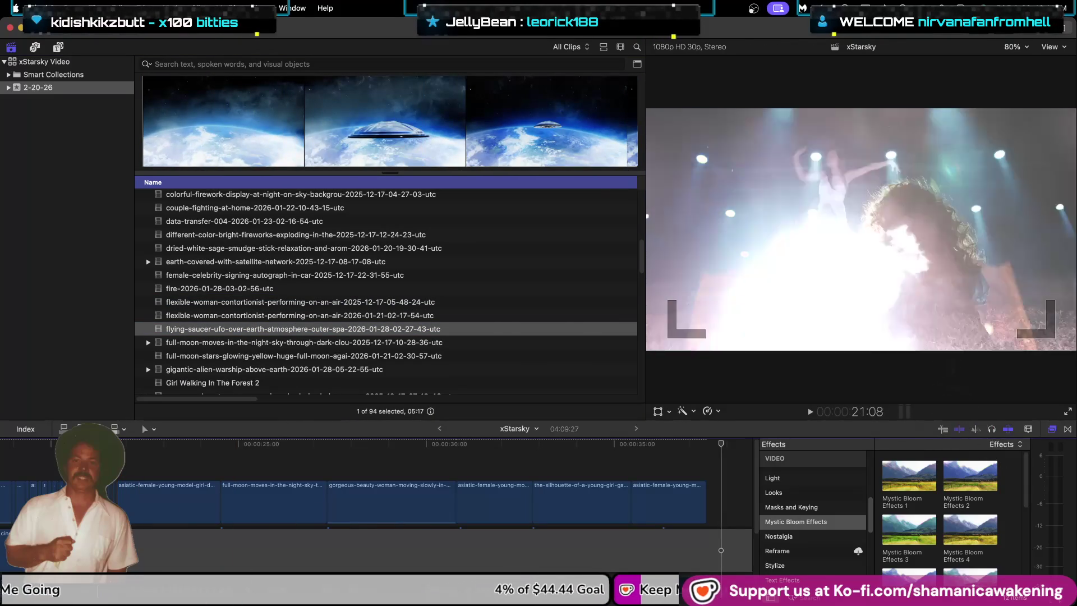
pyautogui.hscroll(-10, 208, 486)
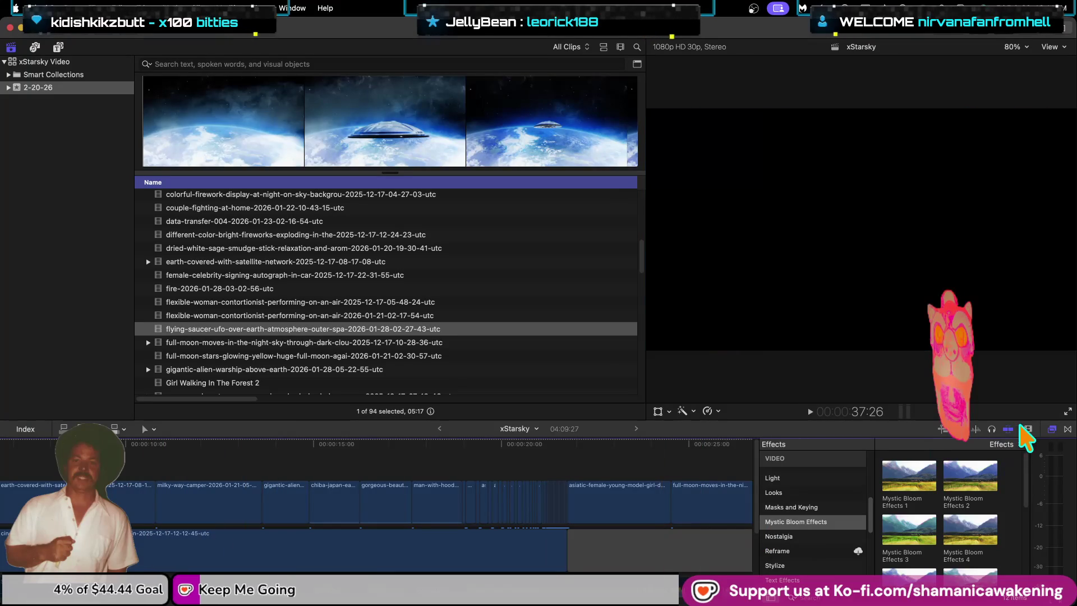
# Step: Hide the Effects browser to widen the timeline and select the full-moon clip
pyautogui.click(1052, 429)
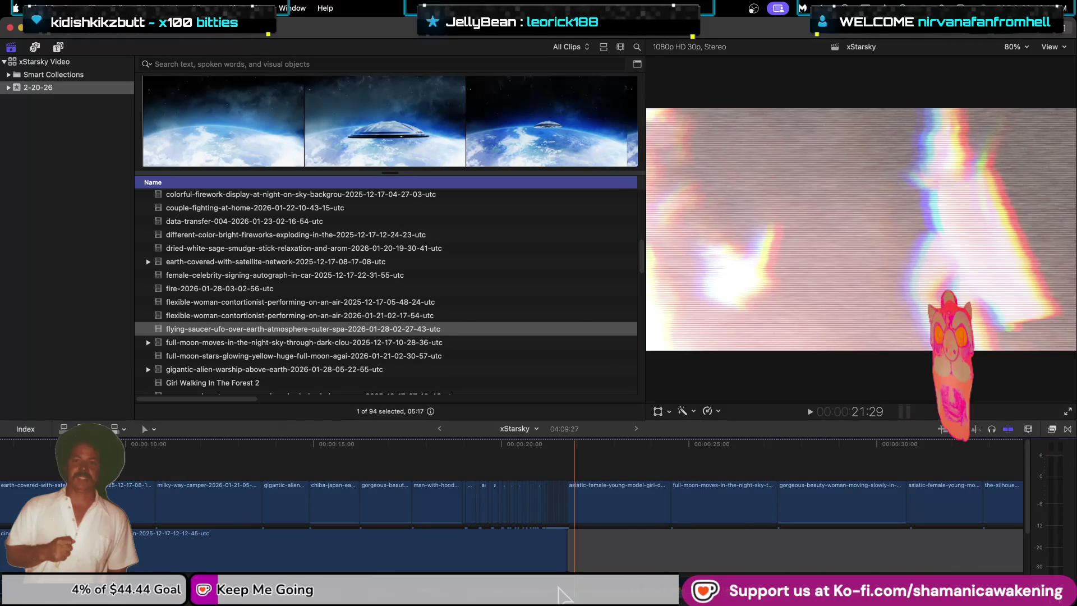
pyautogui.hscroll(3, 505, 505)
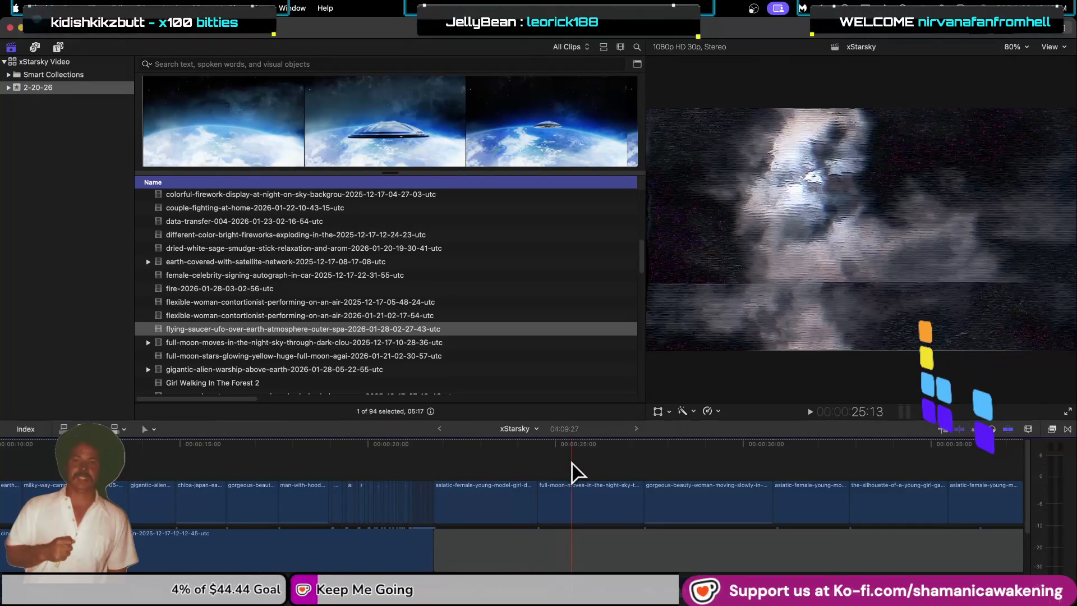
pyautogui.click(568, 494)
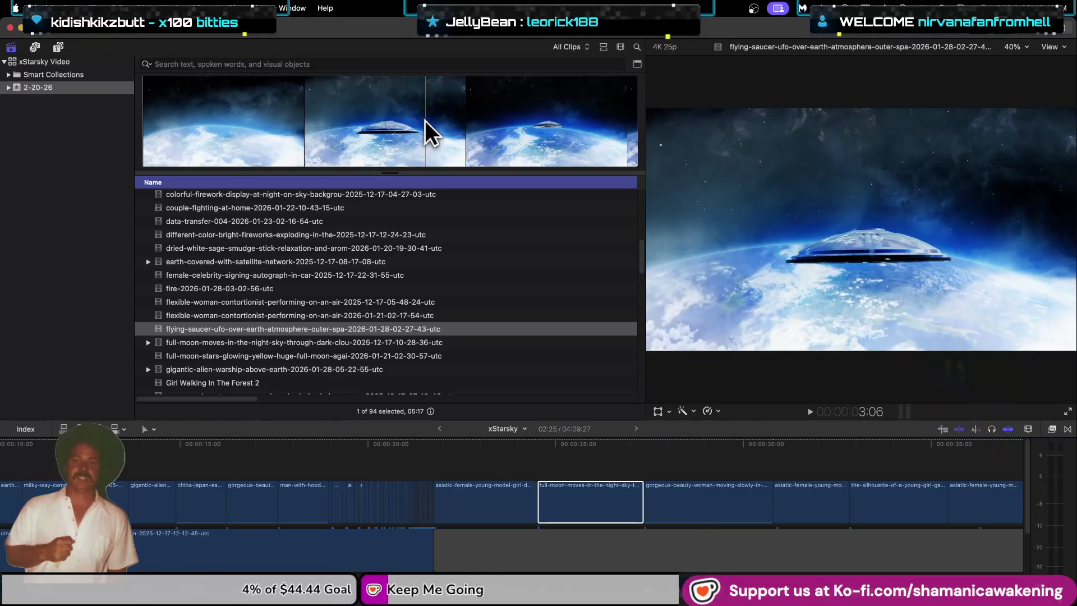
# Step: Replace the full-moon clip with the marked UFO section of the flying-saucer-over-Earth clip
pyautogui.moveTo(310, 121); pyautogui.dragTo(407, 120)
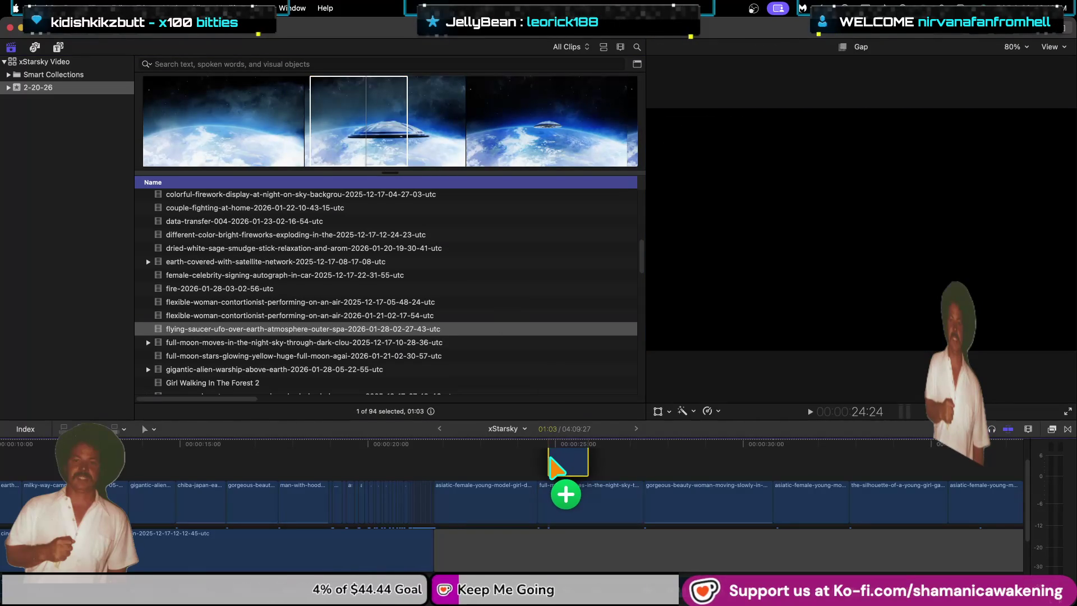
pyautogui.moveTo(550, 438)
pyautogui.mouseDown()
pyautogui.moveTo(567, 461)
pyautogui.moveTo(643, 463)
pyautogui.mouseUp()
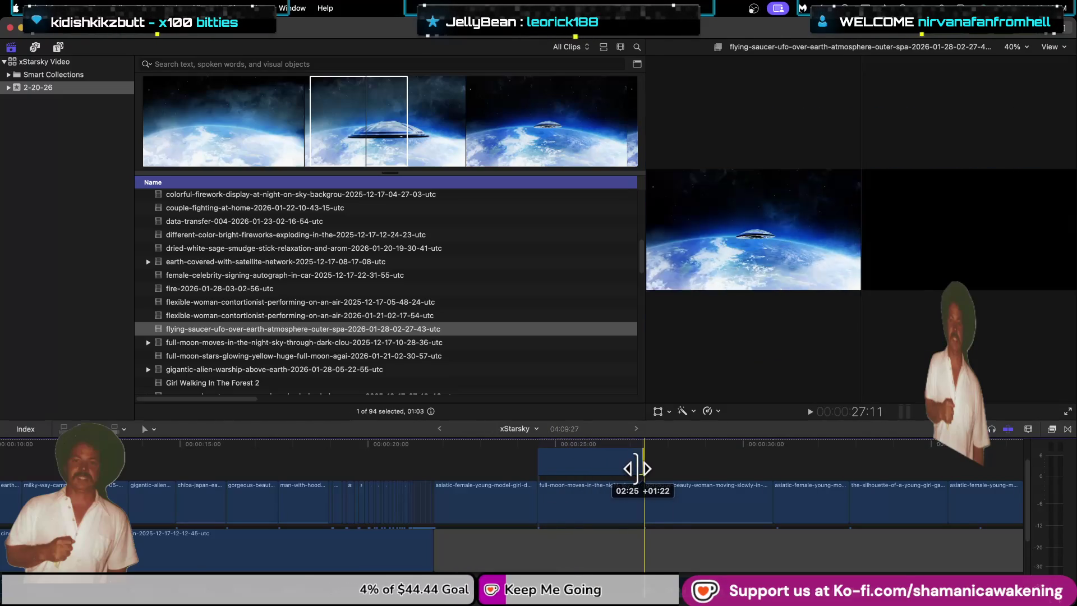
pyautogui.click(601, 512)
pyautogui.press('super+alt+Down')
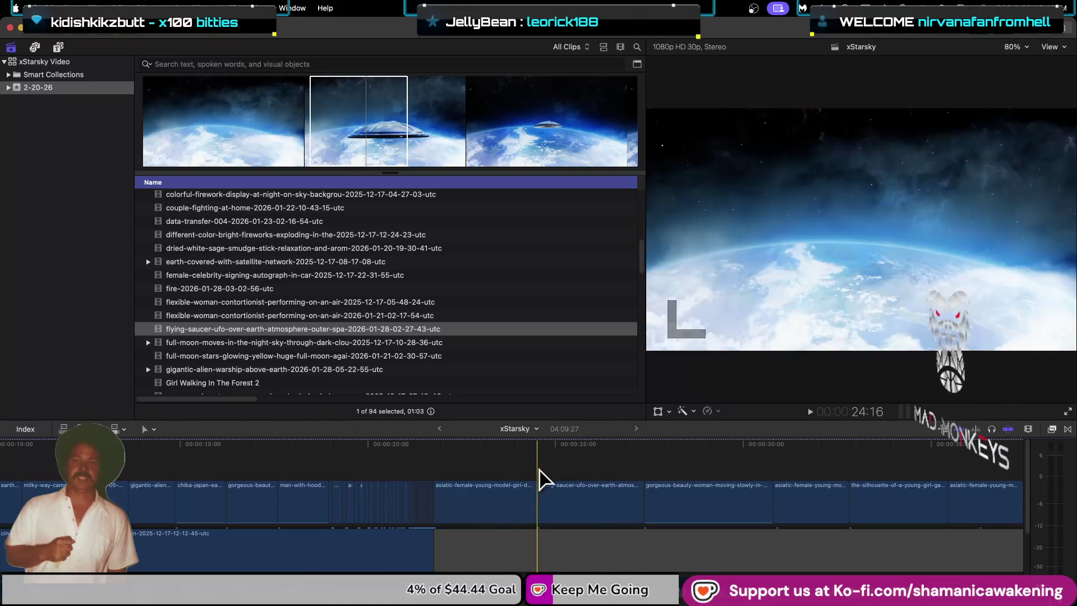
pyautogui.click(593, 511)
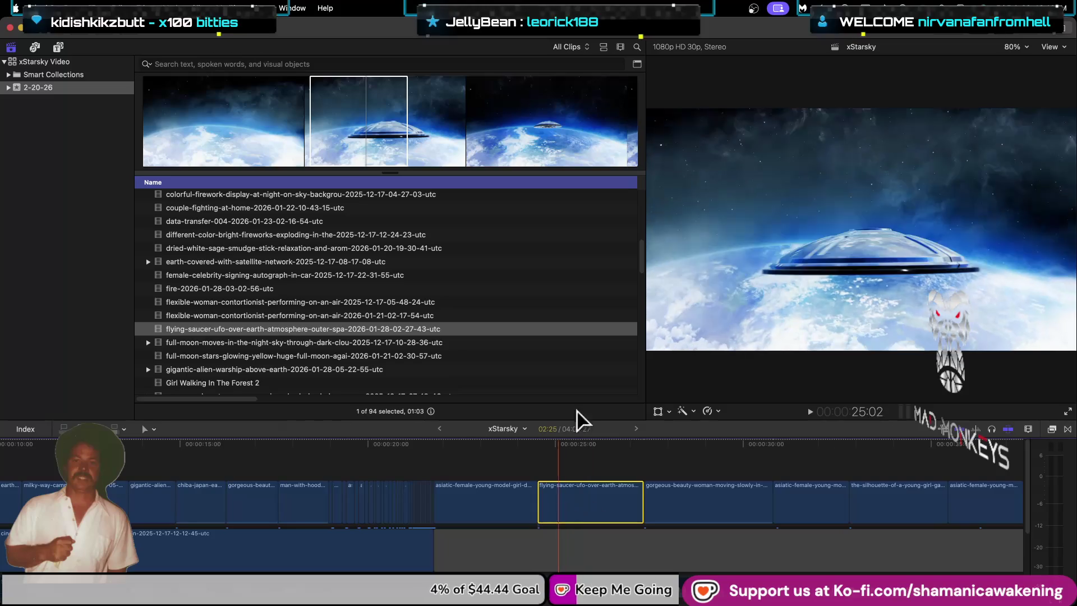
pyautogui.click(1054, 428)
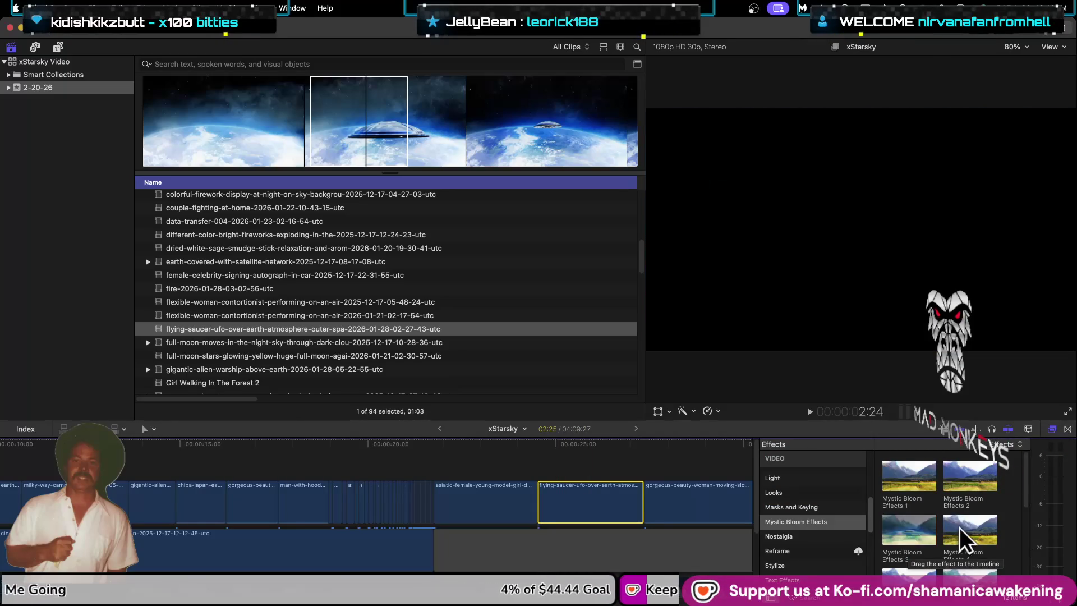
# Step: Apply Mystic Bloom Effects 9 to the flying-saucer clip
pyautogui.scroll(-1, 972, 526)
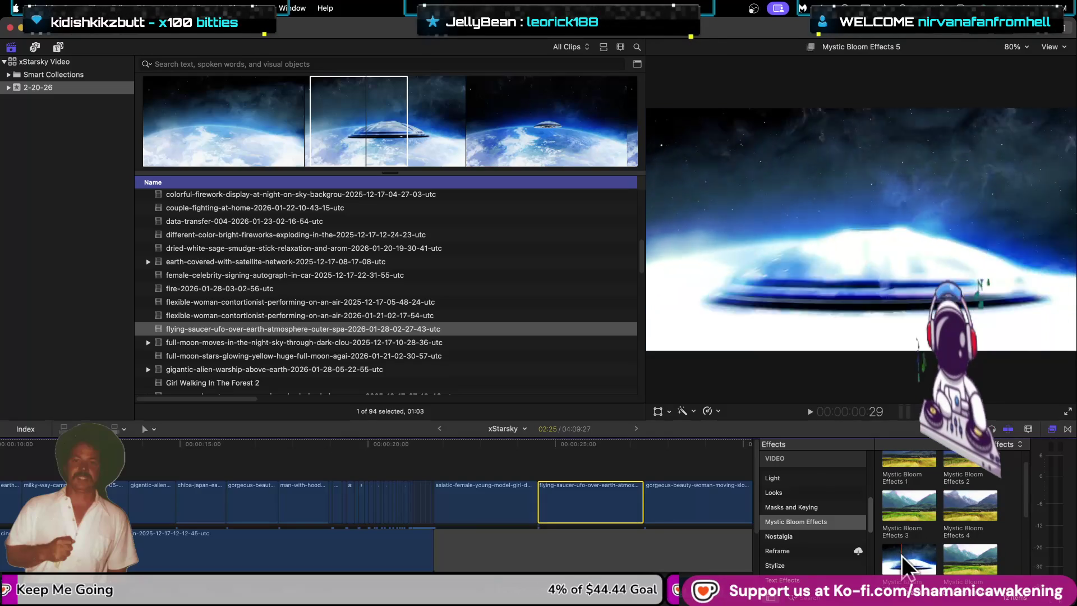
pyautogui.scroll(-4, 907, 551)
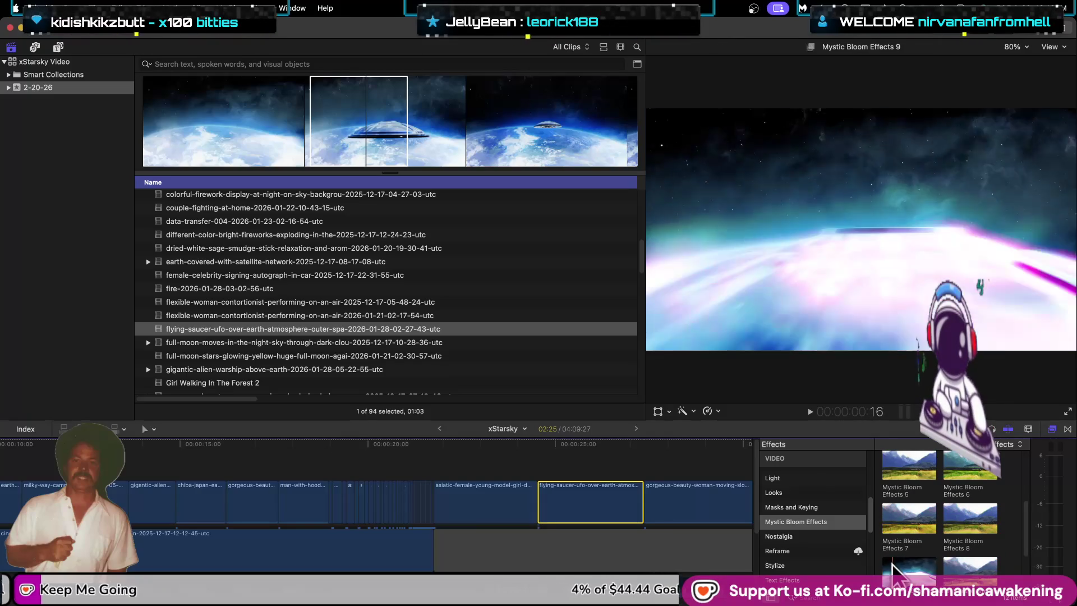
pyautogui.moveTo(916, 566); pyautogui.dragTo(589, 505)
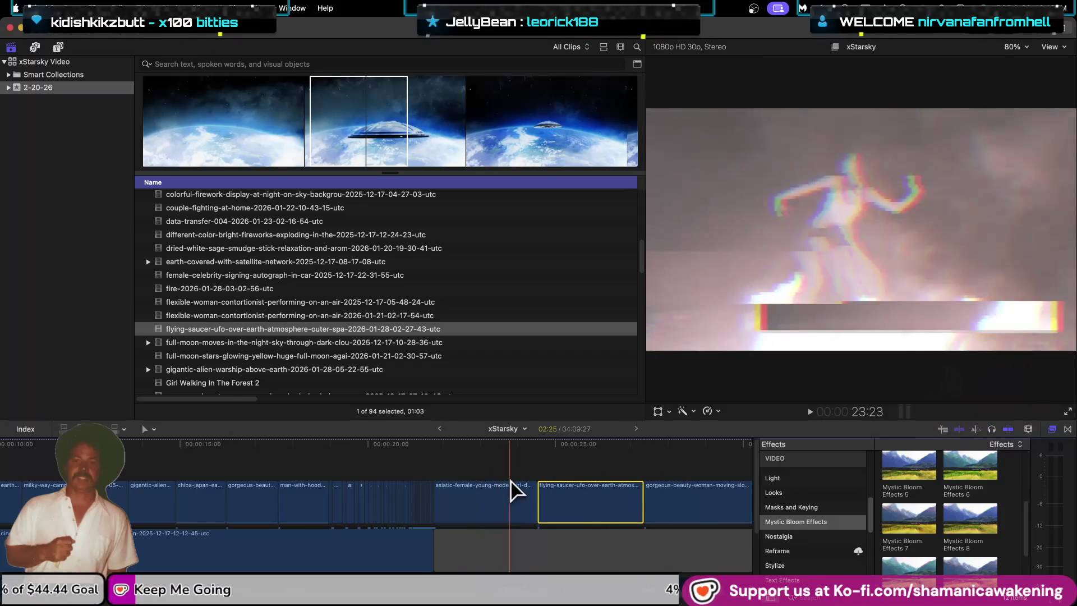
# Step: Apply Mystic Bloom Effects 3 to the asiatic-female model clip and select the next clip
pyautogui.click(498, 518)
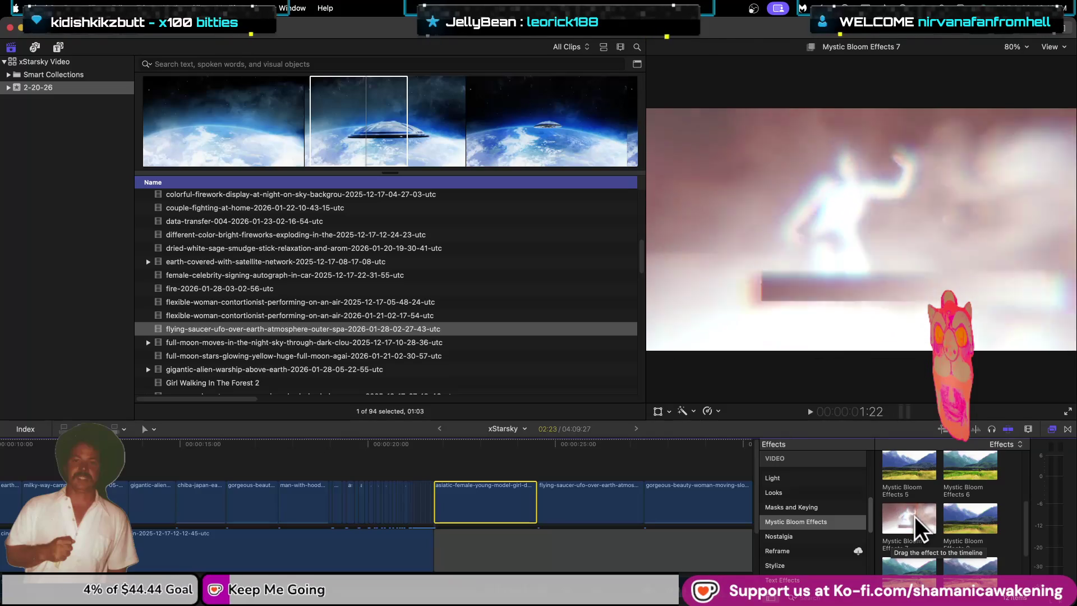
pyautogui.scroll(2, 913, 516)
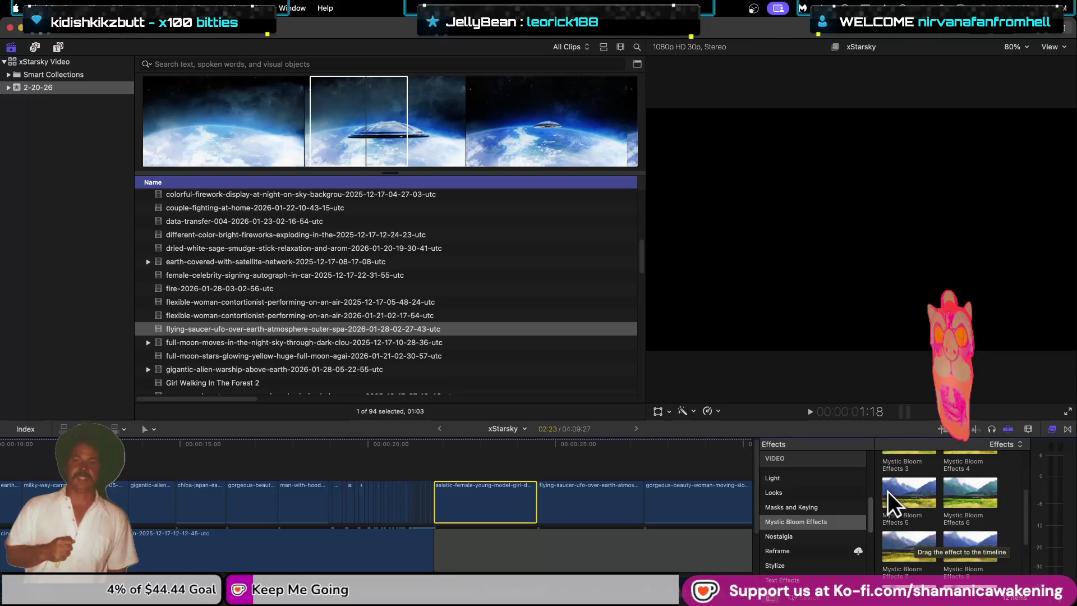
pyautogui.scroll(2, 901, 490)
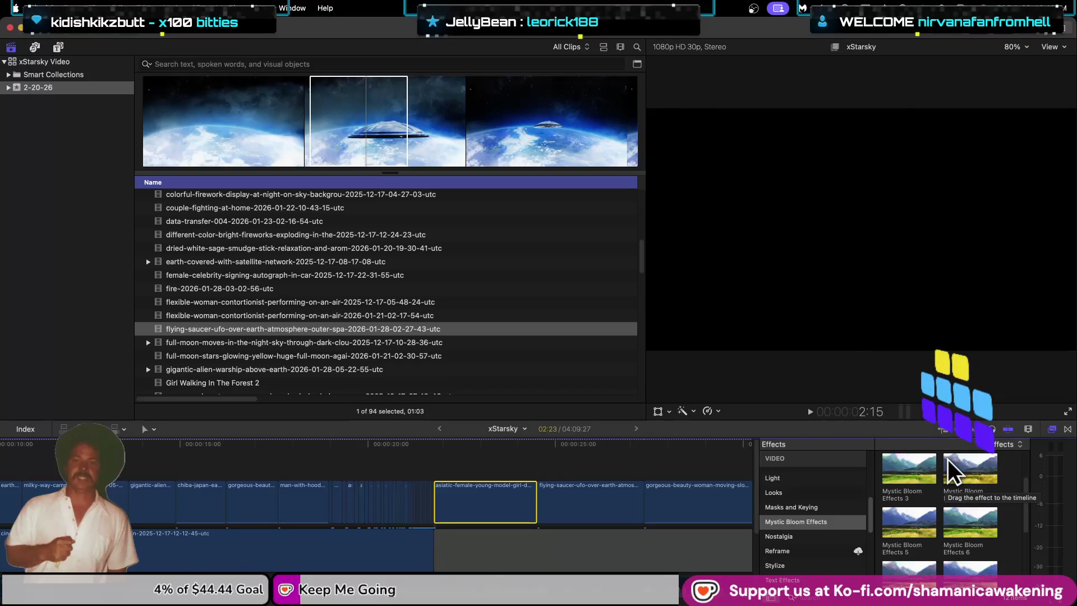
pyautogui.scroll(3, 957, 462)
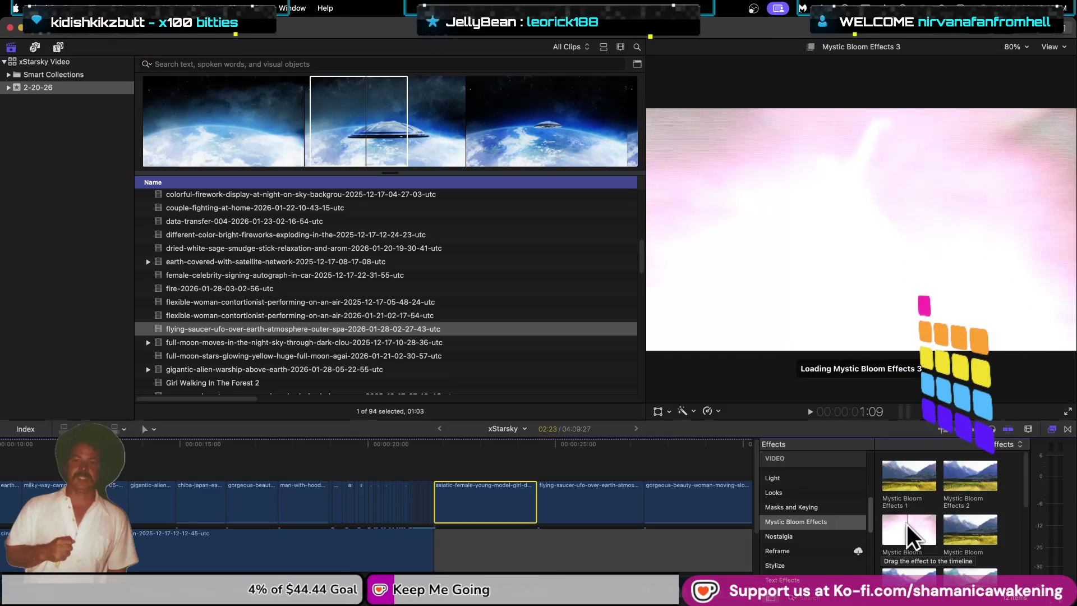
pyautogui.moveTo(906, 523); pyautogui.dragTo(487, 510)
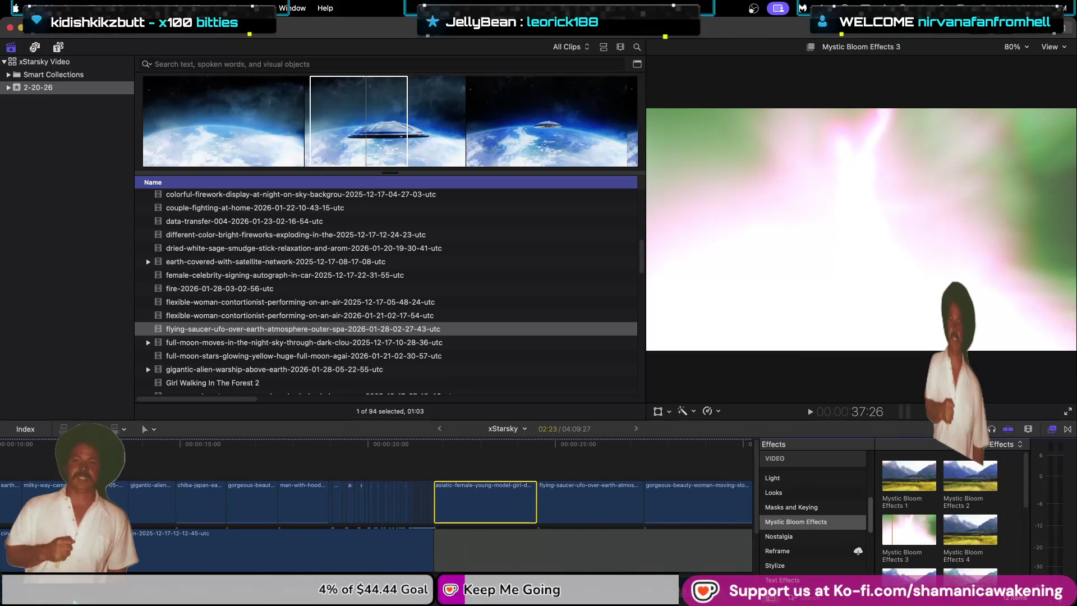
pyautogui.hscroll(5, 368, 541)
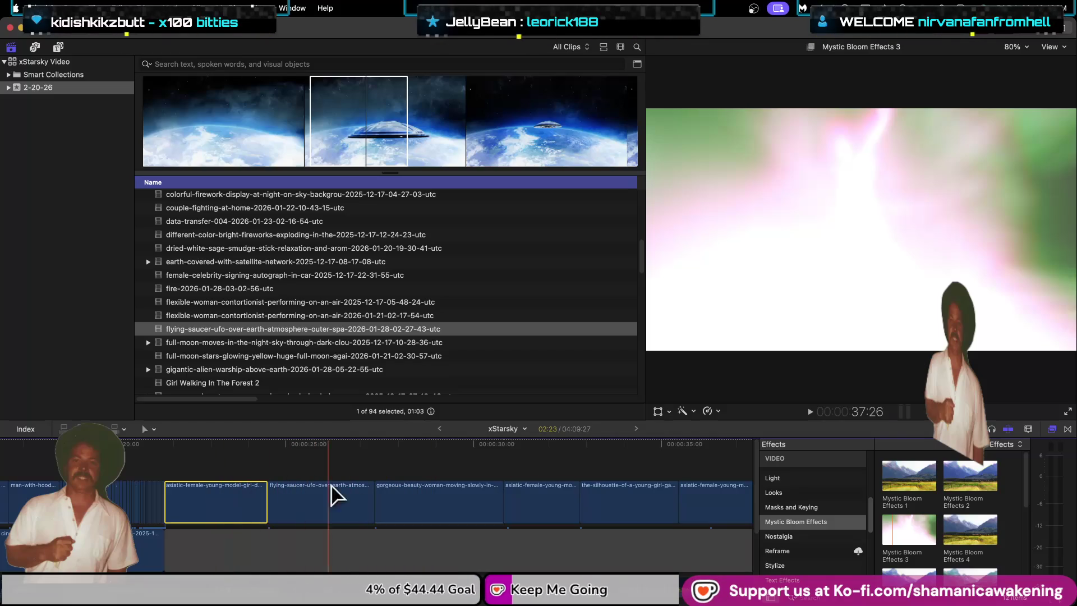
pyautogui.click(426, 499)
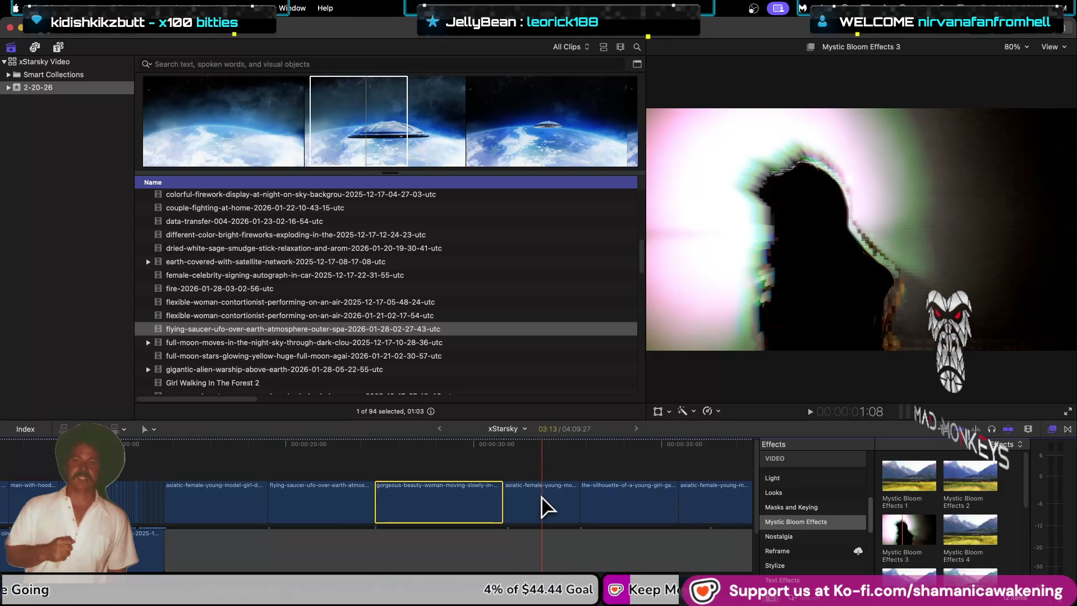
# Step: Apply Mystic Bloom Effects 3 to the Asian model, silhouette and final clips, then zoom out
pyautogui.click(597, 502)
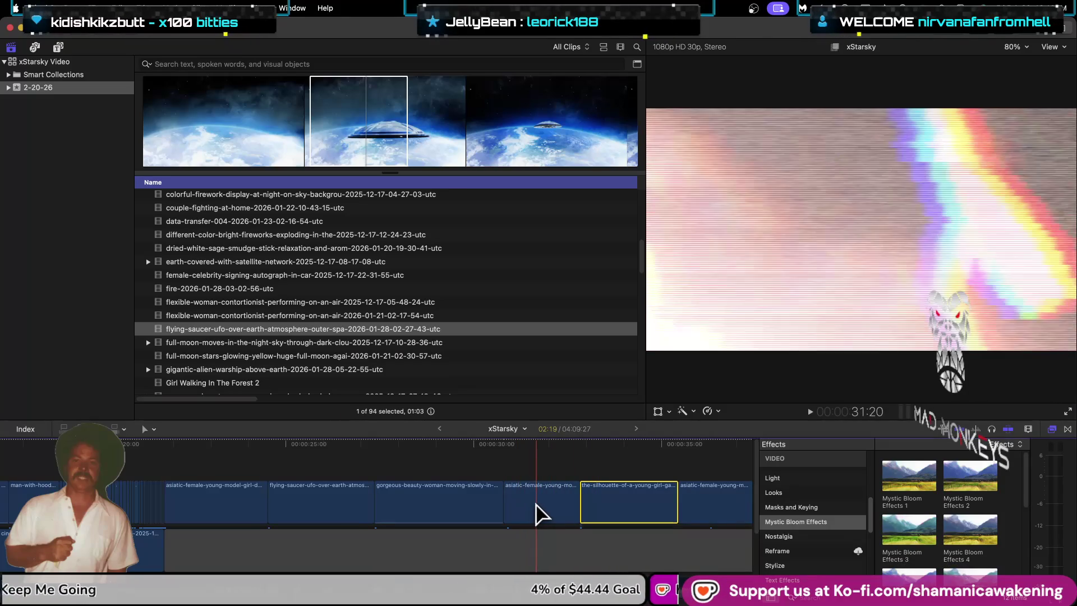
pyautogui.moveTo(904, 521); pyautogui.dragTo(525, 499)
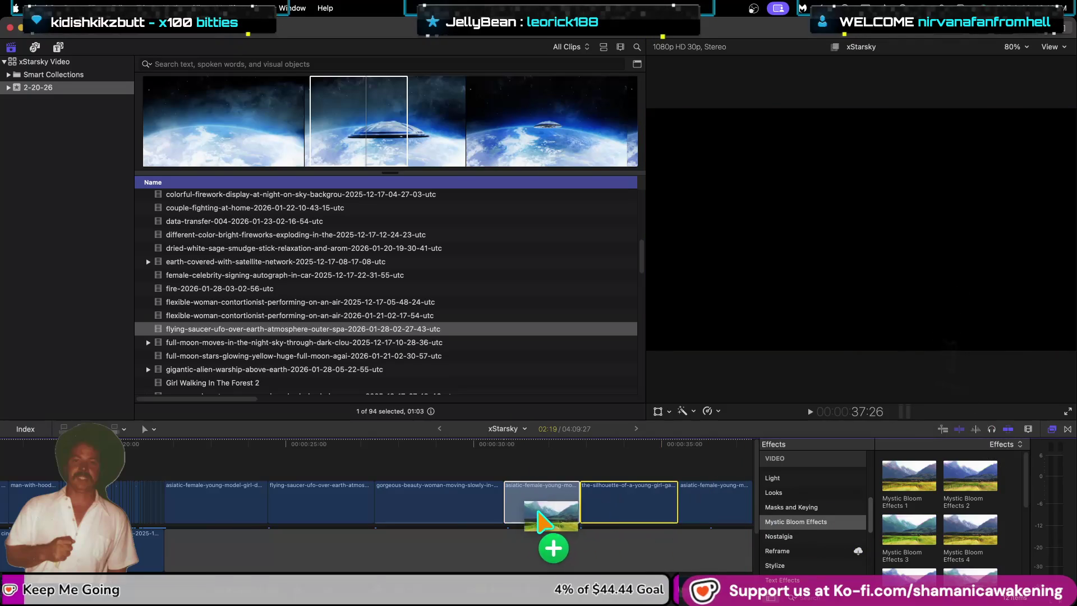
pyautogui.click(614, 507)
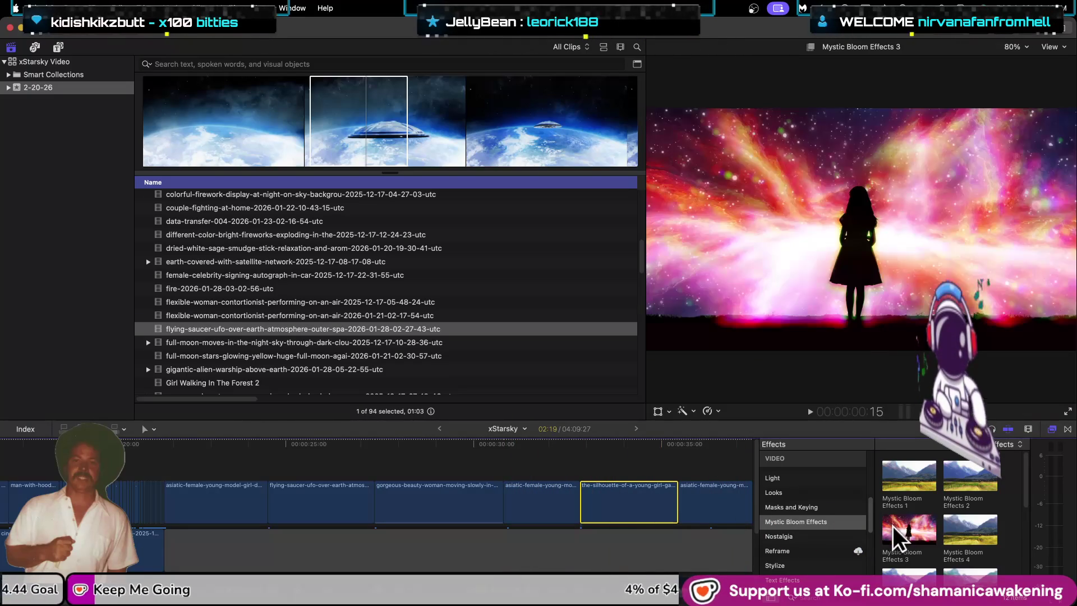
pyautogui.moveTo(902, 526); pyautogui.dragTo(667, 505)
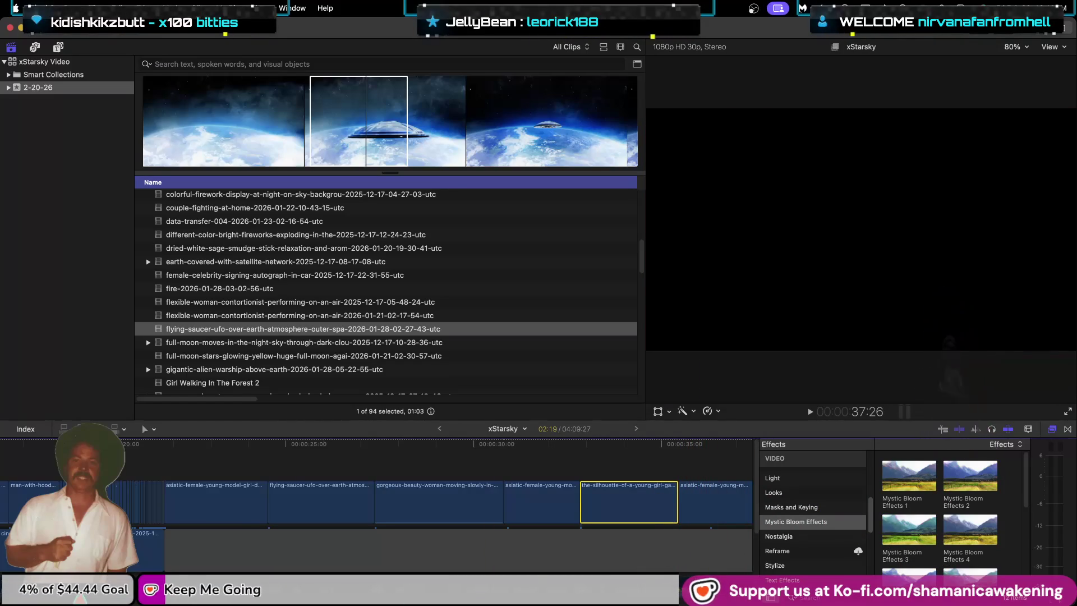
pyautogui.hscroll(5, 521, 511)
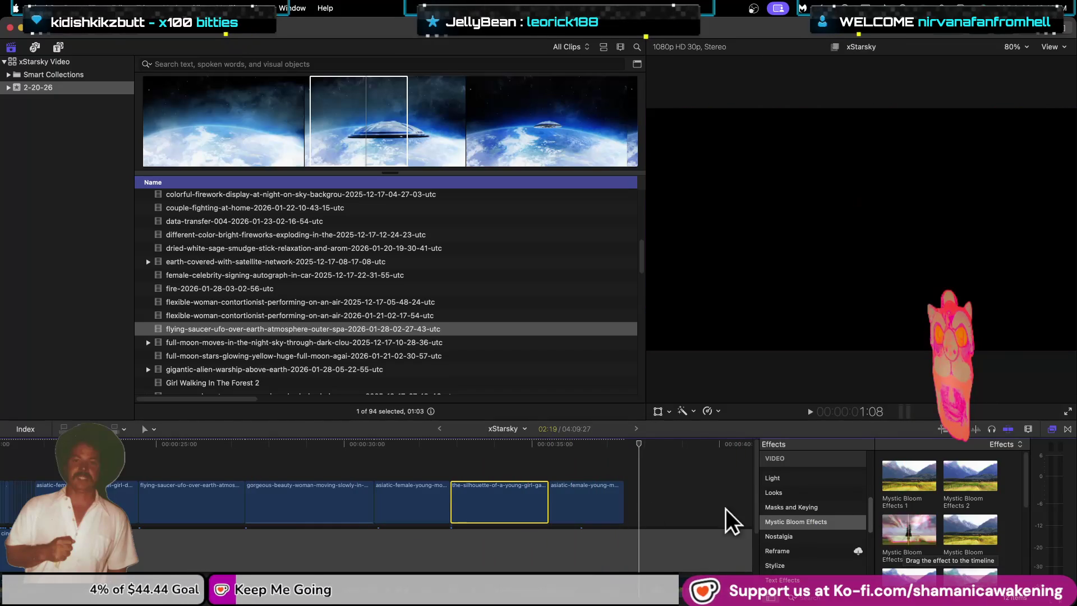
pyautogui.click(569, 498)
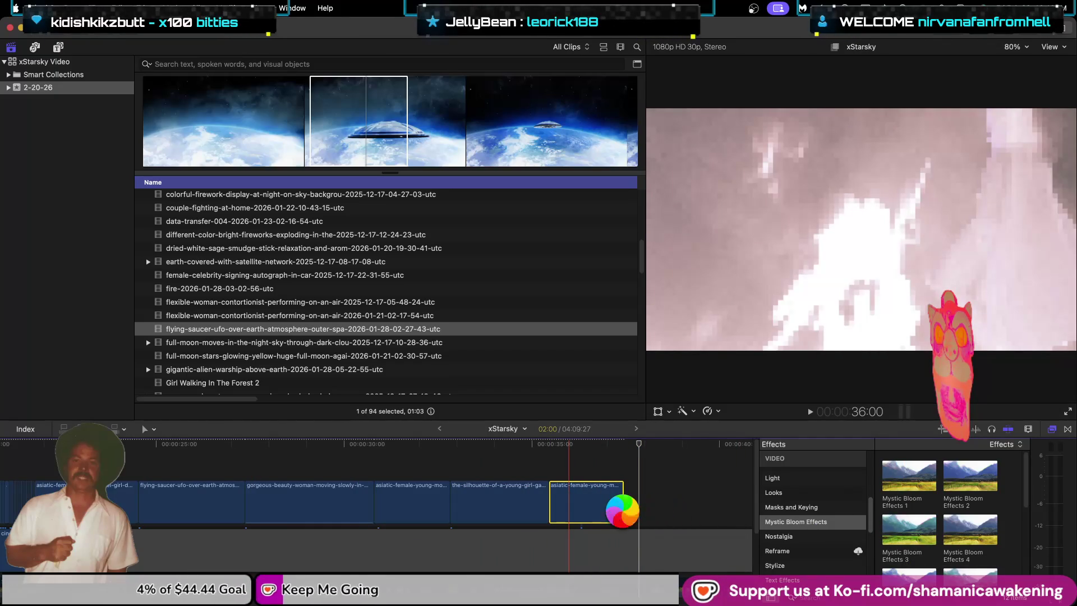
pyautogui.moveTo(621, 511); pyautogui.dragTo(584, 503)
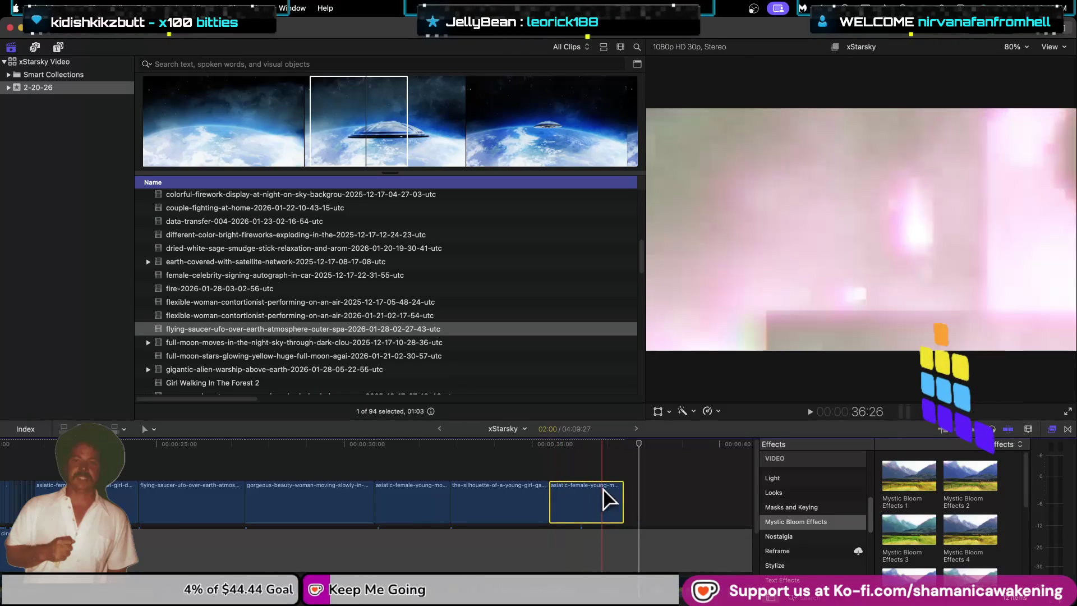
pyautogui.press('super+minus')
pyautogui.press('super+minus')
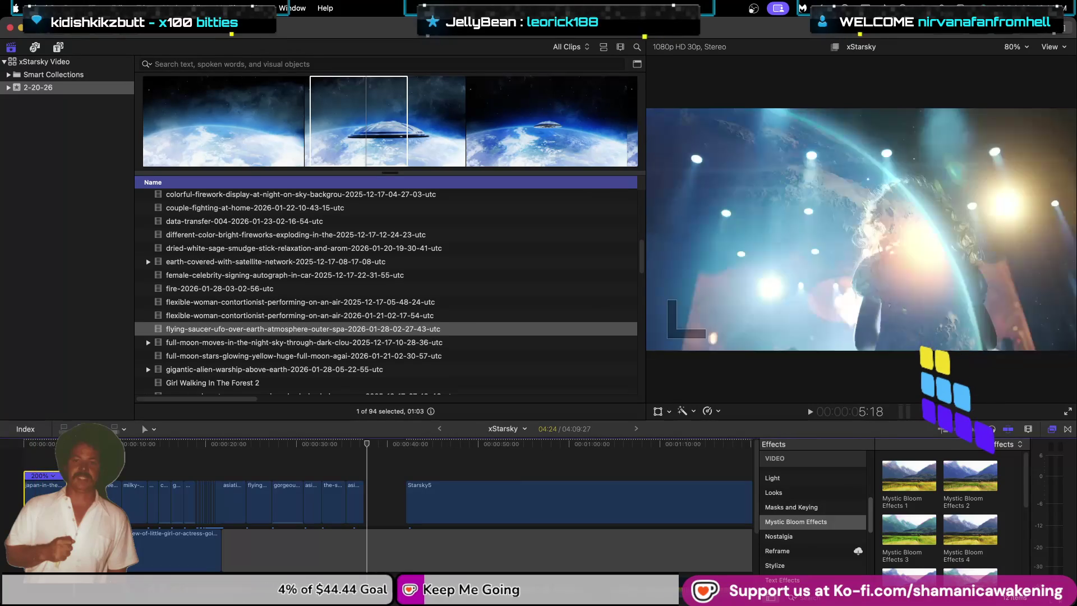
# Step: Select the opening night-time Earth clip and locate the Flicker Glitch effects category
pyautogui.click(25, 468)
pyautogui.click(28, 484)
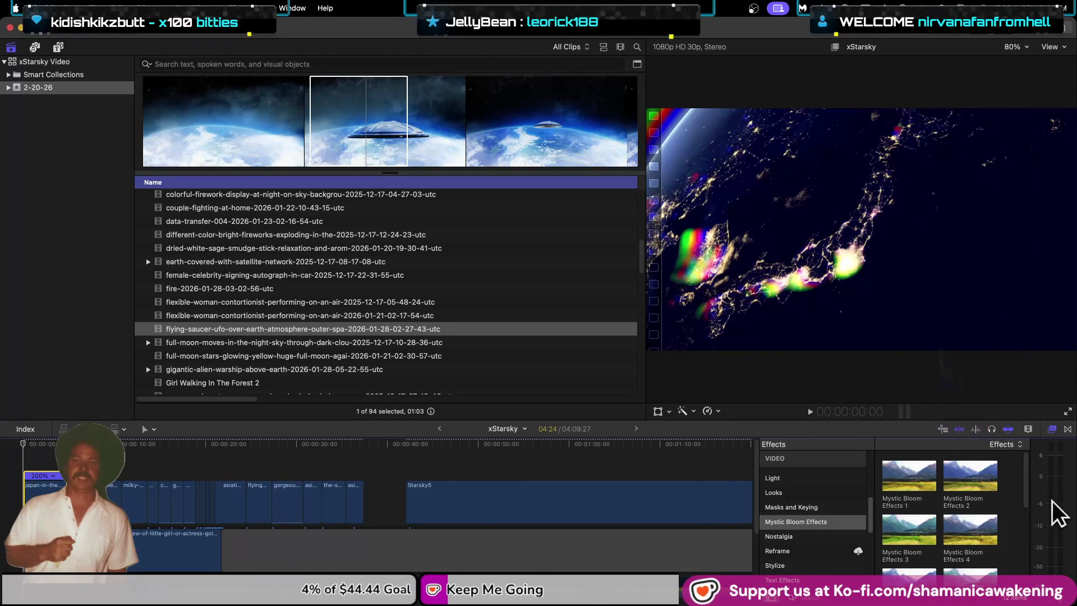
pyautogui.click(800, 548)
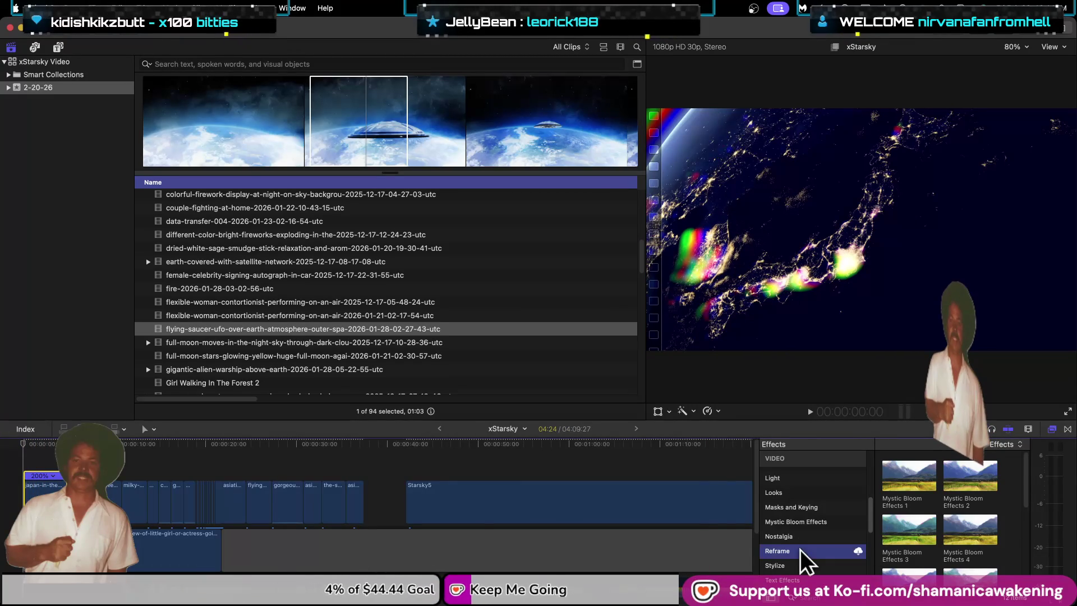
pyautogui.click(800, 563)
pyautogui.scroll(-2, 801, 561)
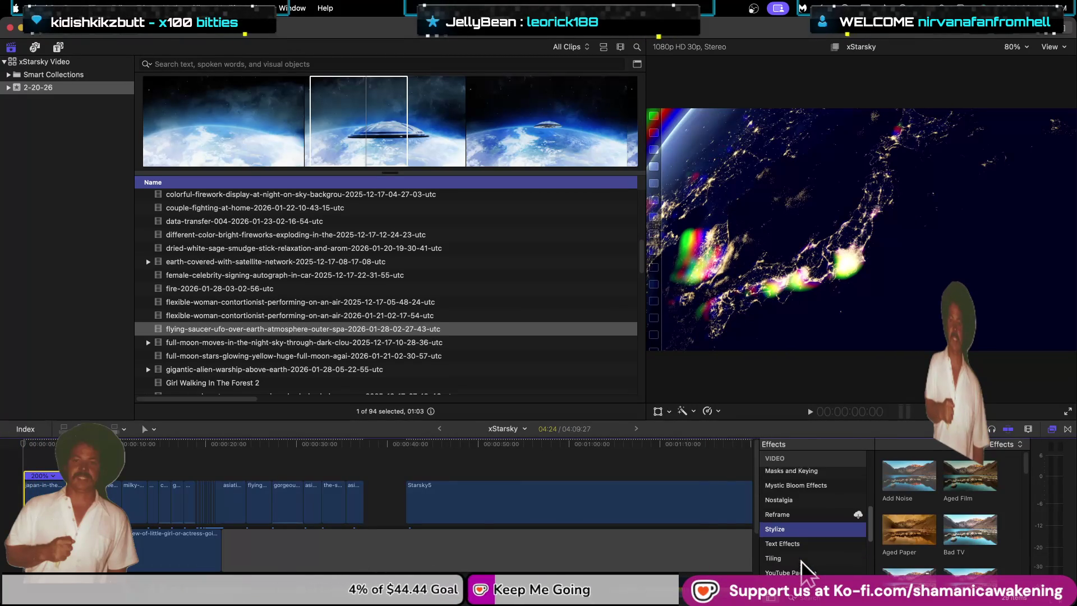
pyautogui.scroll(2, 824, 569)
pyautogui.click(823, 505)
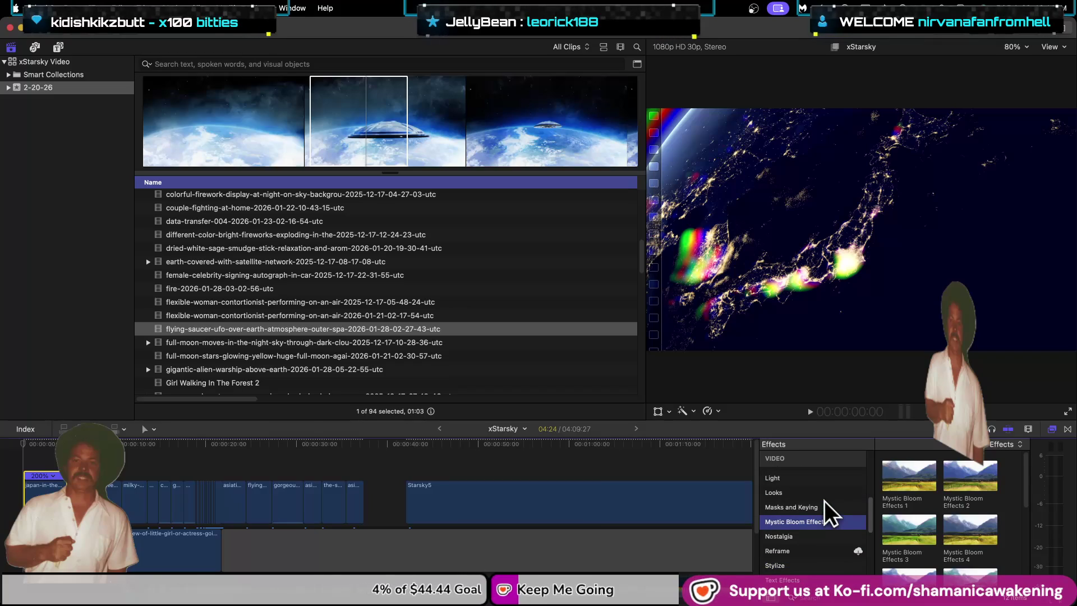
pyautogui.scroll(1, 823, 502)
pyautogui.click(823, 501)
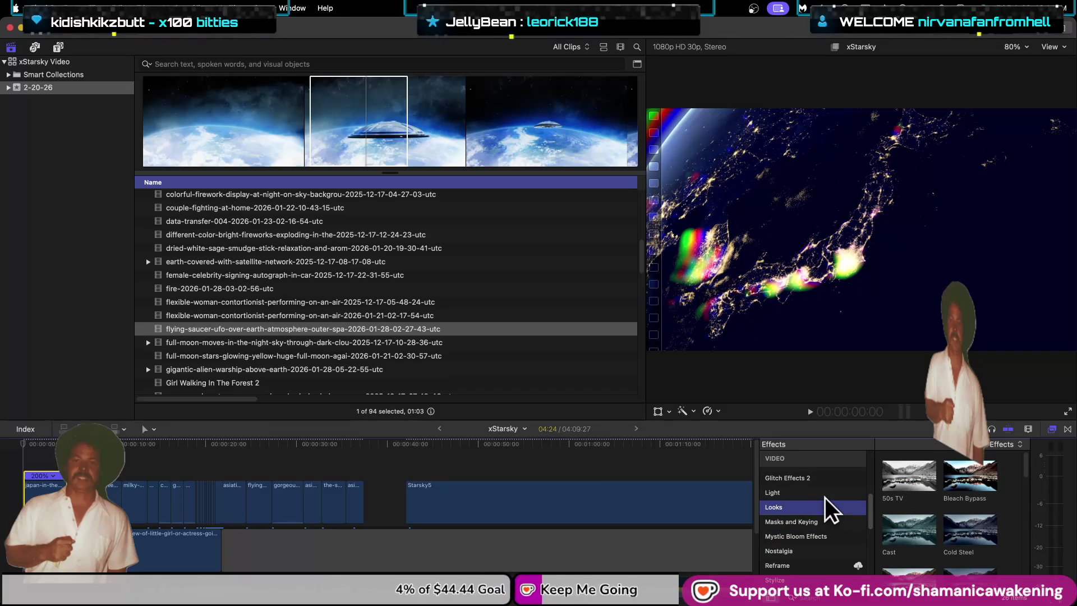
pyautogui.click(824, 497)
pyautogui.scroll(1, 824, 497)
pyautogui.click(825, 497)
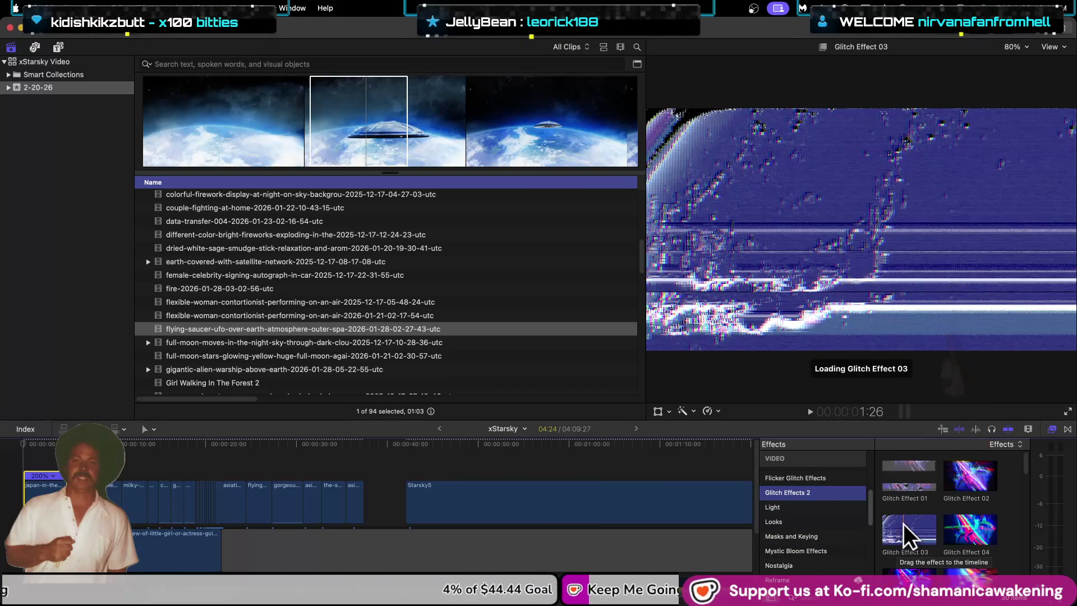
pyautogui.scroll(1, 803, 521)
pyautogui.scroll(1, 813, 501)
pyautogui.click(813, 505)
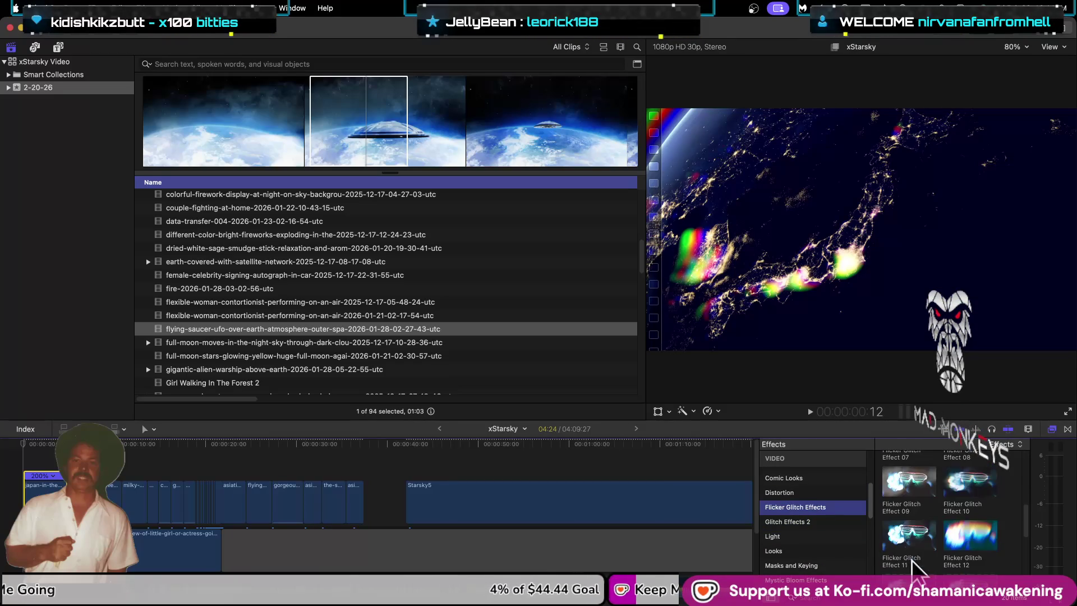
# Step: Apply Flicker Glitch Effect 01 to the opening clip and play the video from the start
pyautogui.scroll(-2, 900, 578)
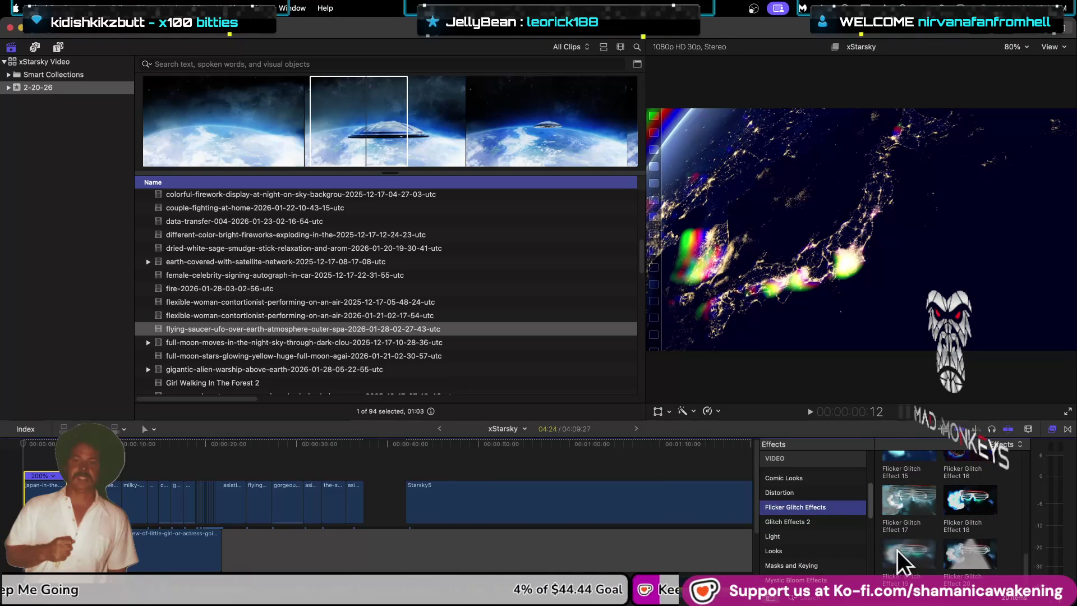
pyautogui.scroll(8, 898, 539)
pyautogui.scroll(3, 863, 520)
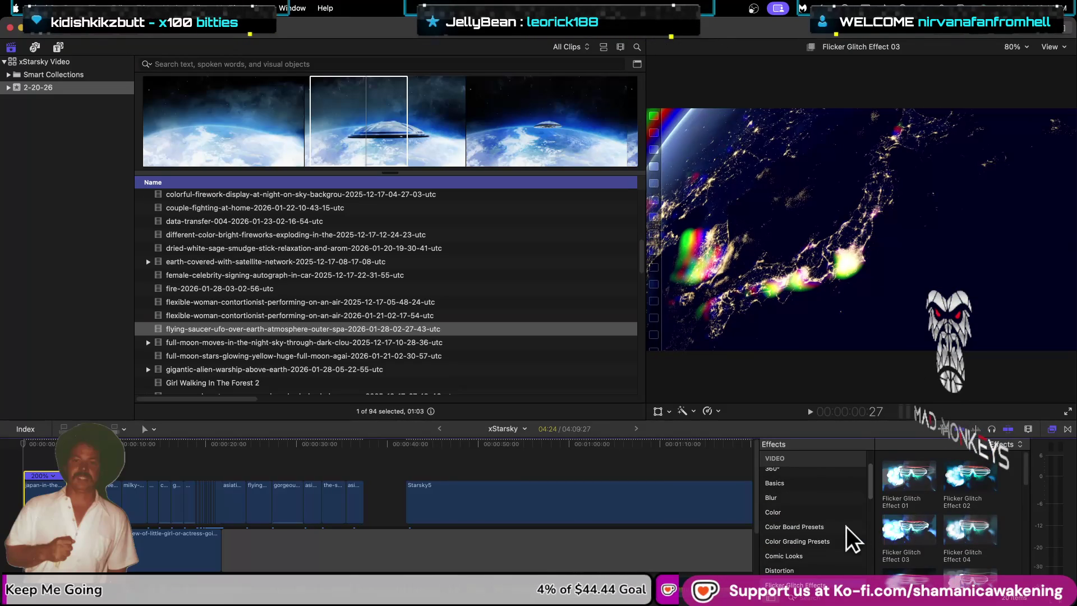
pyautogui.scroll(-5, 826, 527)
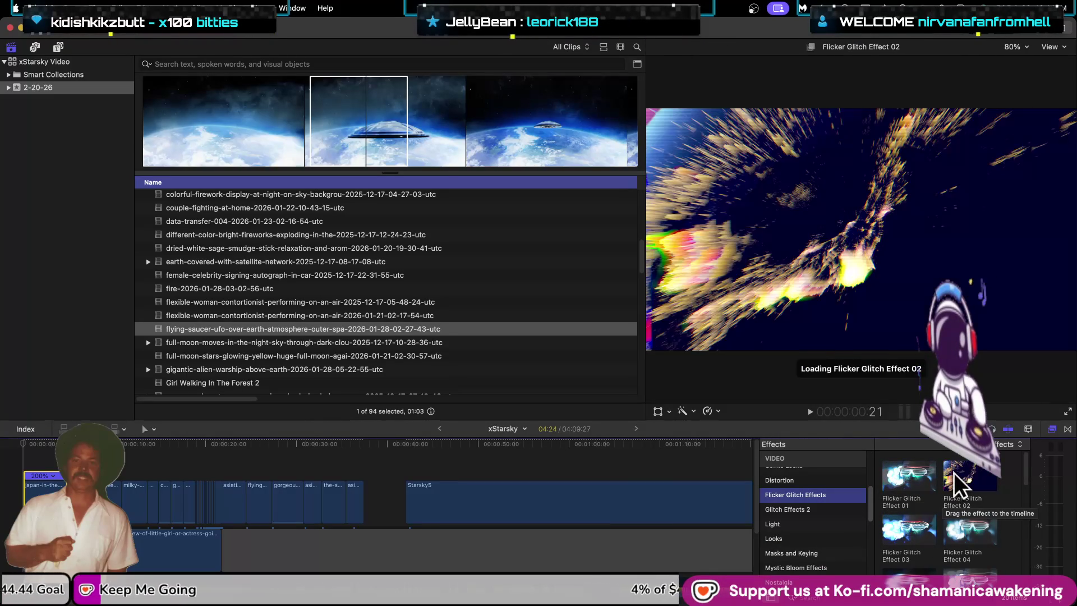
pyautogui.moveTo(909, 474); pyautogui.dragTo(23, 481)
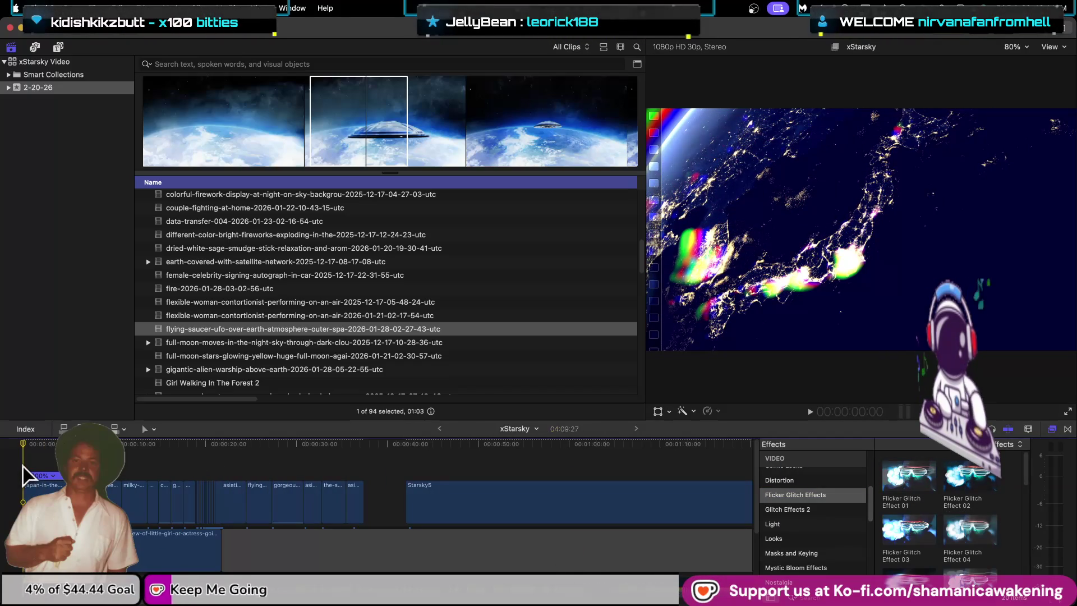
pyautogui.press('space')
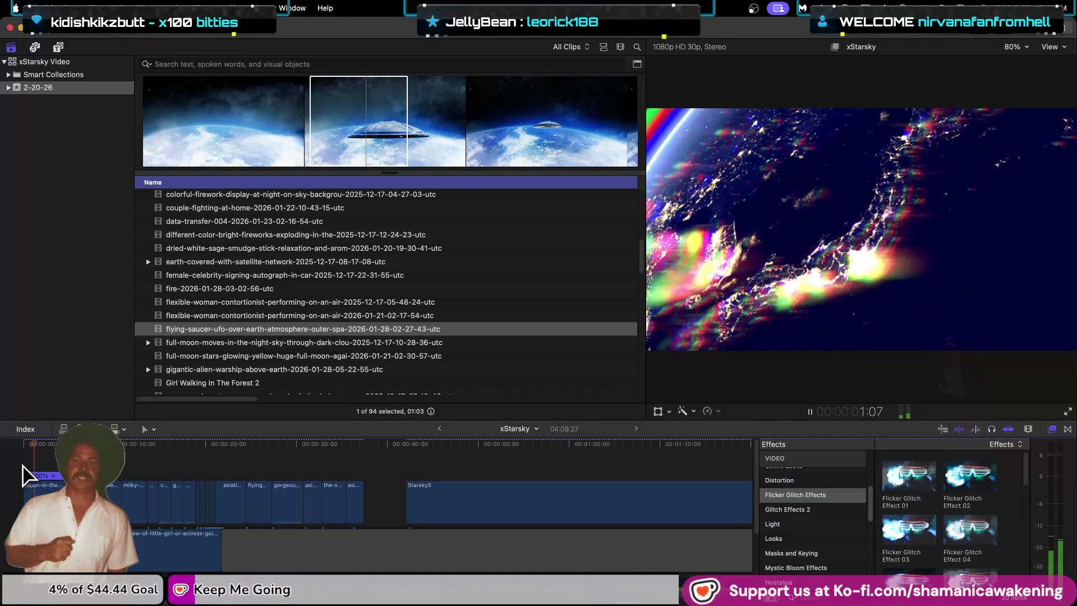
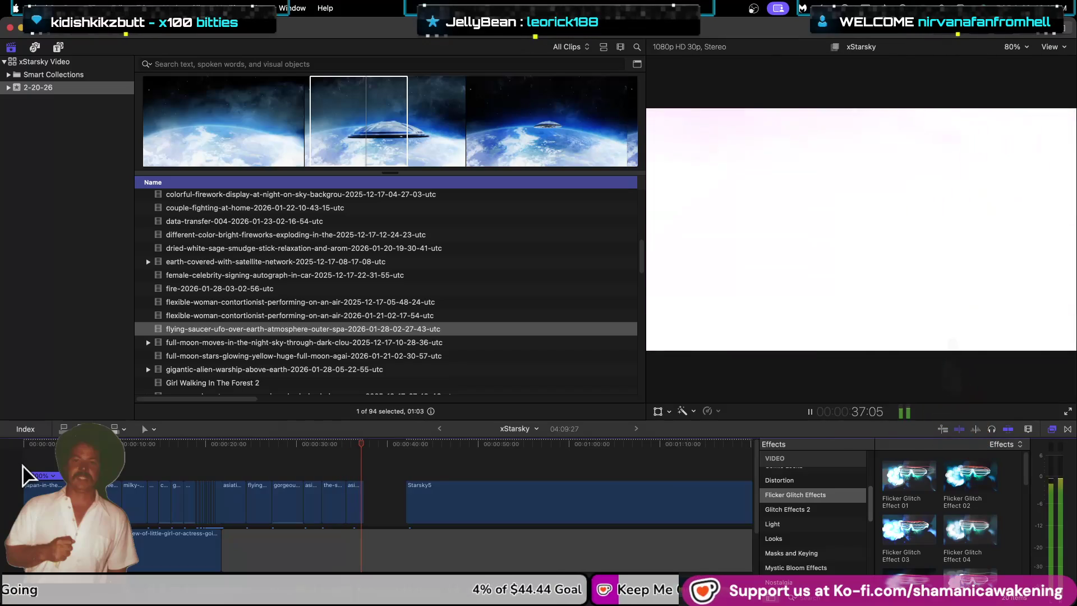
# Step: Pause and resume xStarsky playback, then bring the clip browser into view
pyautogui.press('space')
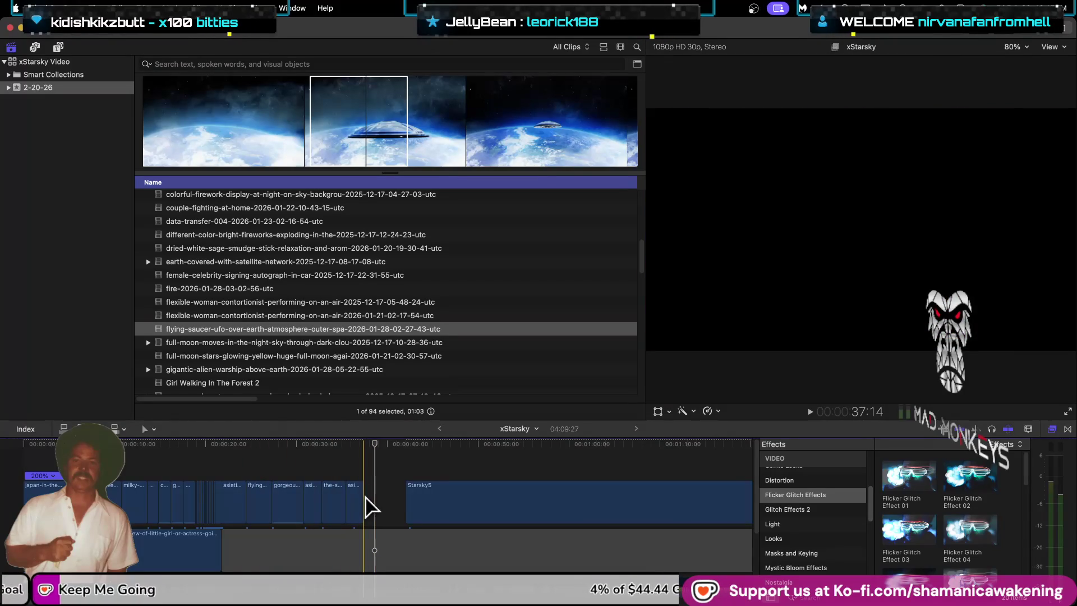
pyautogui.press('space')
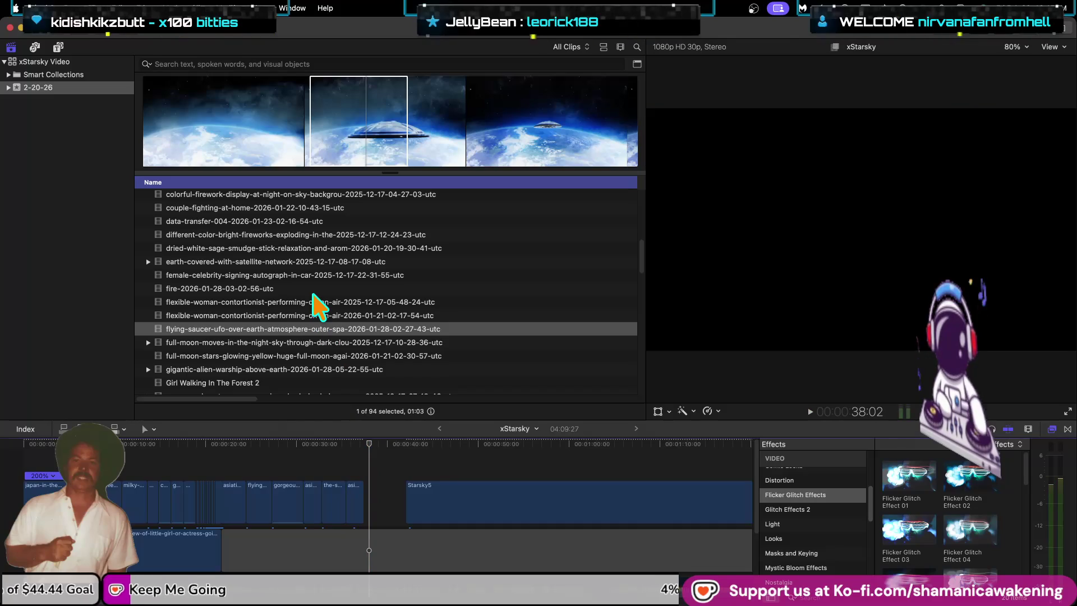
pyautogui.scroll(-2, 293, 351)
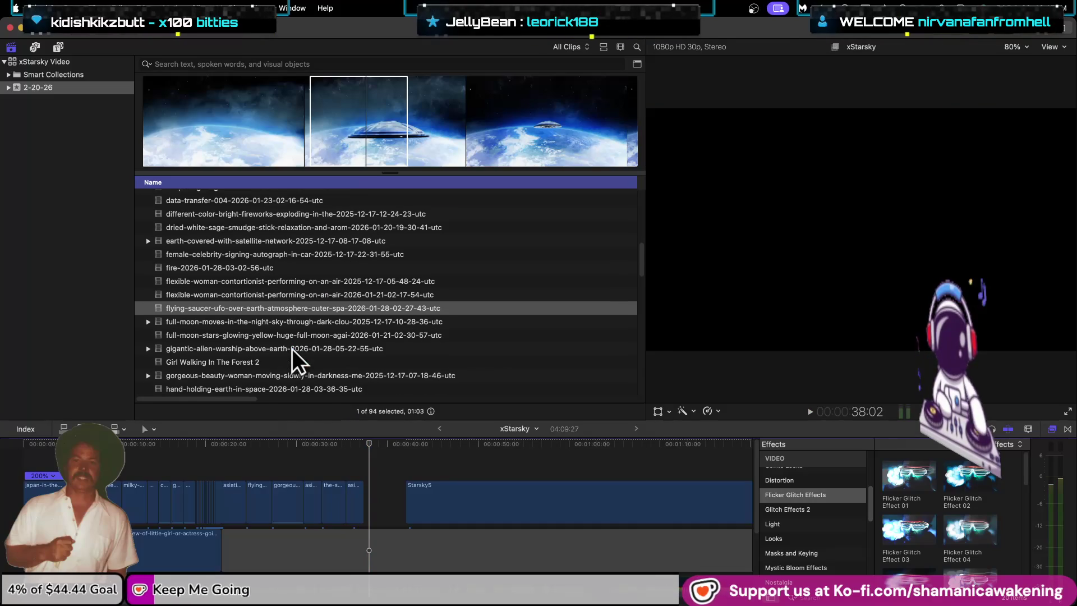
pyautogui.scroll(-1, 293, 352)
pyautogui.press('super+1')
# Step: Mark a short range of Girl Walking In The Forest 2, add and trim it, then delete it
pyautogui.click(317, 347)
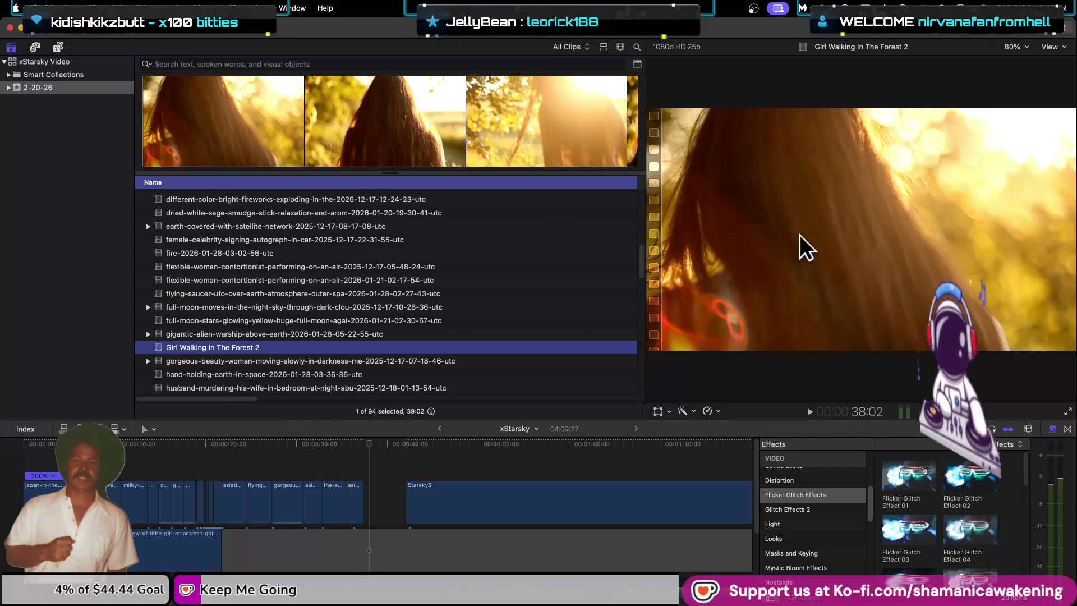
pyautogui.click(410, 117)
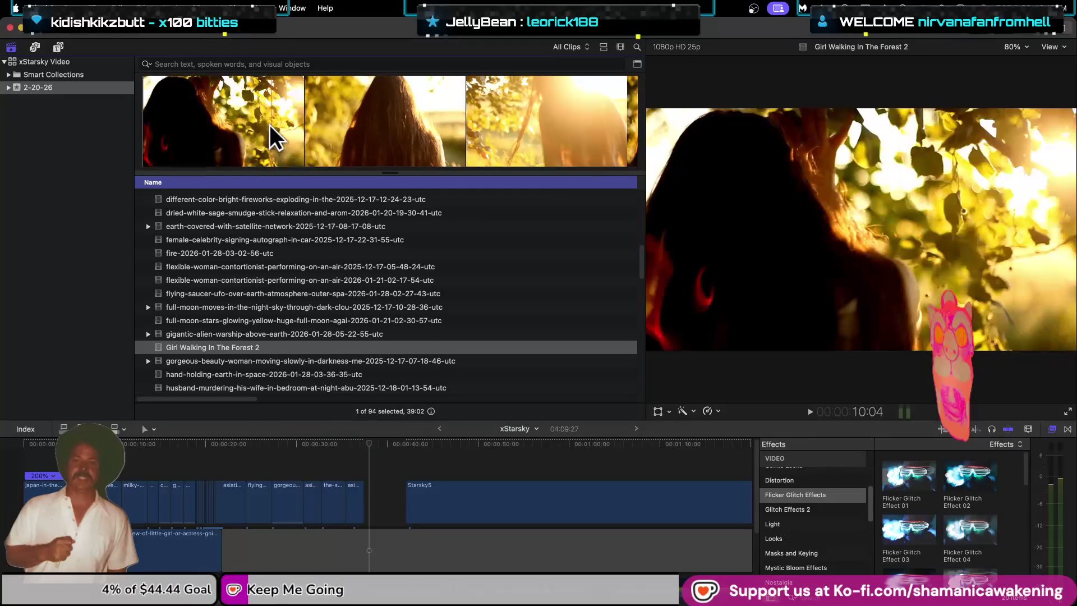
pyautogui.moveTo(177, 109)
pyautogui.mouseDown()
pyautogui.moveTo(235, 117)
pyautogui.moveTo(367, 459)
pyautogui.mouseUp()
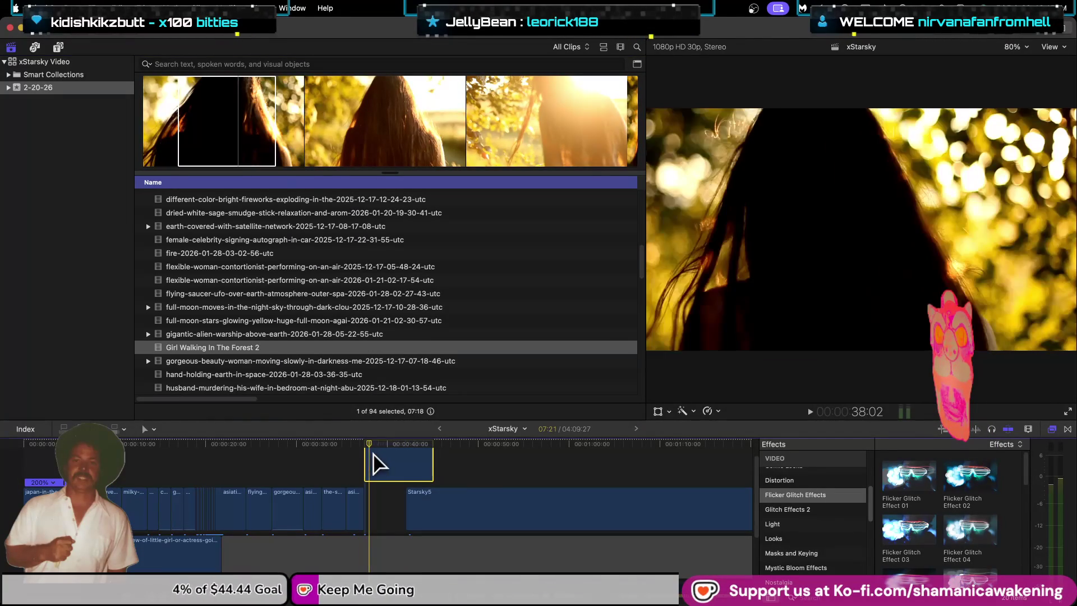
pyautogui.moveTo(433, 465)
pyautogui.mouseDown()
pyautogui.moveTo(405, 464)
pyautogui.moveTo(395, 512)
pyautogui.mouseUp()
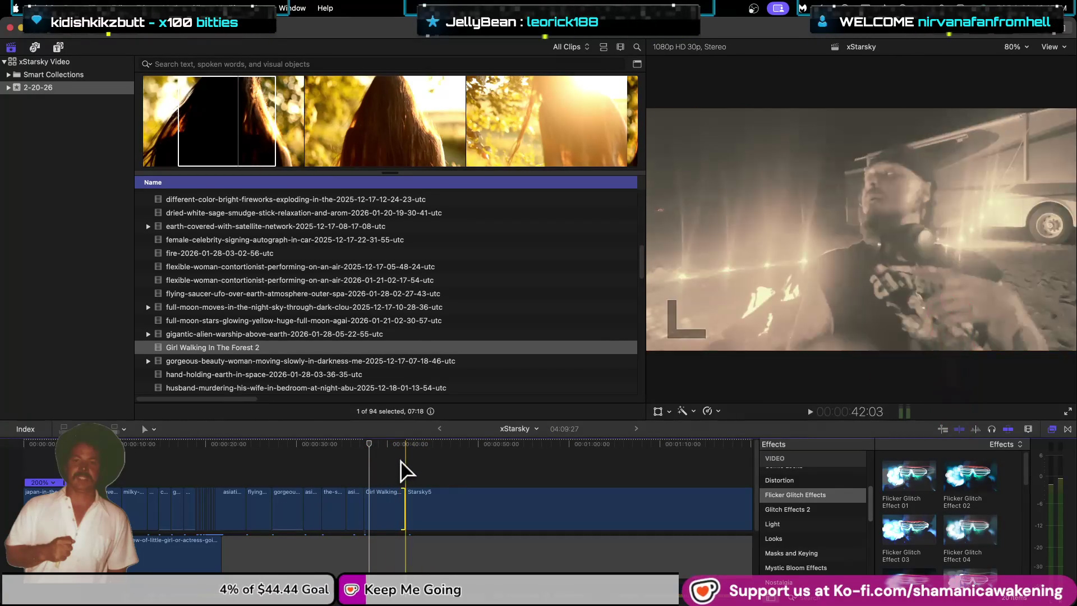
pyautogui.press('Delete')
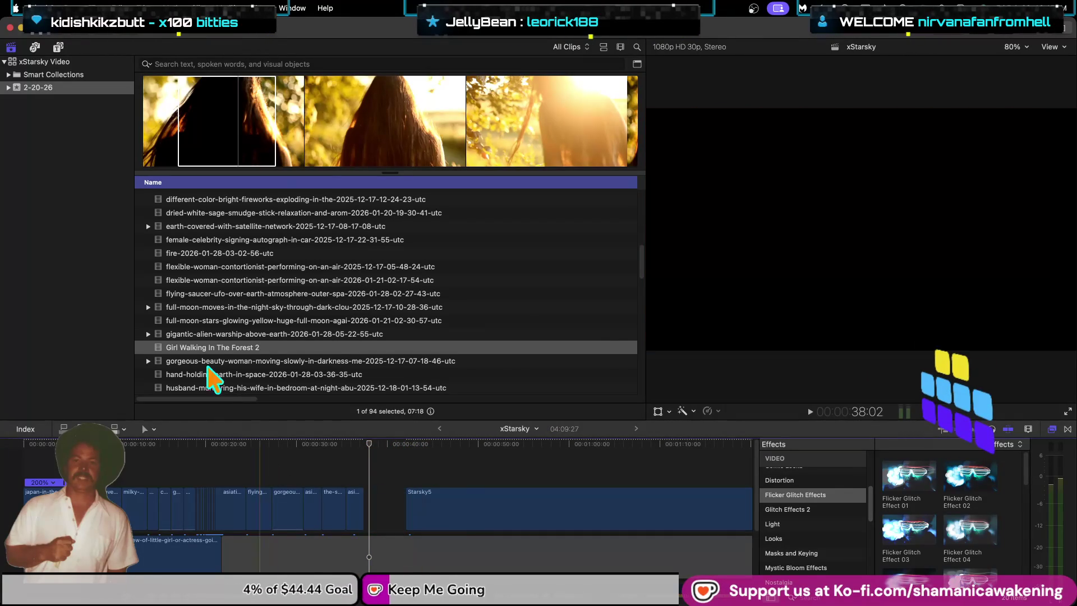
# Step: Check Background Tasks progress, close the window, then reopen it after scrolling the timeline
pyautogui.click(129, 32)
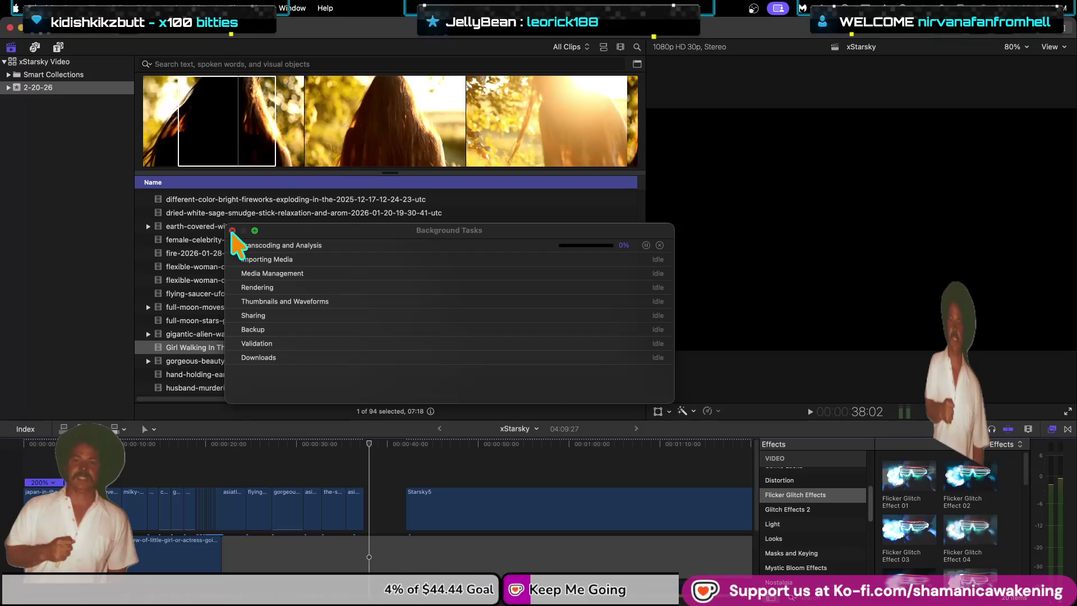
pyautogui.click(233, 231)
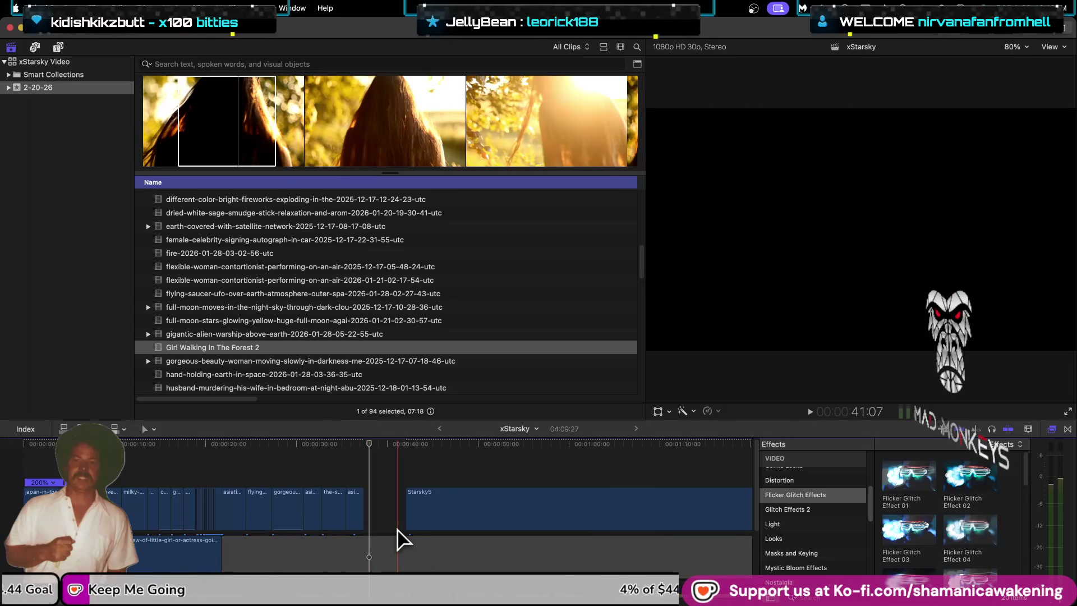
pyautogui.scroll(-3, 412, 542)
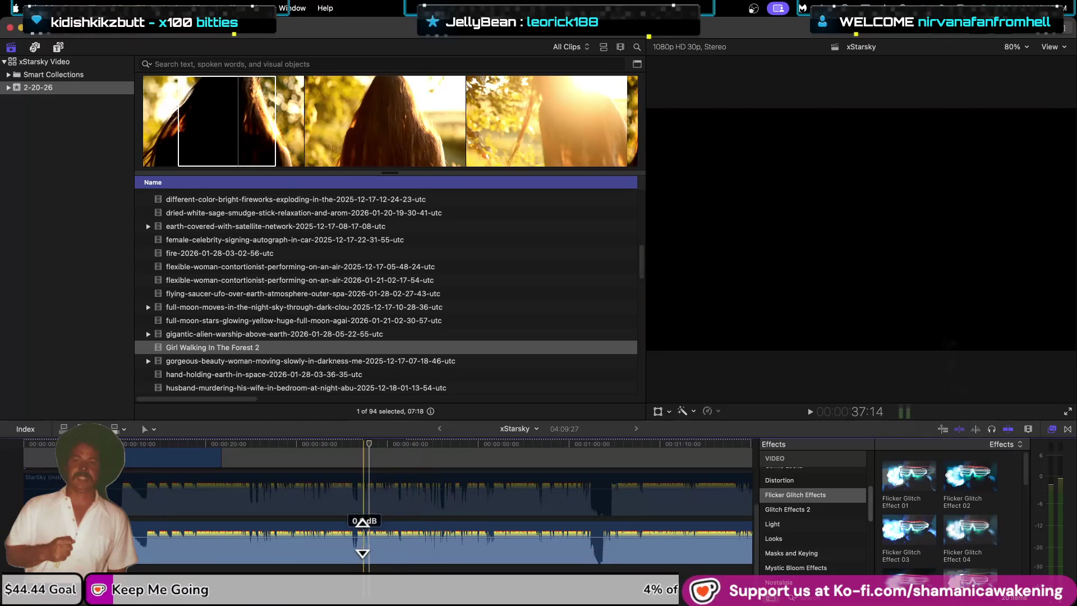
pyautogui.scroll(3, 505, 532)
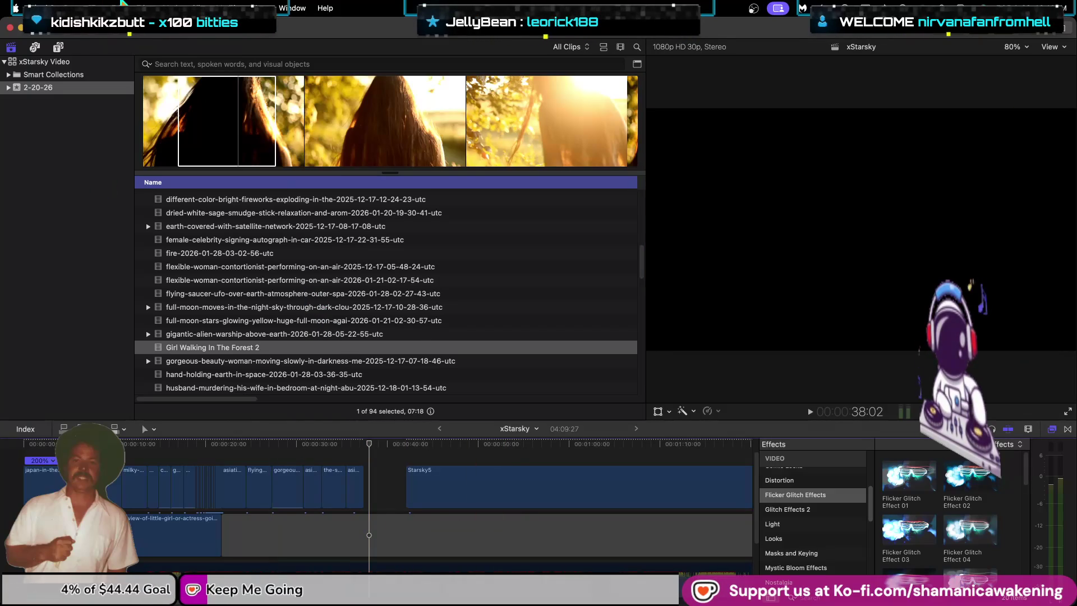
pyautogui.click(131, 33)
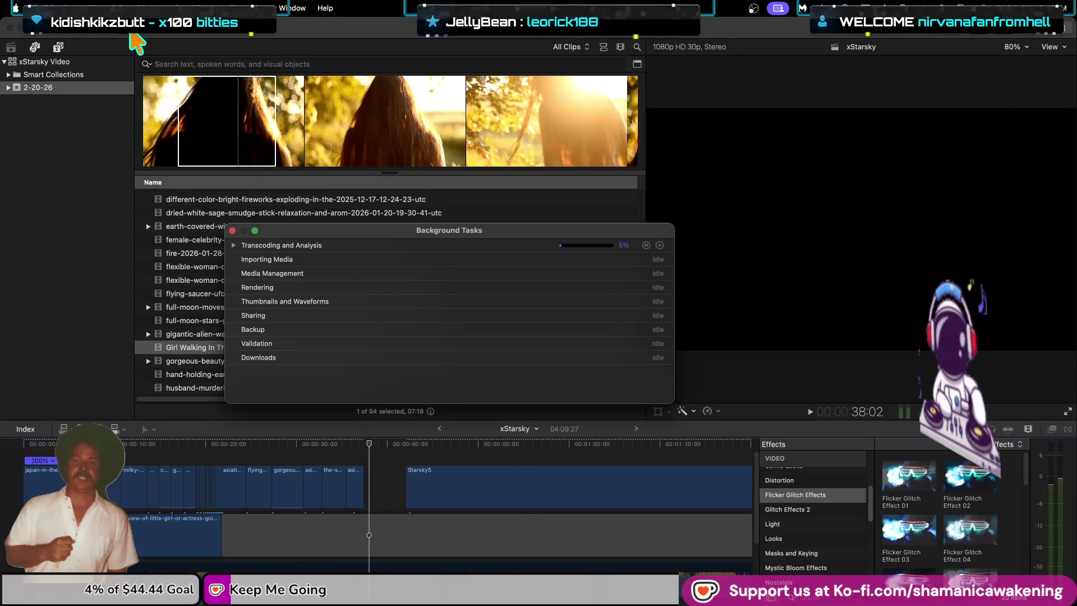
# Step: Expand Transcoding and Analysis, wait until all tasks read Idle, then close Background Tasks
pyautogui.click(233, 245)
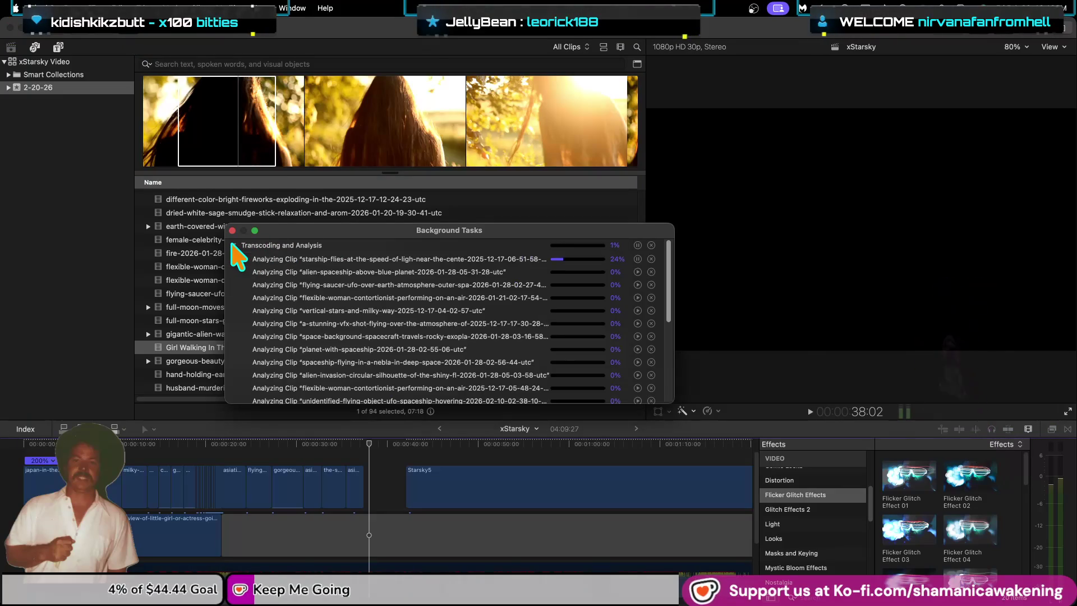
pyautogui.scroll(-2, 337, 348)
pyautogui.scroll(-3, 338, 350)
pyautogui.scroll(5, 338, 350)
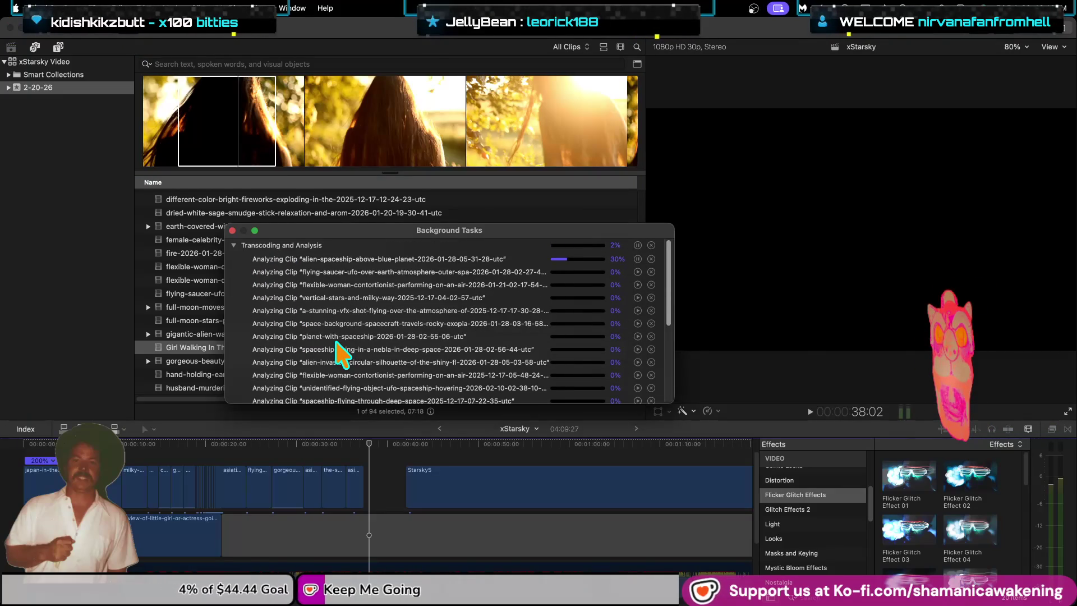
pyautogui.moveTo(2, 230)
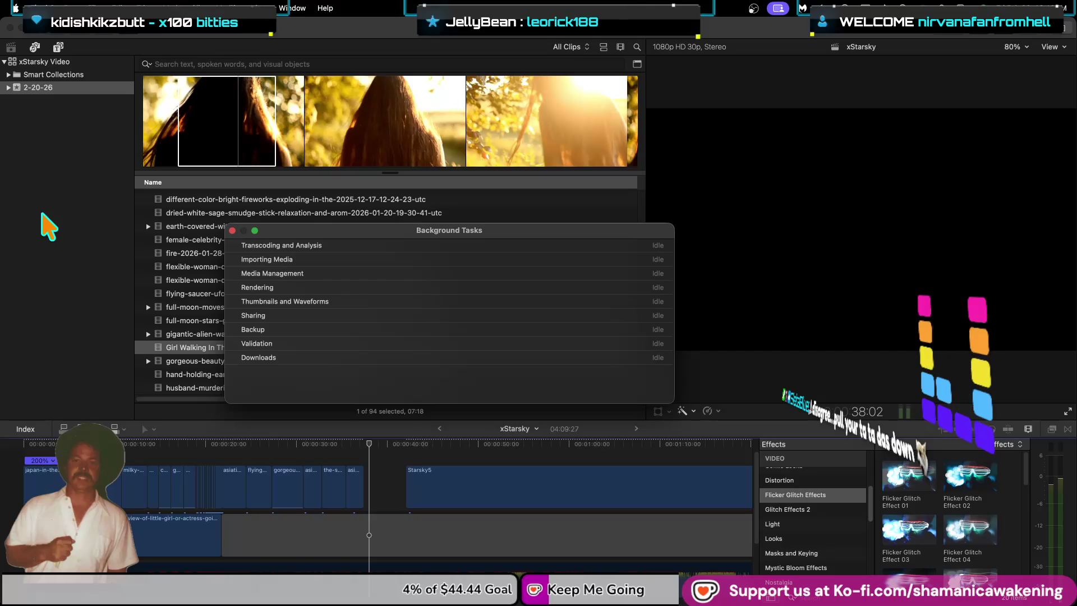
pyautogui.click(232, 230)
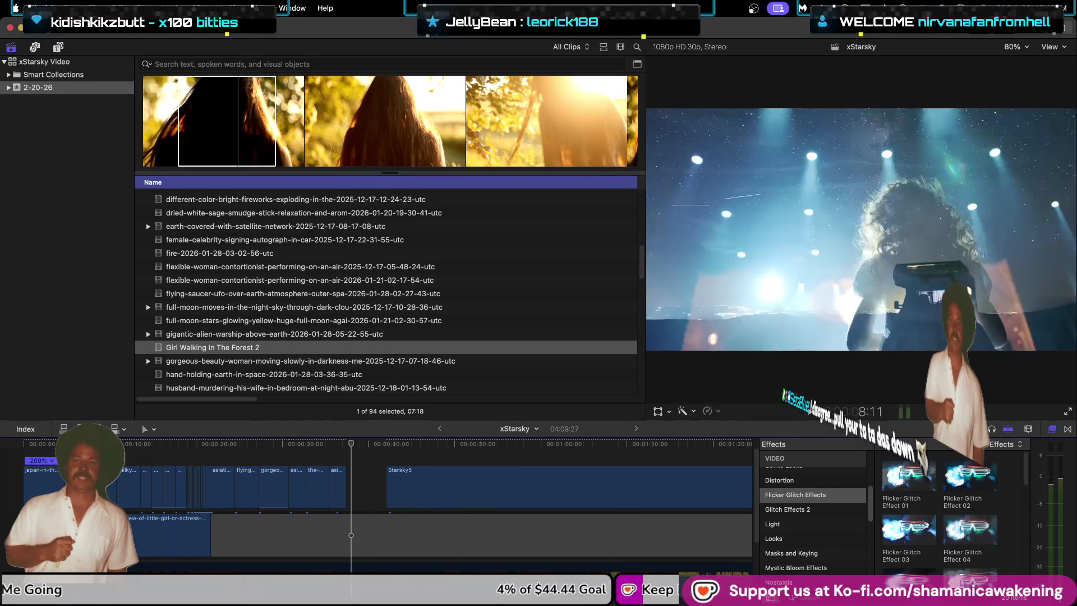
# Step: Play xStarsky from its start with the clip browser hidden for a larger viewer
pyautogui.click(2, 535)
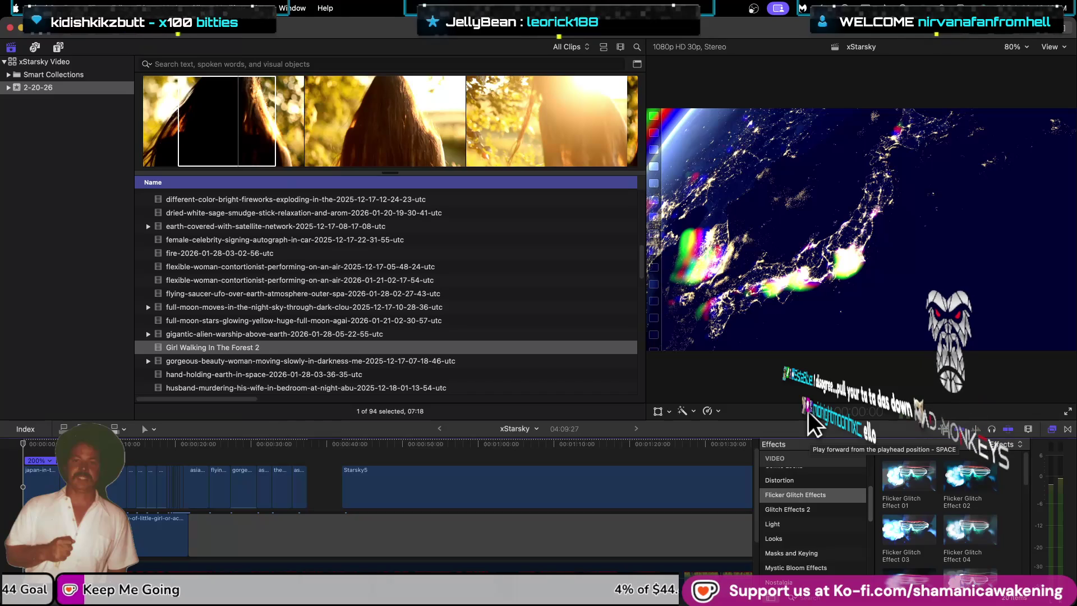
pyautogui.click(808, 411)
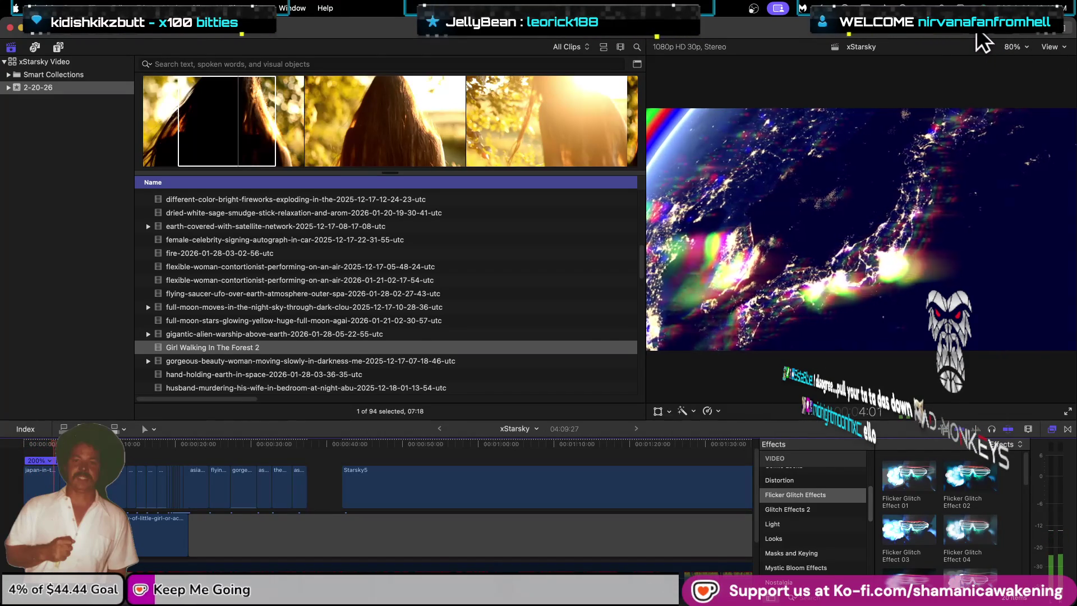
pyautogui.press('ctrl+super+1')
pyautogui.press('ctrl+super+1')
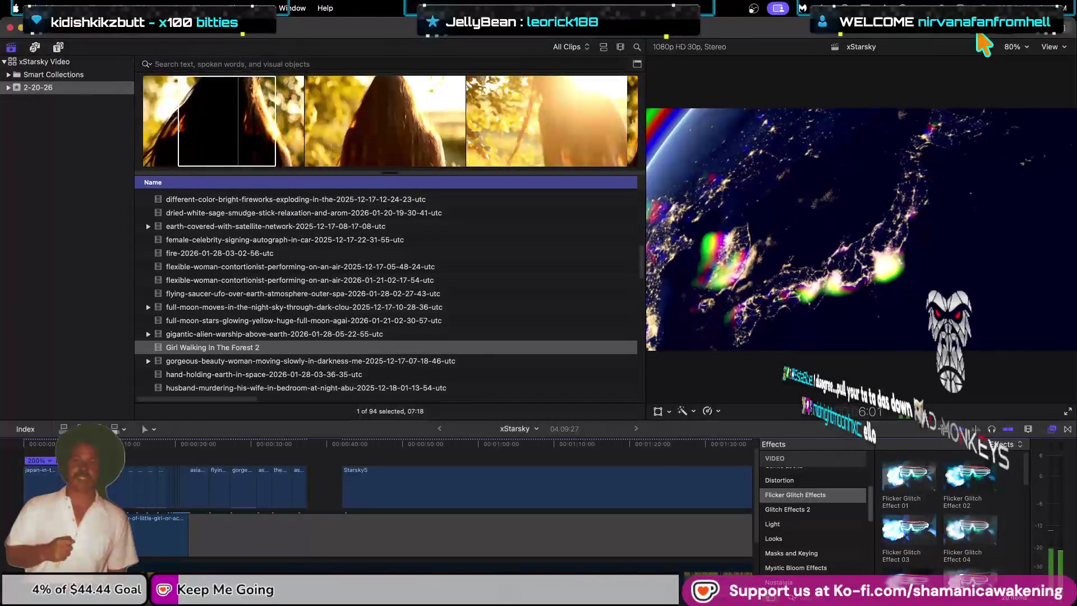
pyautogui.press('ctrl+super+1')
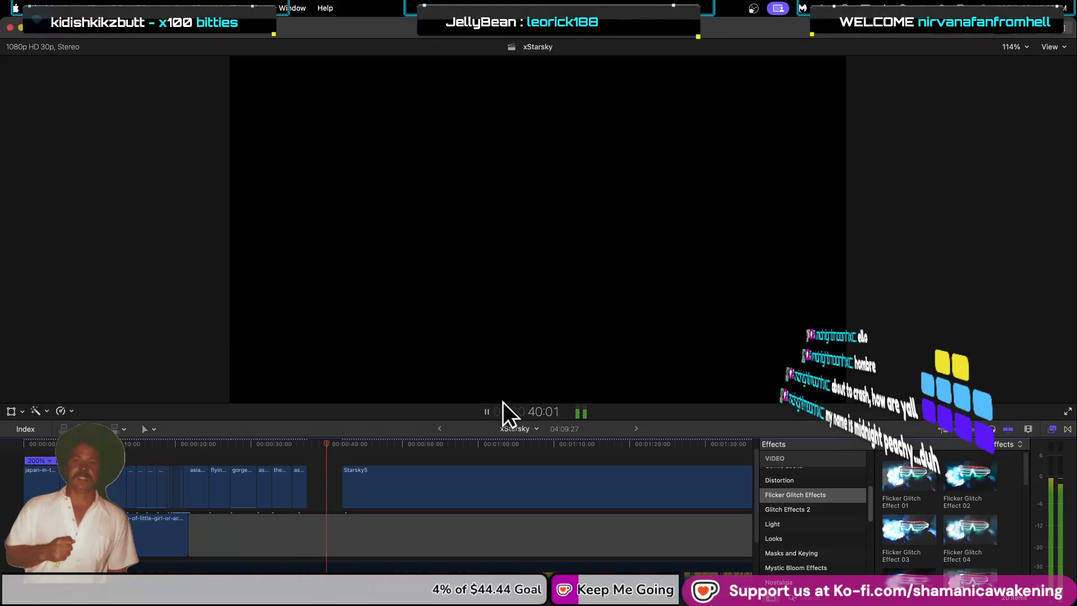
# Step: Stop at 40:27, replay briefly from 35:14, then show the clip browser again
pyautogui.click(487, 412)
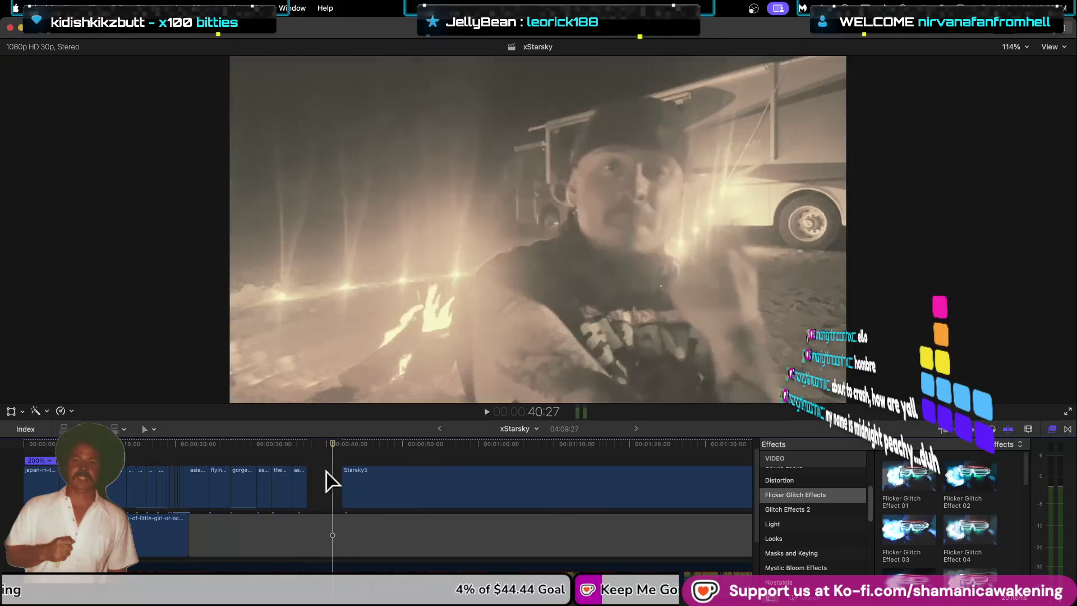
pyautogui.press('super+equal')
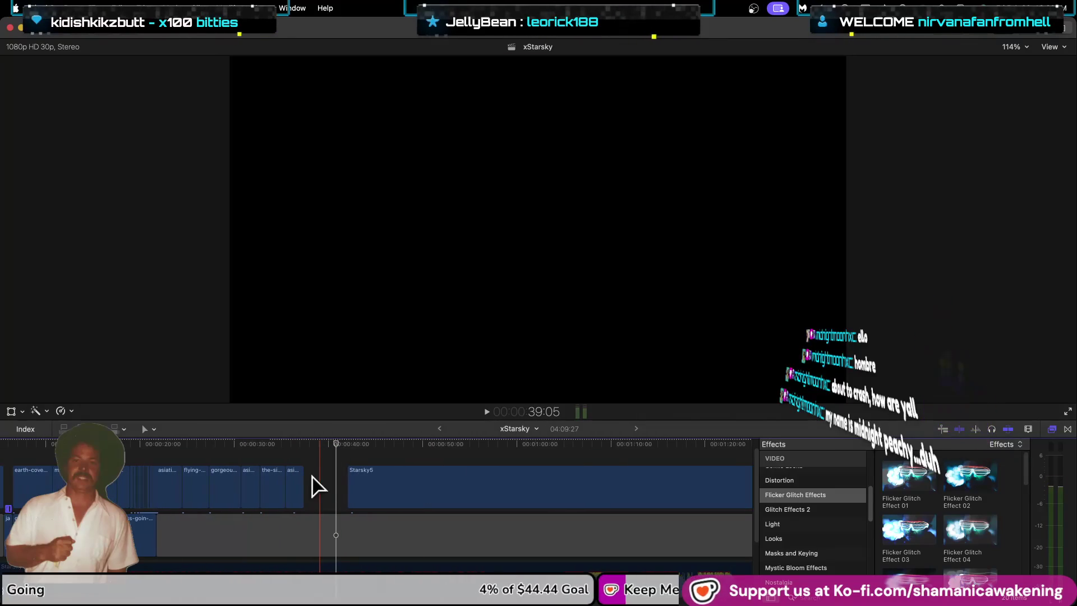
pyautogui.click(285, 444)
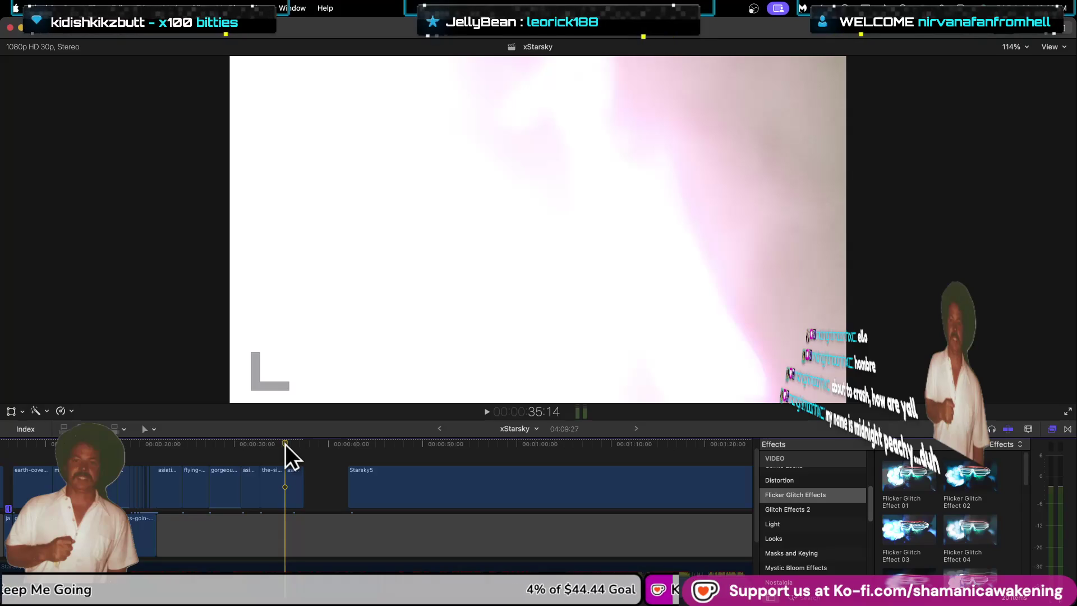
pyautogui.press('space')
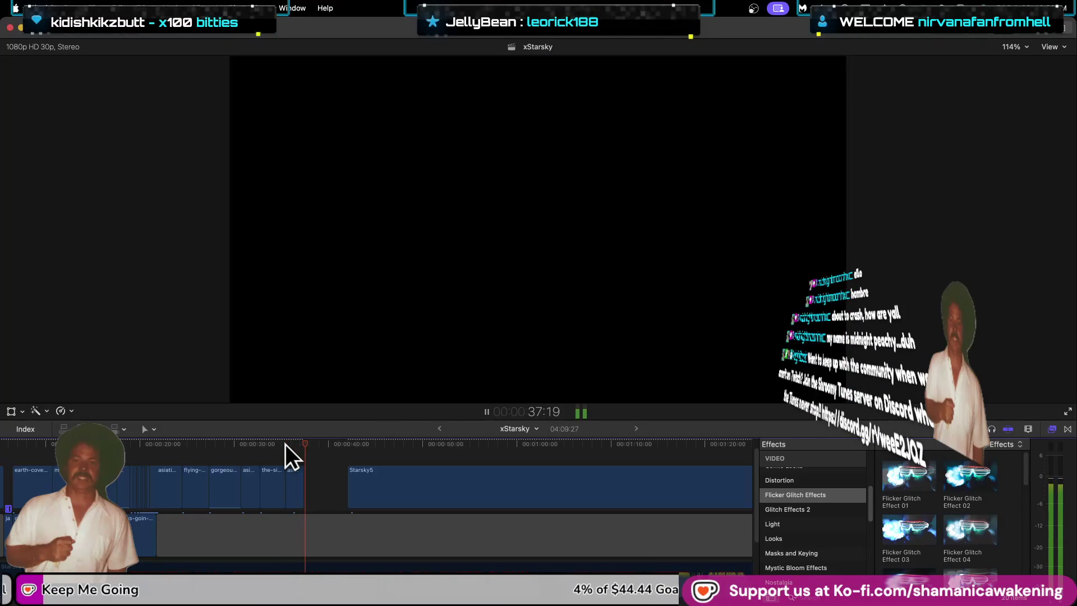
pyautogui.press('space')
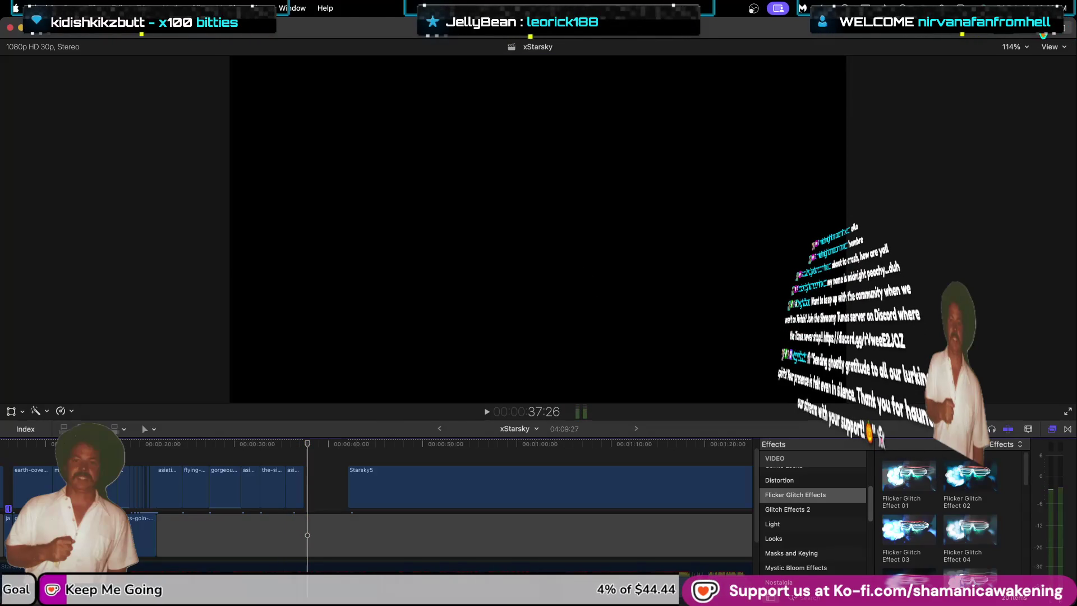
pyautogui.press('ctrl+super+1')
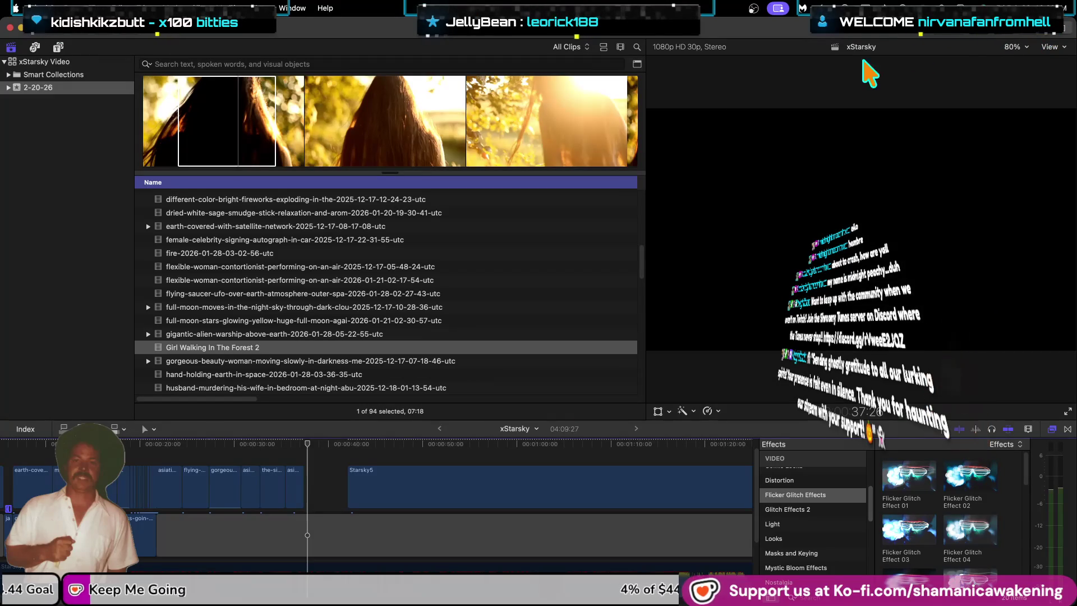
pyautogui.scroll(1, 323, 482)
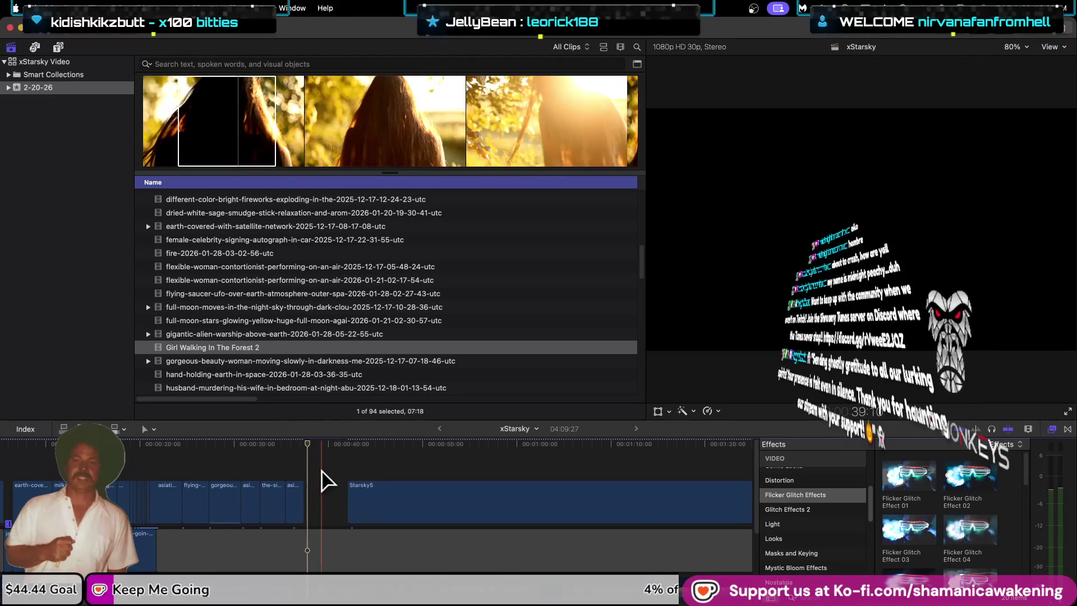
# Step: Drop Girl Walking In The Forest 2 into the timeline gap before Starsky5
pyautogui.moveTo(290, 375)
pyautogui.mouseDown()
pyautogui.moveTo(322, 456)
pyautogui.moveTo(366, 460)
pyautogui.moveTo(348, 460)
pyautogui.moveTo(326, 515)
pyautogui.mouseUp()
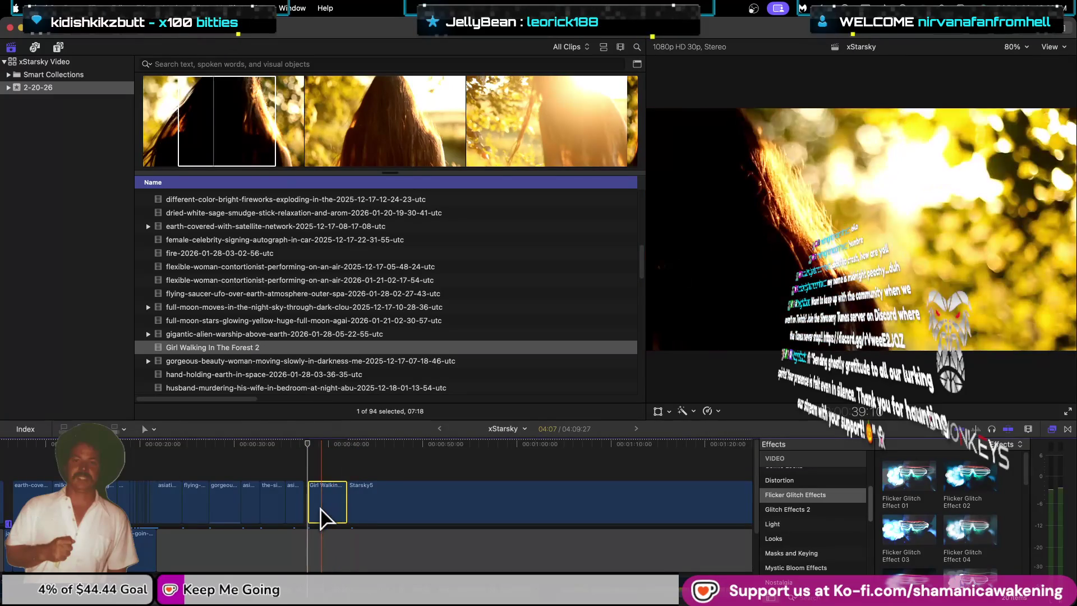
pyautogui.scroll(-2, 840, 527)
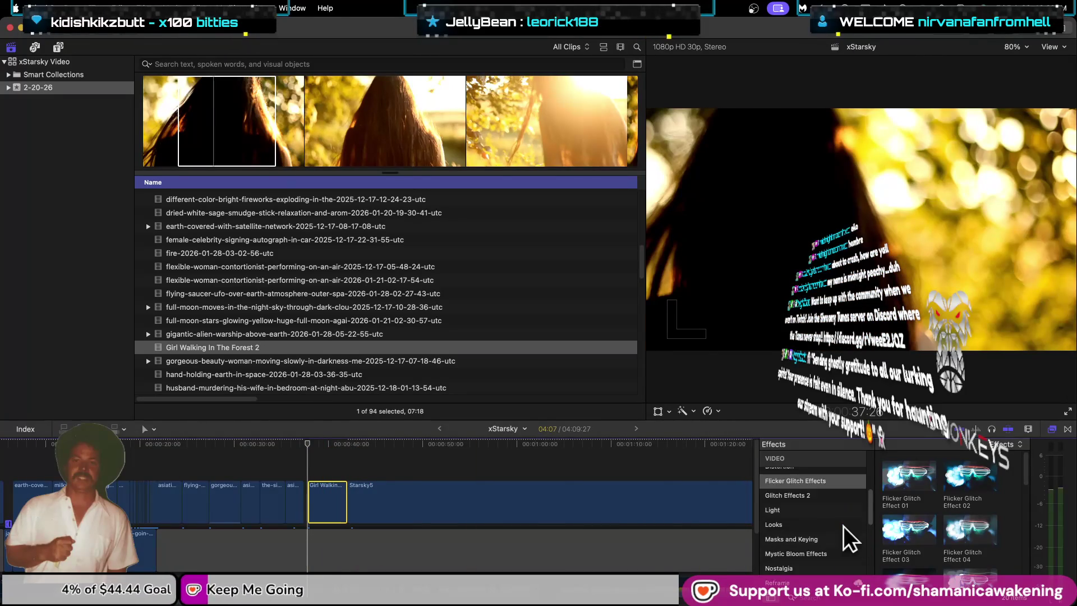
pyautogui.scroll(-2, 836, 532)
pyautogui.scroll(-2, 824, 554)
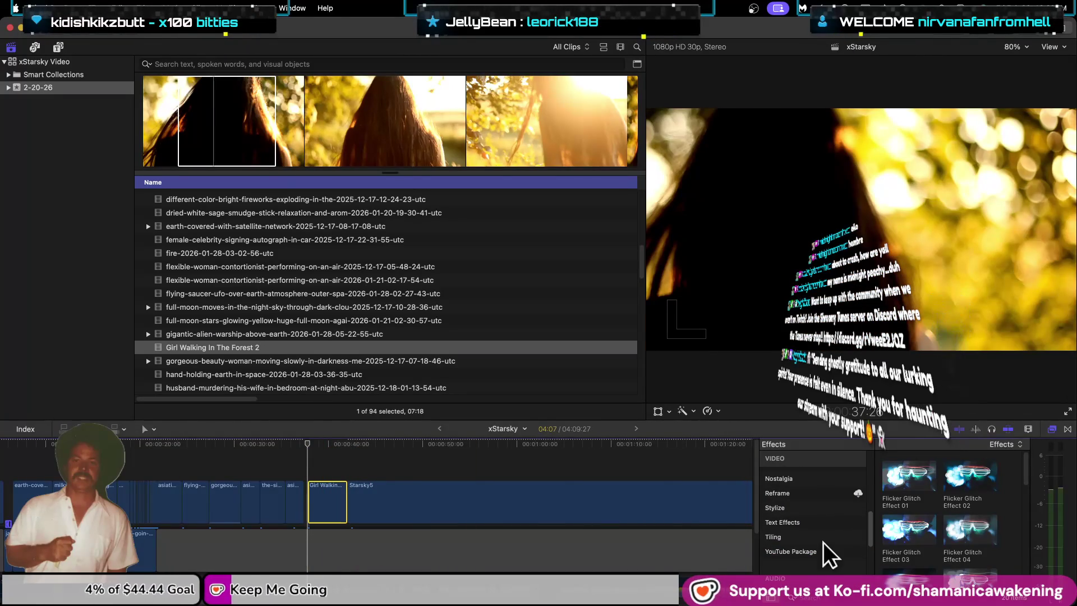
pyautogui.scroll(2, 823, 537)
# Step: Browse through the Stylize effects category
pyautogui.click(822, 550)
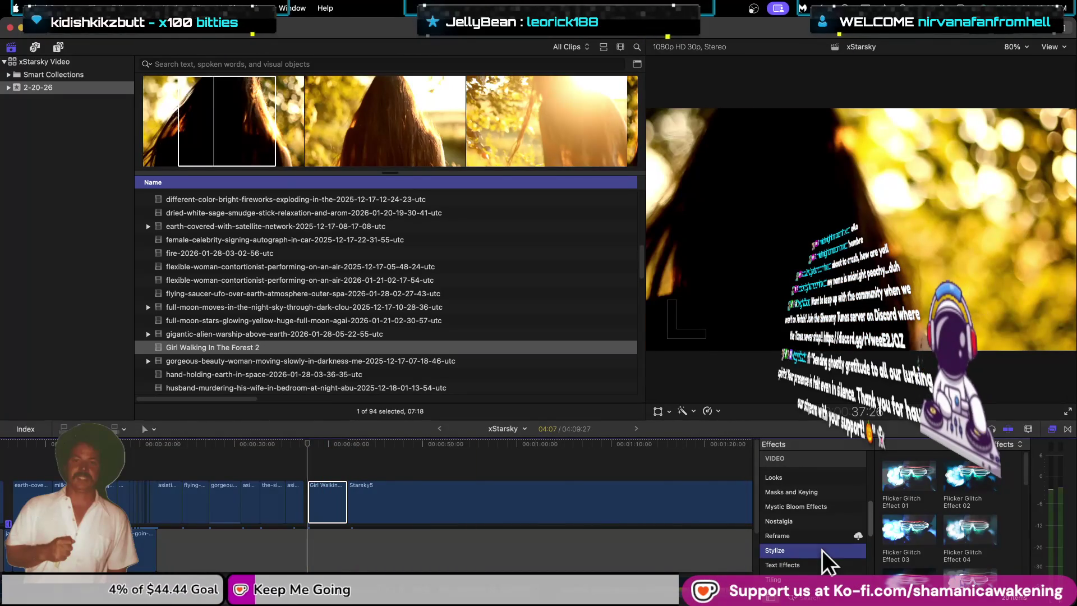
pyautogui.scroll(-2, 927, 538)
pyautogui.scroll(-2, 928, 538)
pyautogui.scroll(-2, 928, 539)
pyautogui.scroll(-2, 928, 539)
pyautogui.scroll(-1, 927, 538)
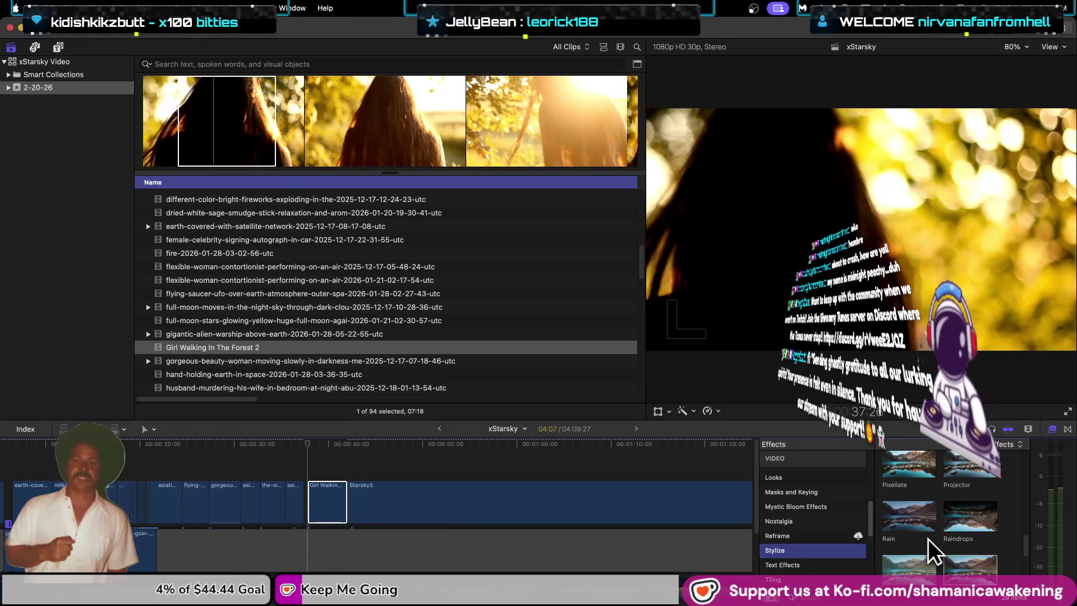
pyautogui.scroll(-1, 928, 539)
pyautogui.scroll(-1, 928, 538)
pyautogui.scroll(-1, 928, 538)
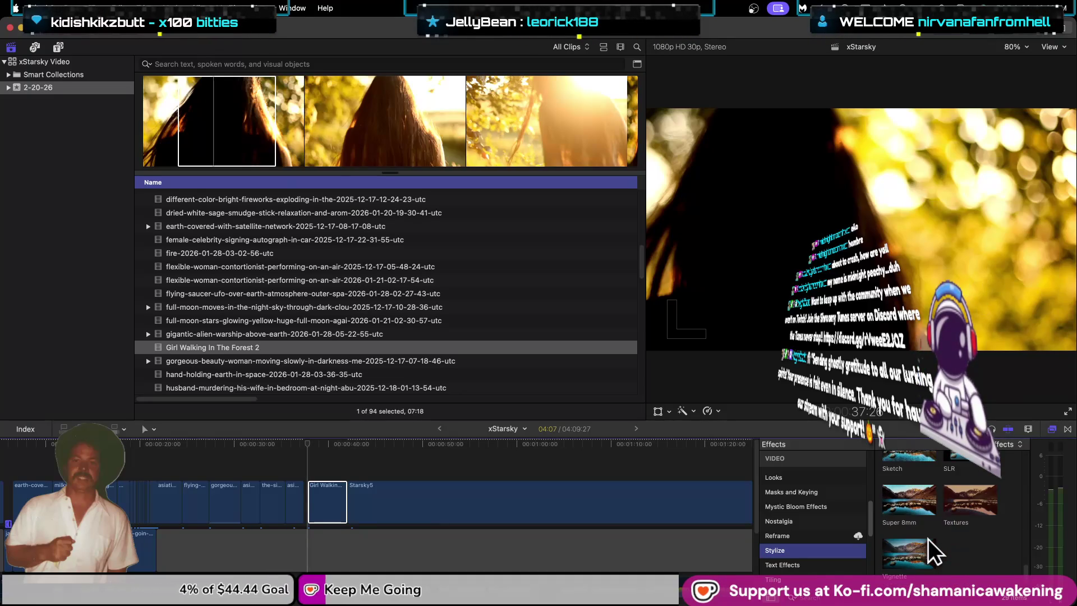
pyautogui.scroll(1, 928, 539)
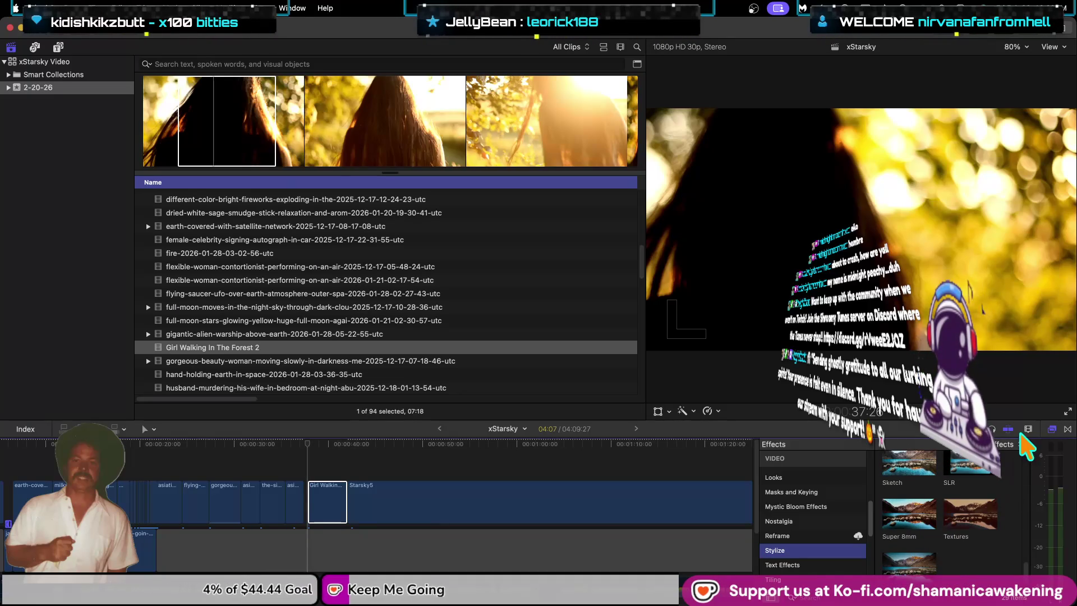
# Step: Search effects for LUT under All and drag Custom LUT onto the forest clip
pyautogui.click(805, 593)
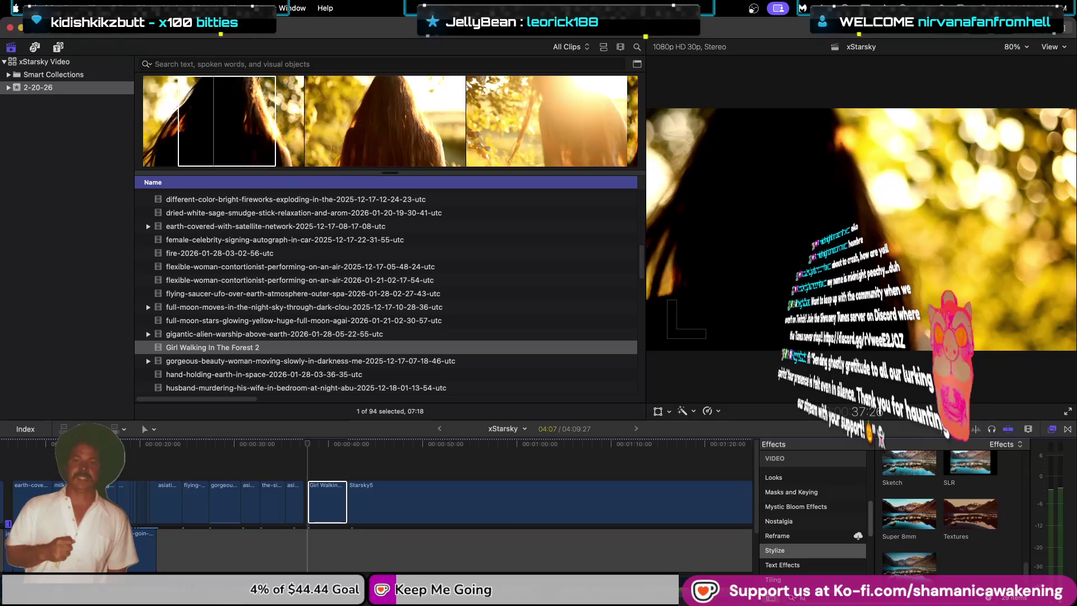
pyautogui.write('t')
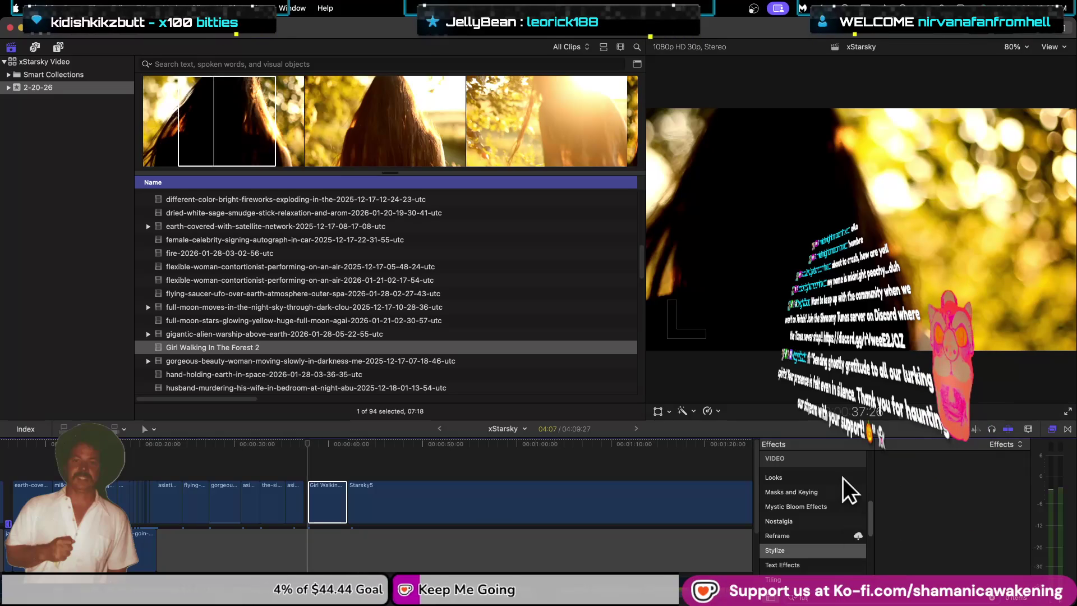
pyautogui.scroll(5, 841, 481)
pyautogui.click(828, 499)
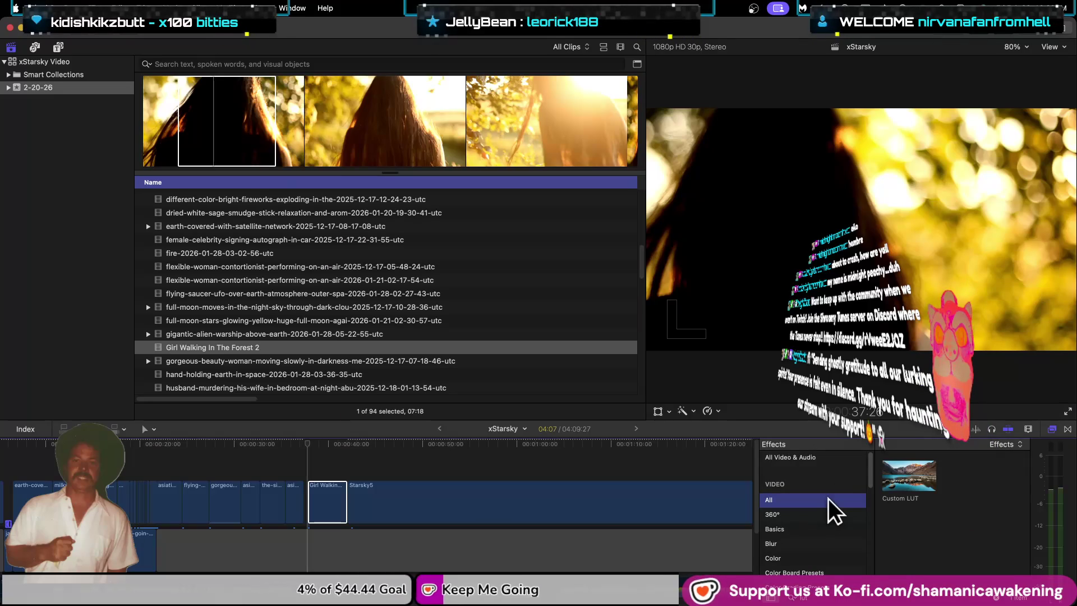
pyautogui.moveTo(906, 481)
pyautogui.mouseDown()
pyautogui.moveTo(501, 508)
pyautogui.moveTo(337, 499)
pyautogui.mouseUp()
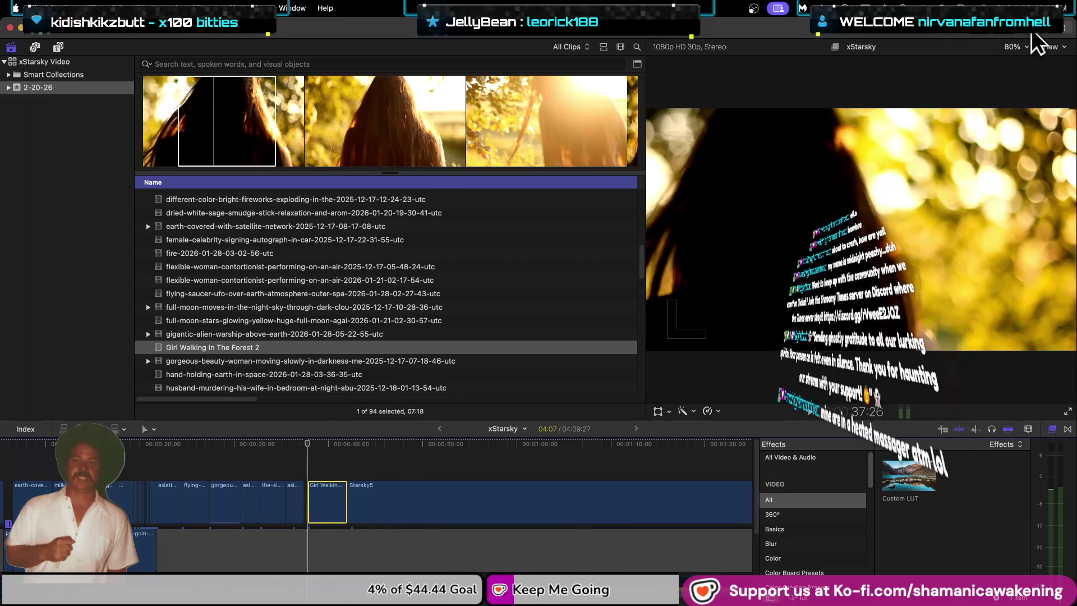
# Step: In the Inspector, try 65 Point Cube_1, then set the Custom LUT to 65 Point Cube_2
pyautogui.click(1032, 35)
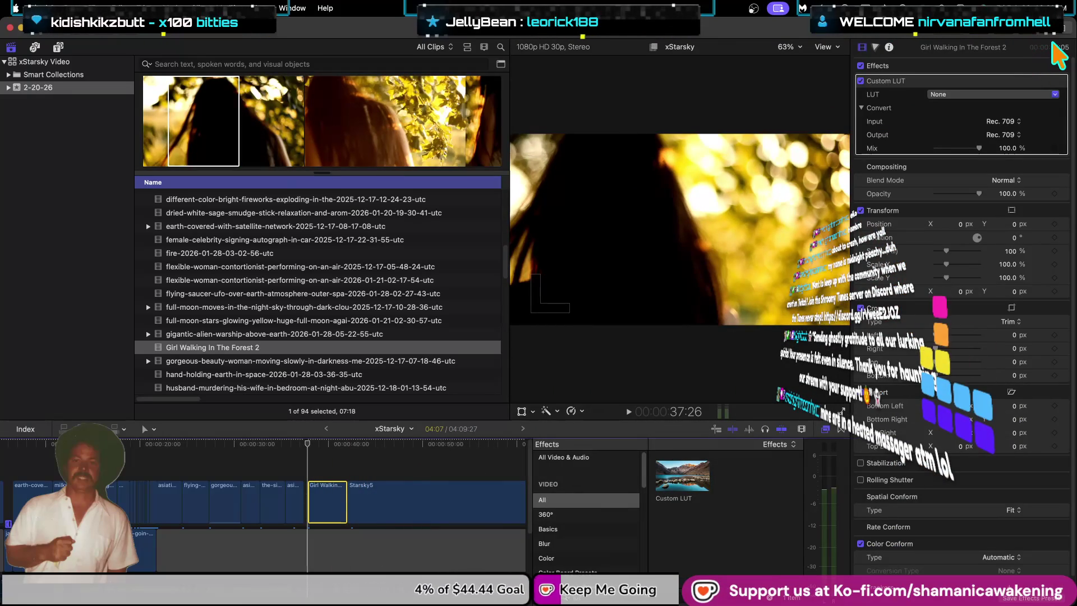
pyautogui.click(1027, 93)
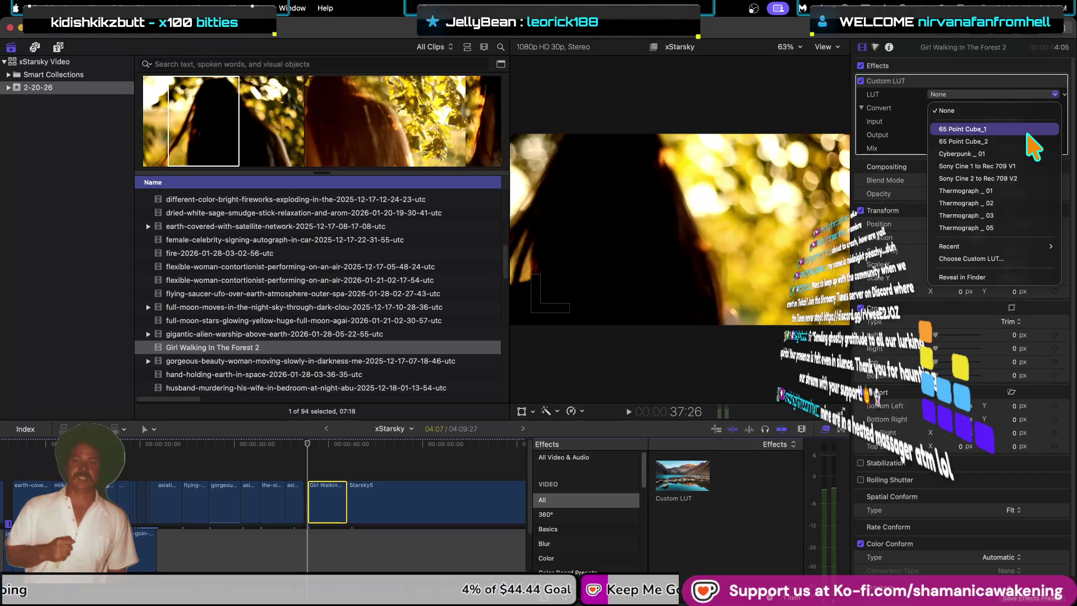
pyautogui.click(1027, 130)
pyautogui.click(976, 95)
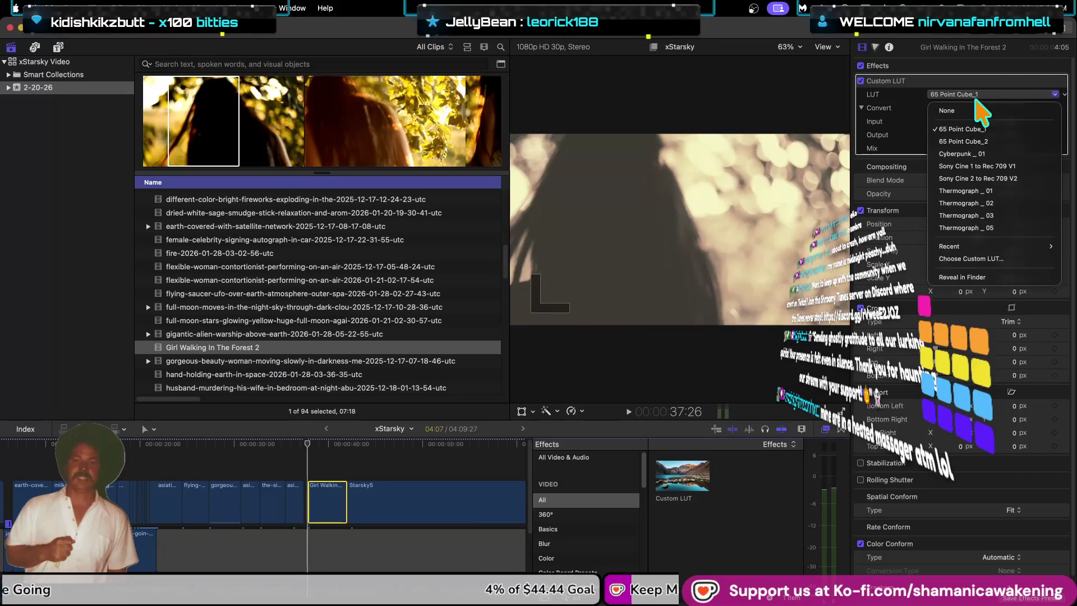
pyautogui.click(973, 141)
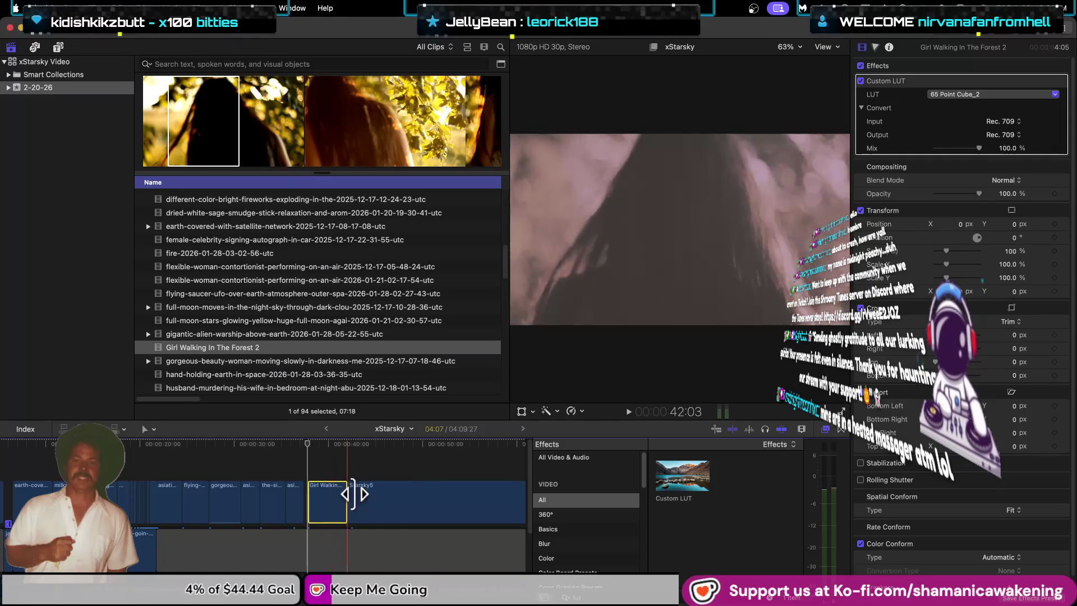
pyautogui.click(998, 95)
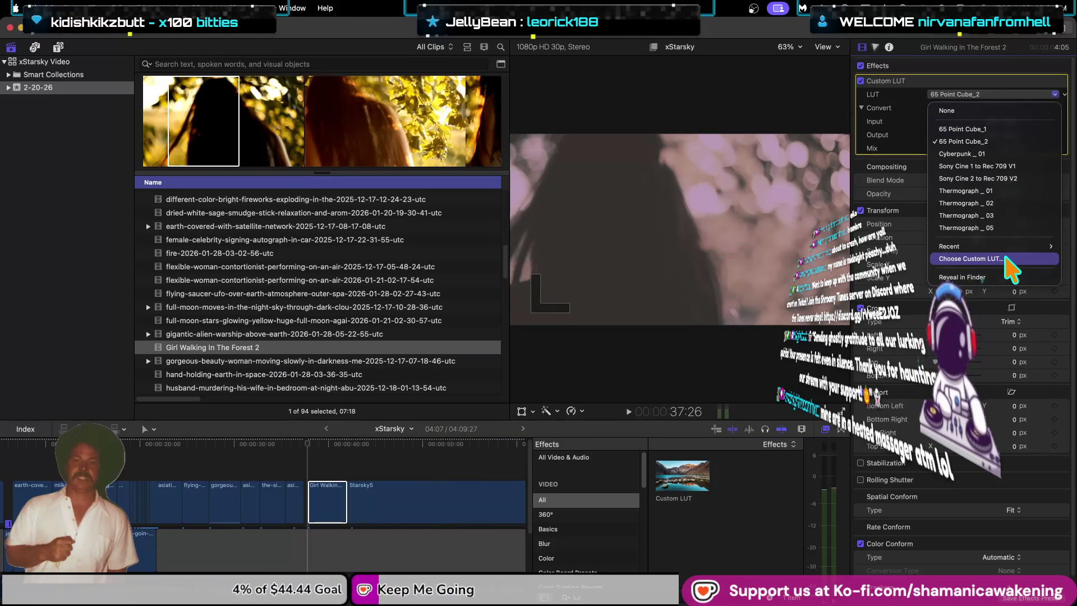
# Step: Load the 65 Point Cube_5 LUT file onto the forest clip
pyautogui.click(1008, 259)
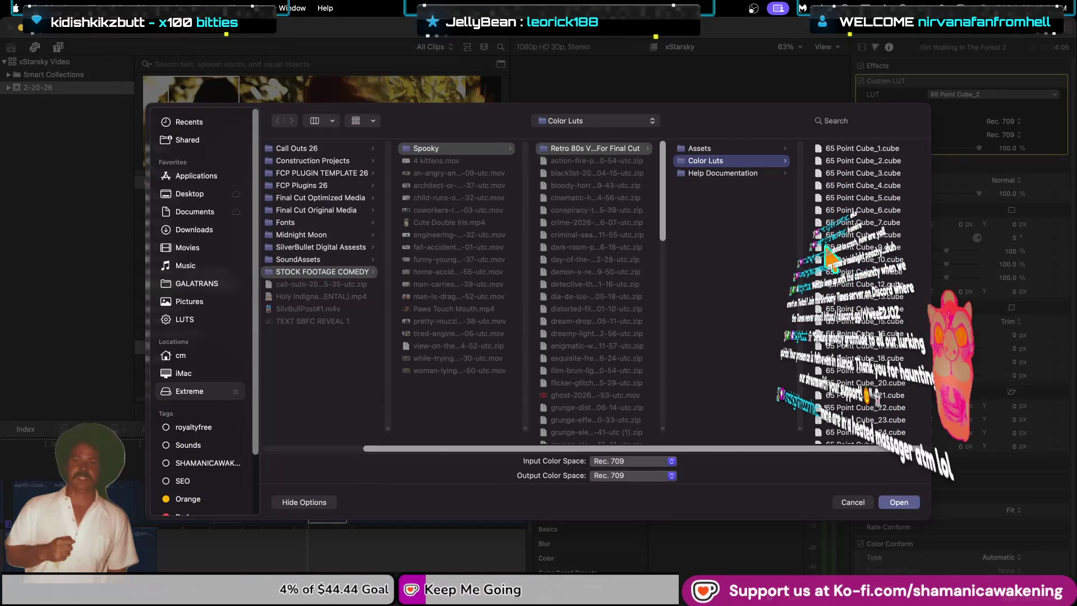
pyautogui.click(859, 183)
pyautogui.click(740, 200)
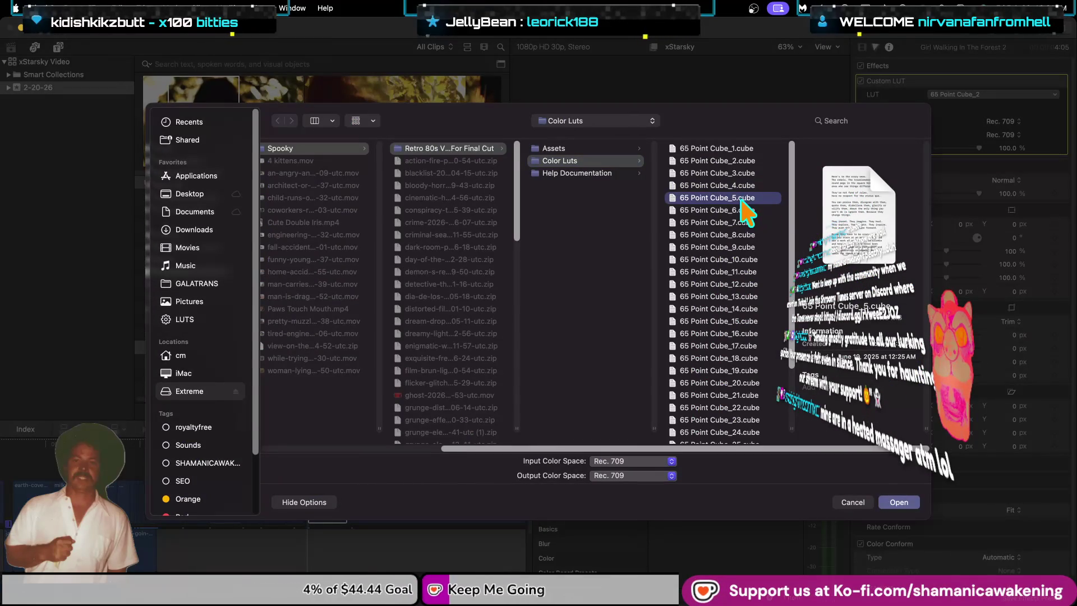
pyautogui.click(879, 493)
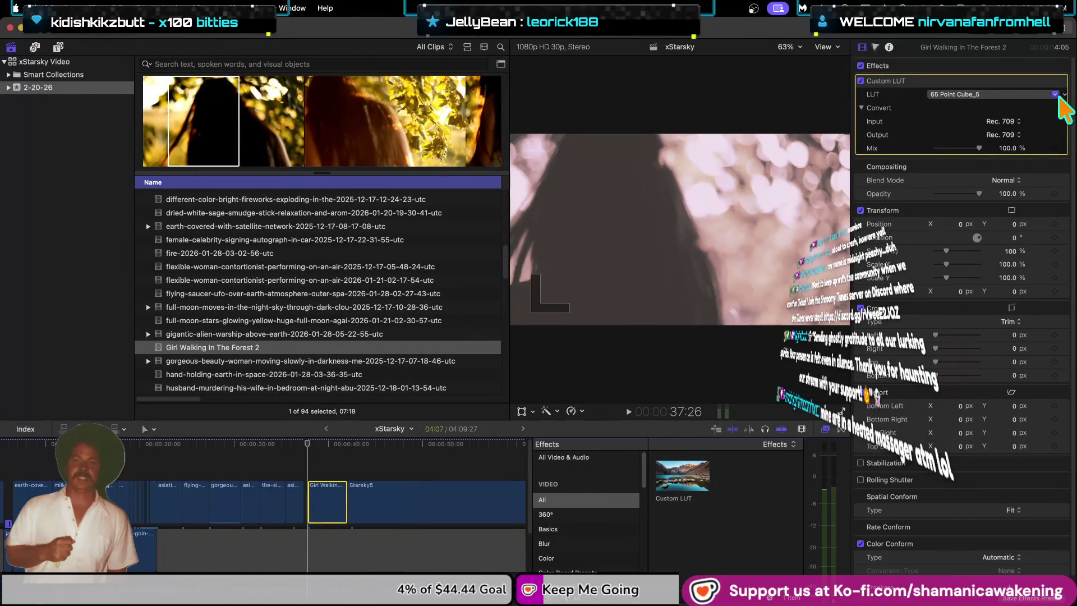
# Step: Load the 65 Point Cube_14 LUT file instead
pyautogui.click(1008, 94)
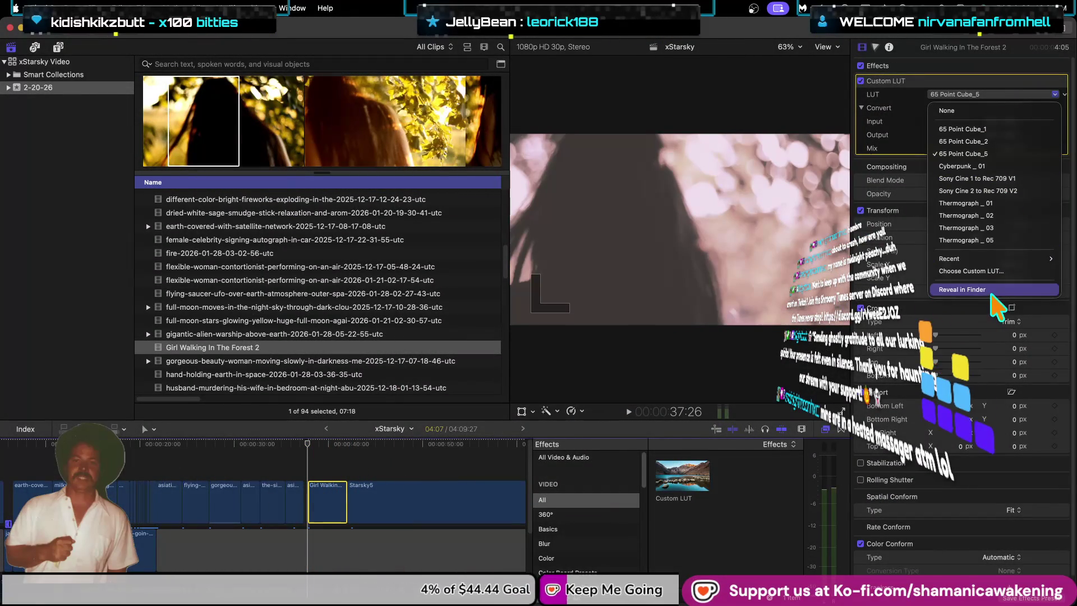
pyautogui.click(998, 271)
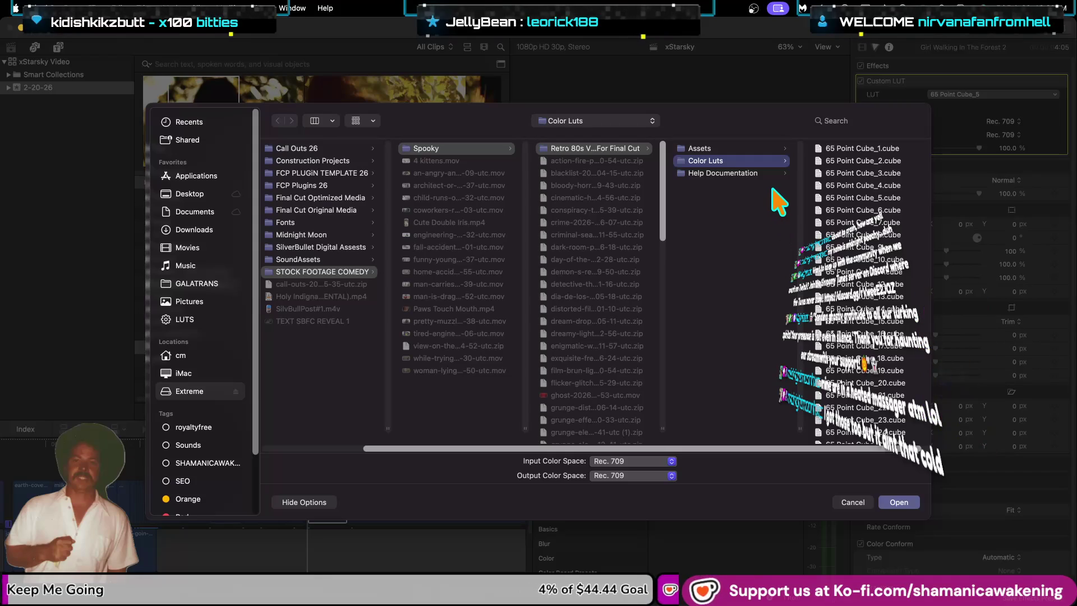
pyautogui.click(867, 308)
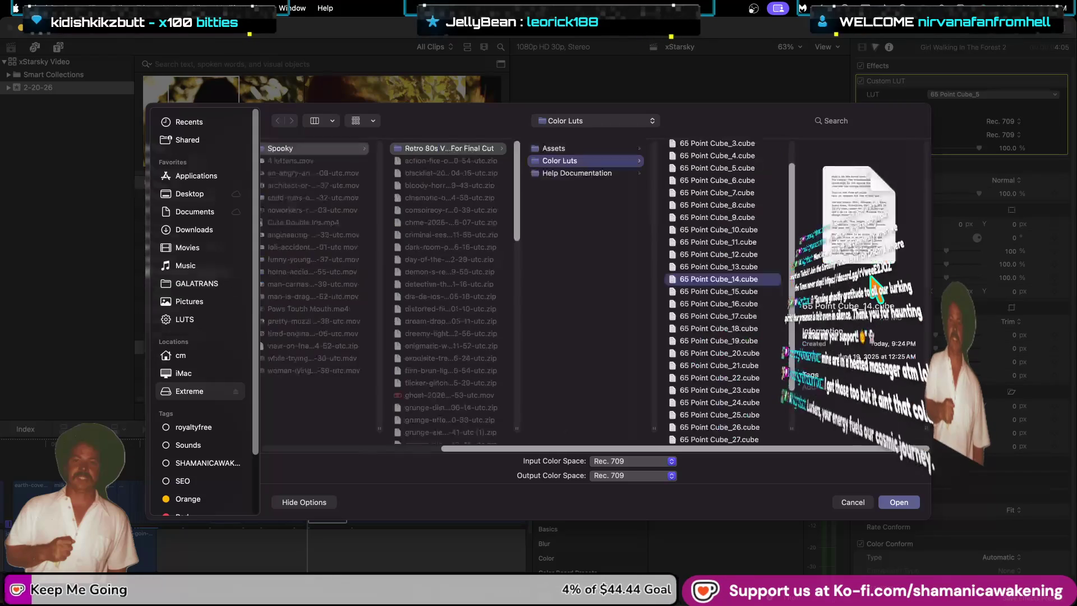
pyautogui.click(899, 501)
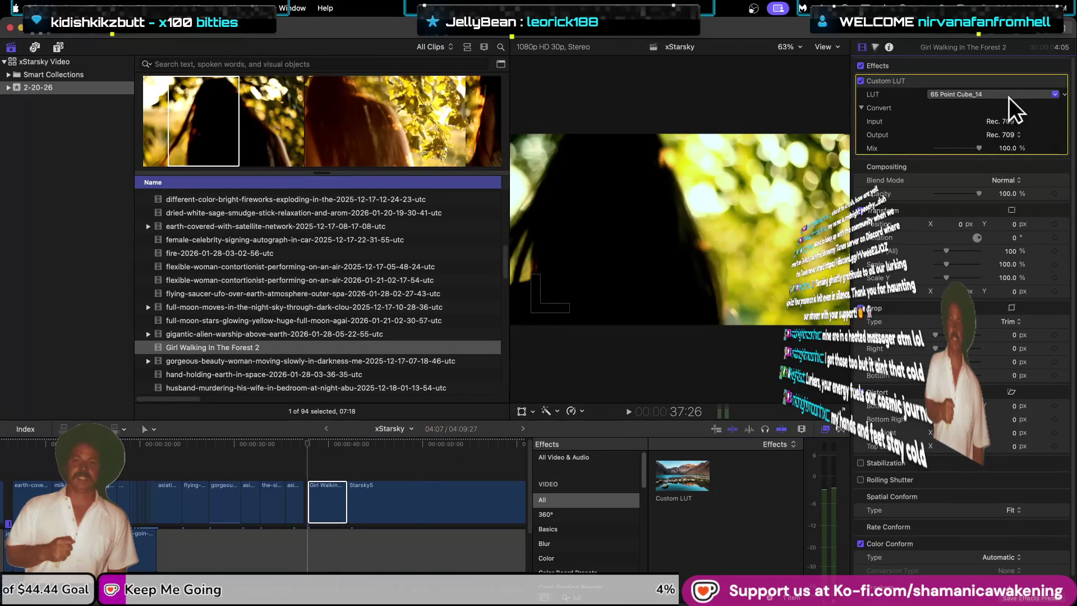
# Step: Reveal the current LUT file in Finder, then close the Custom LUTs and Space windows
pyautogui.click(1008, 95)
pyautogui.click(987, 302)
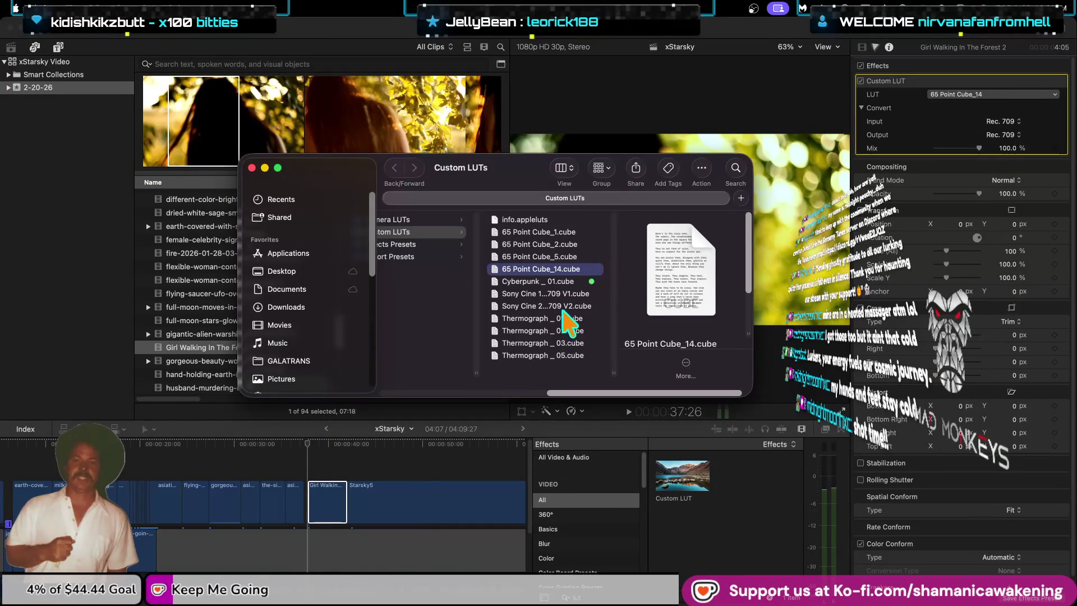
pyautogui.click(252, 168)
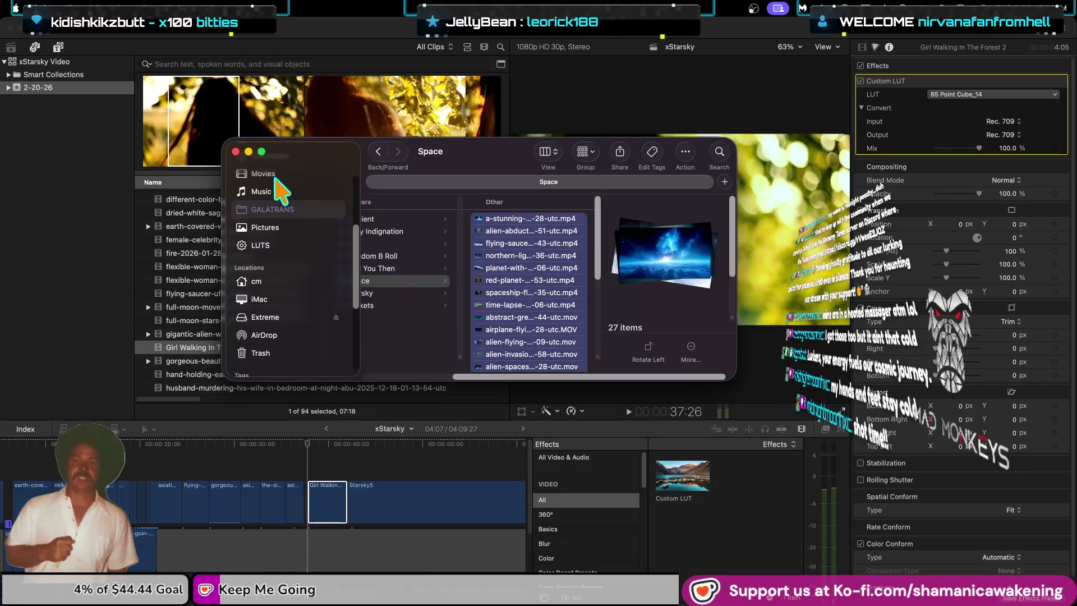
pyautogui.click(236, 152)
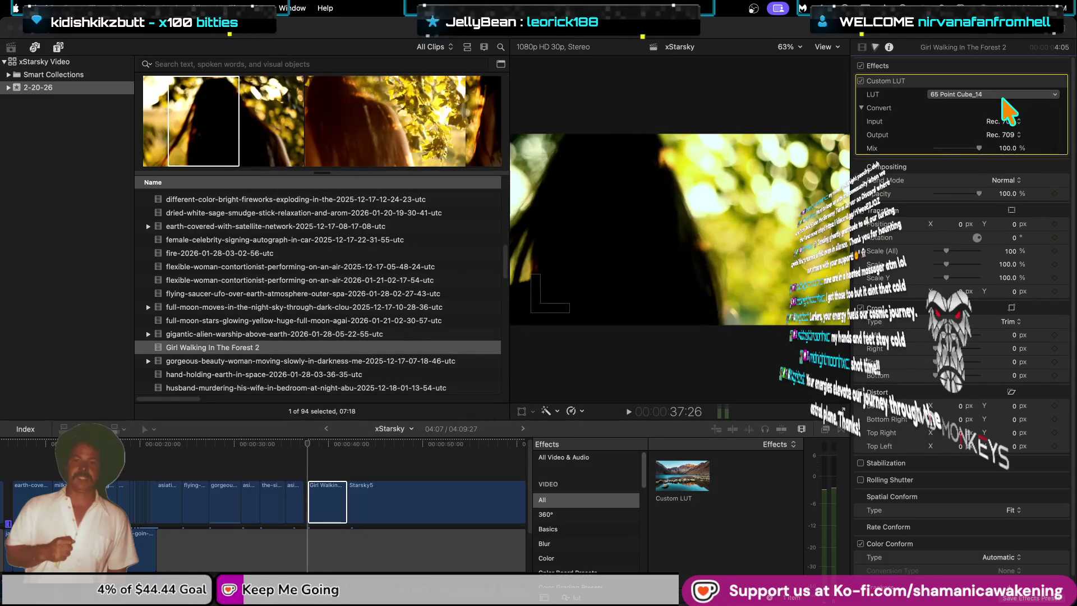
# Step: Load 65 Point Cube_22 from the Color Luts folder onto the clip
pyautogui.click(993, 94)
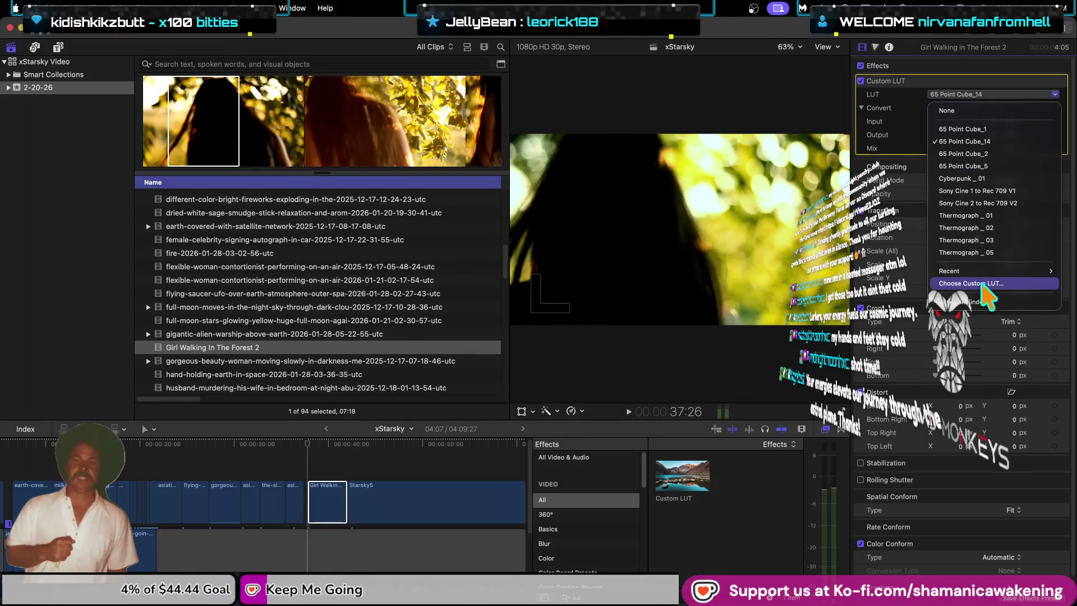
pyautogui.click(982, 284)
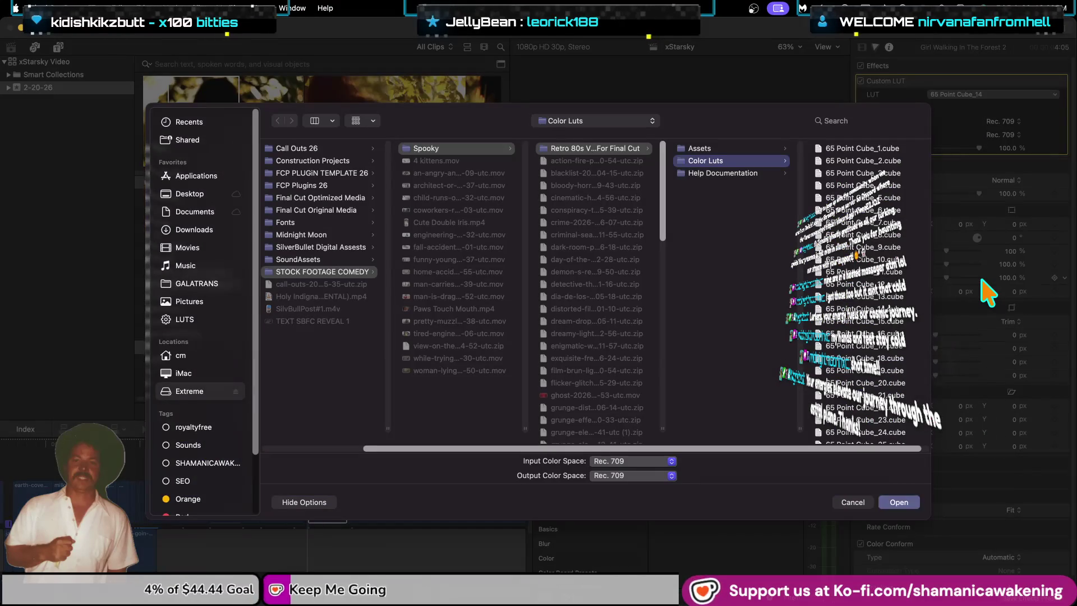
pyautogui.scroll(-3, 846, 332)
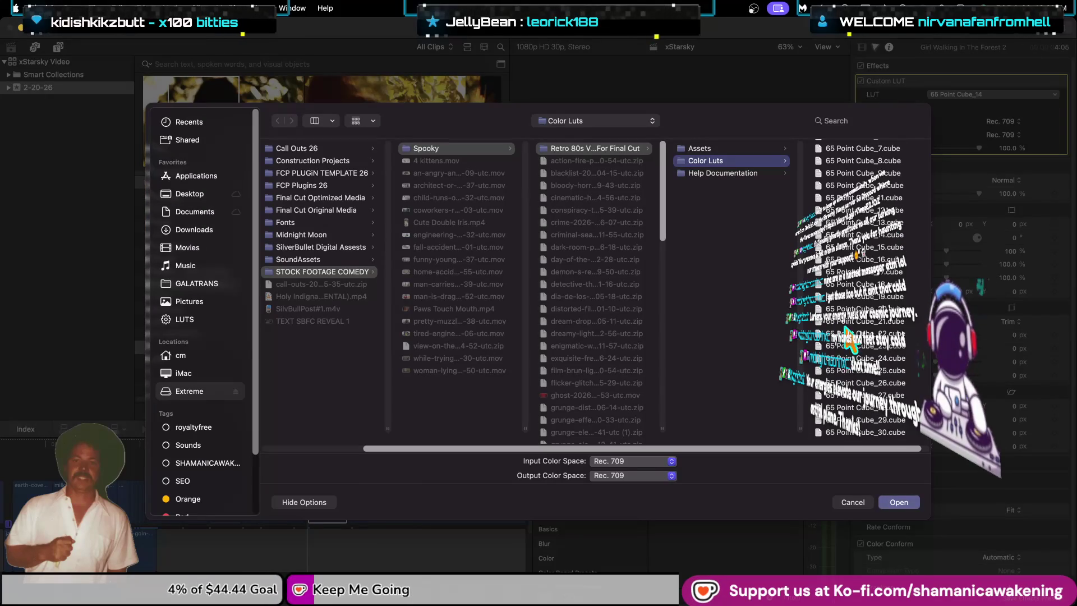
pyautogui.click(862, 335)
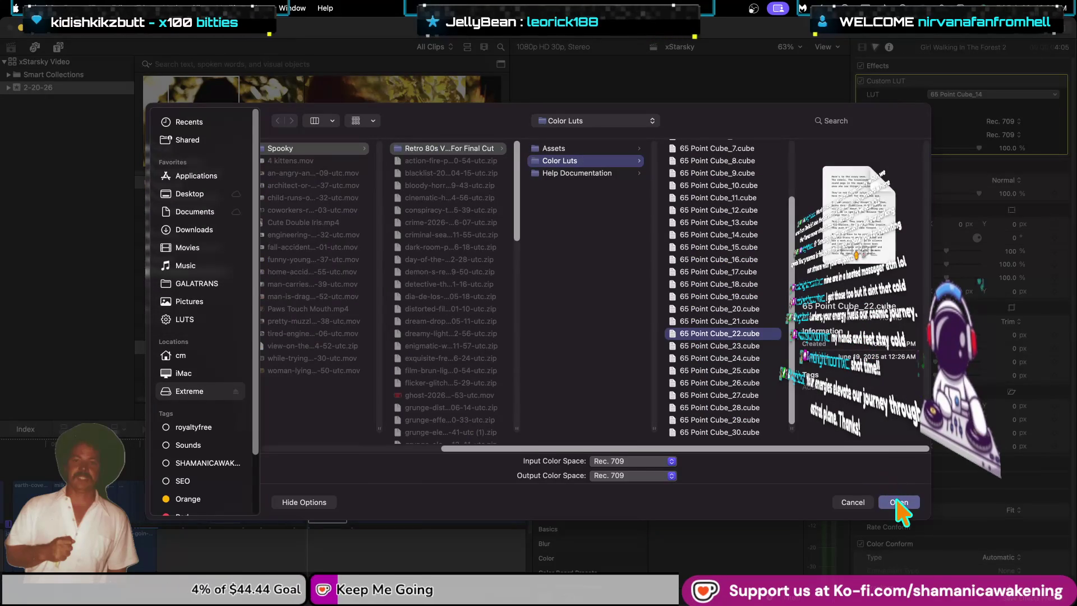
pyautogui.press('Return')
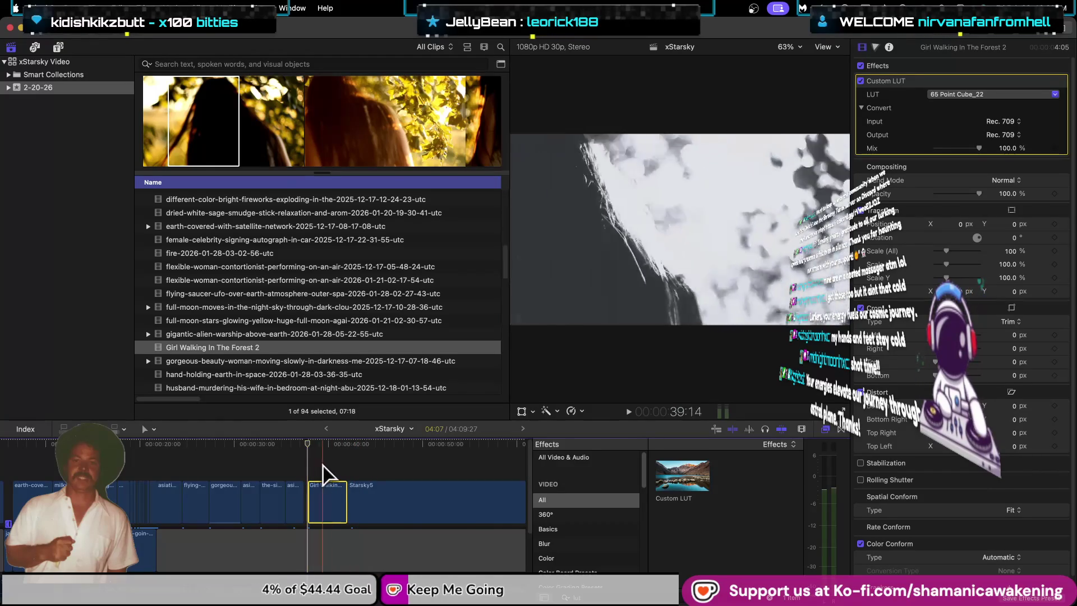
# Step: Try 65 Point Cube_2, then switch the forest clip's LUT to 65 Point Cube_1
pyautogui.click(1007, 85)
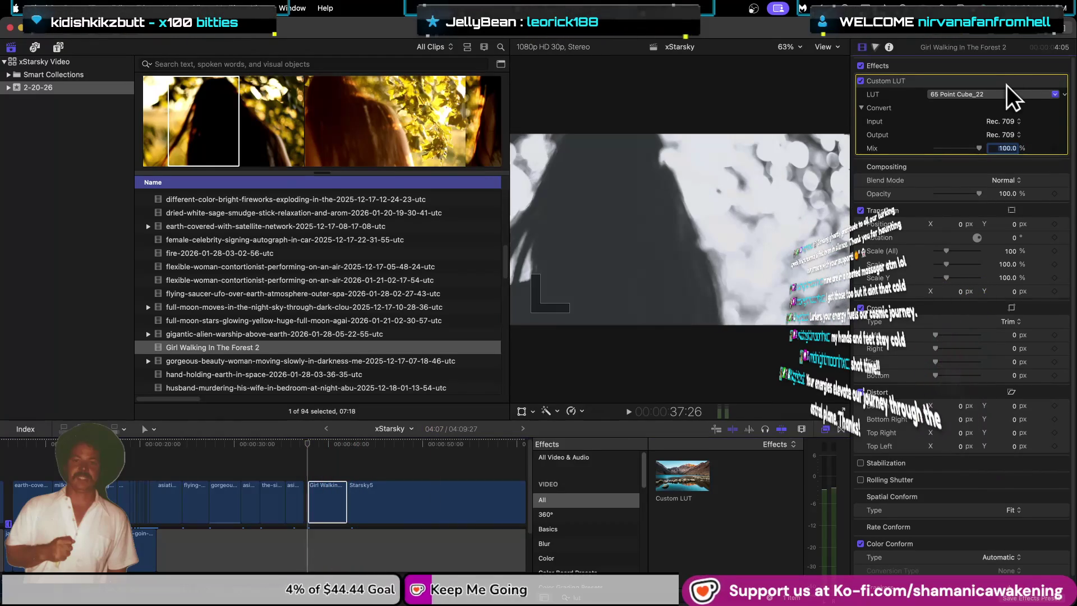
pyautogui.click(1005, 93)
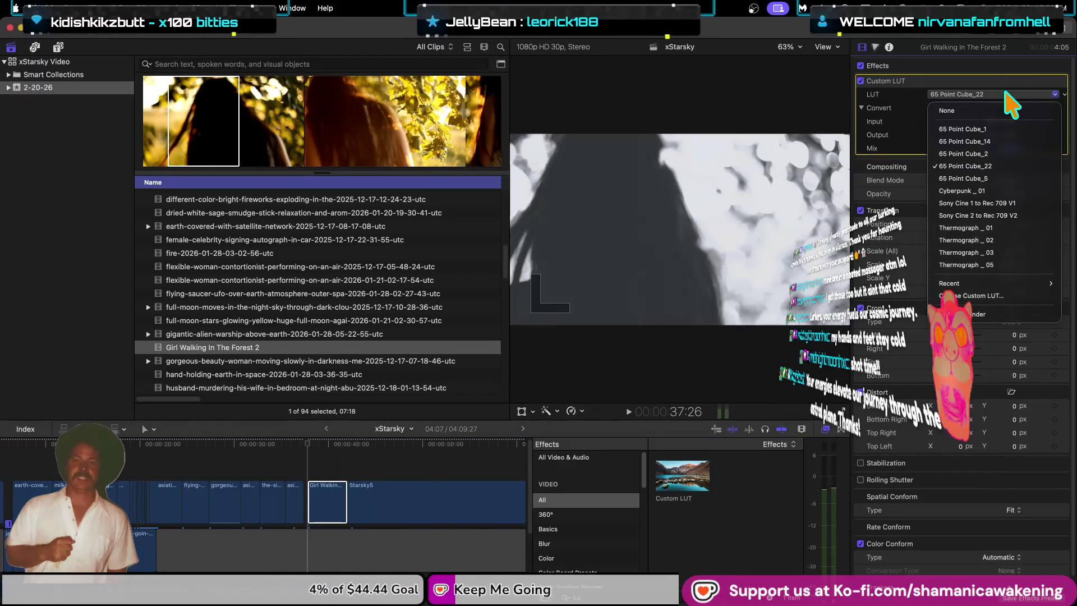
pyautogui.click(1000, 155)
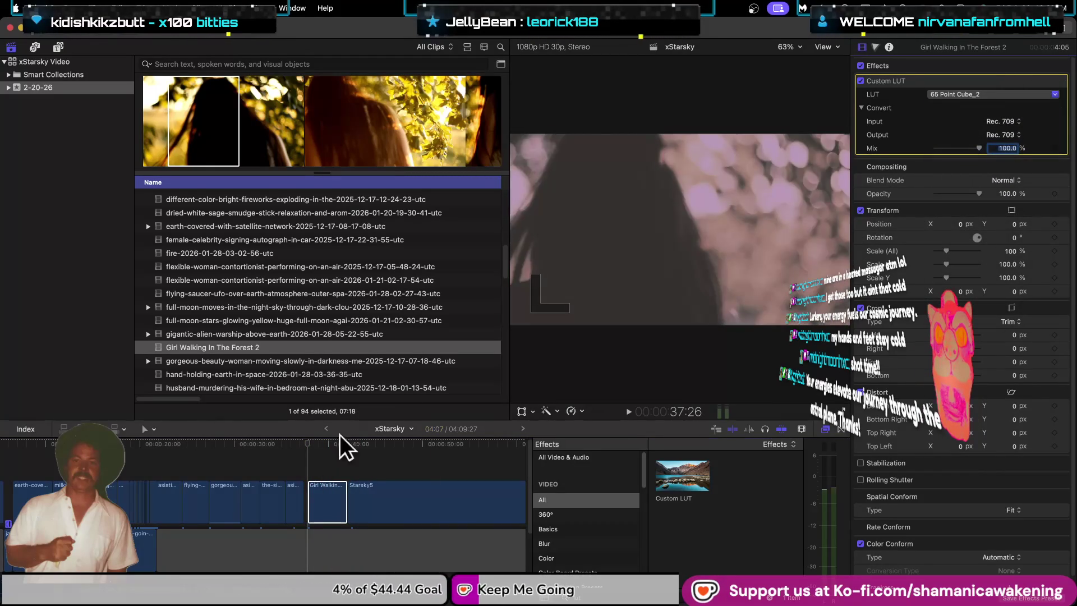
pyautogui.click(330, 483)
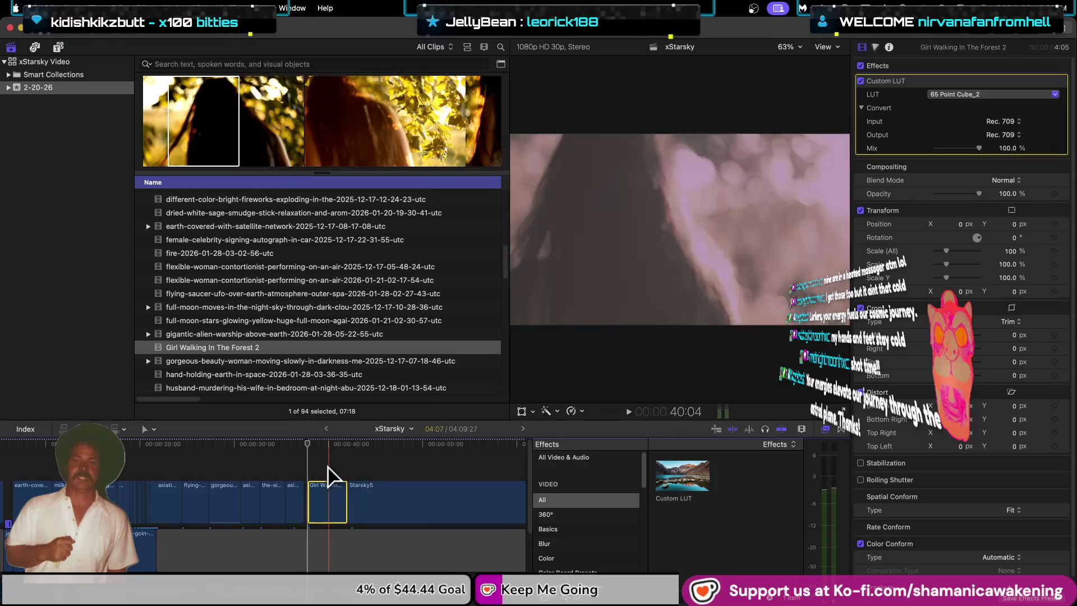
pyautogui.click(991, 97)
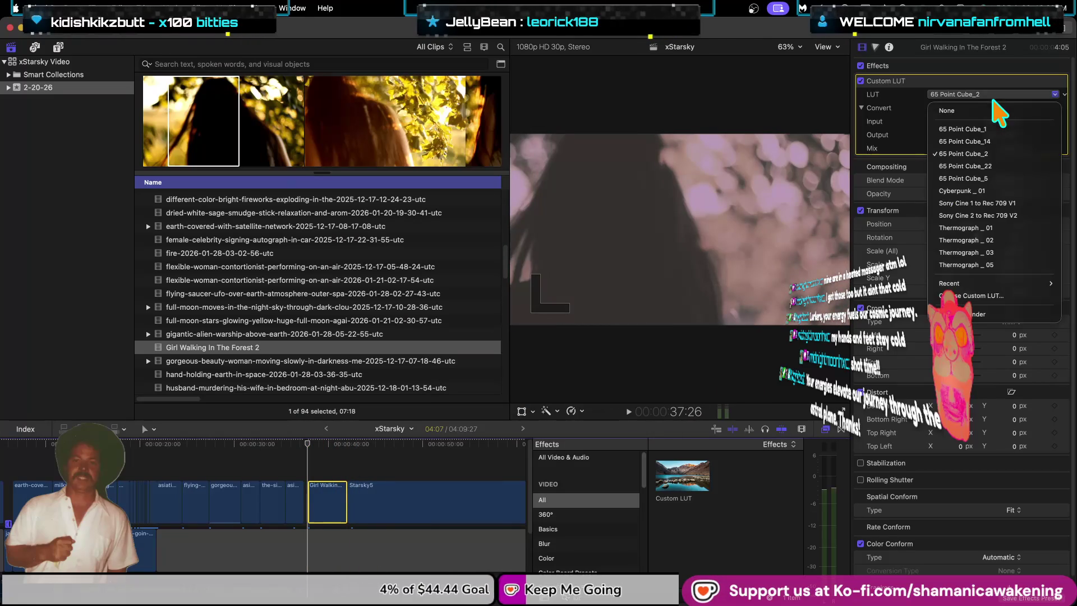
pyautogui.click(639, 216)
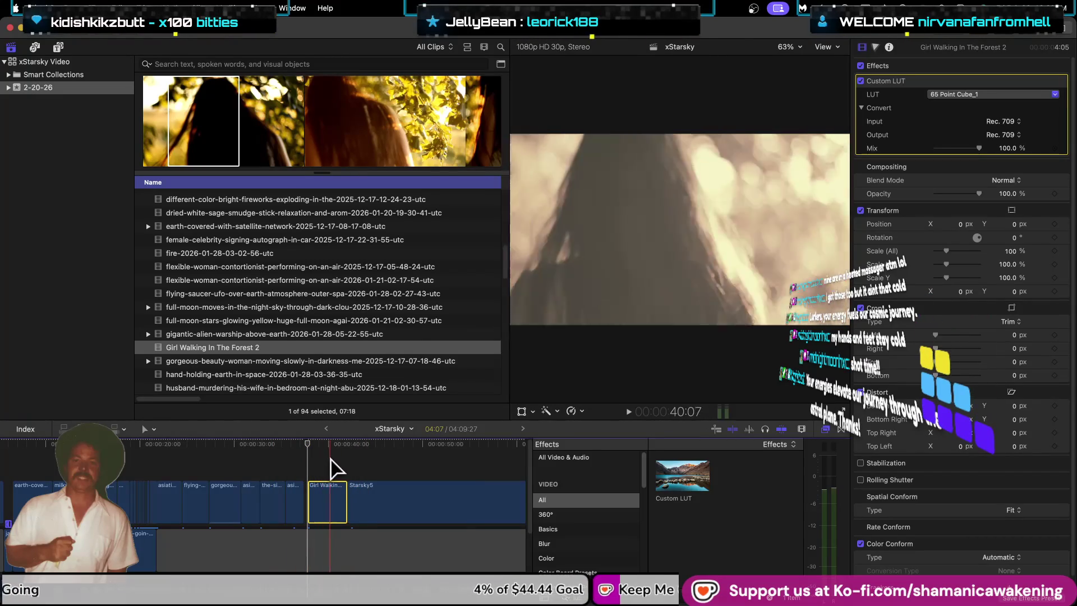
pyautogui.click(287, 455)
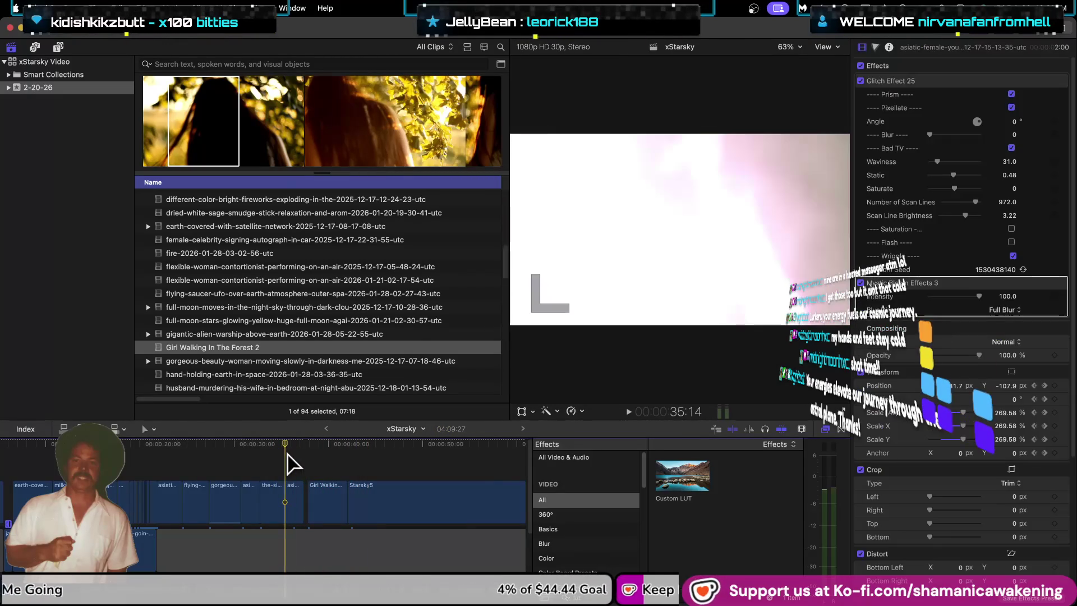
# Step: Zoom in and play back around the start of Girl Walking In The Forest 2
pyautogui.press('super+equal')
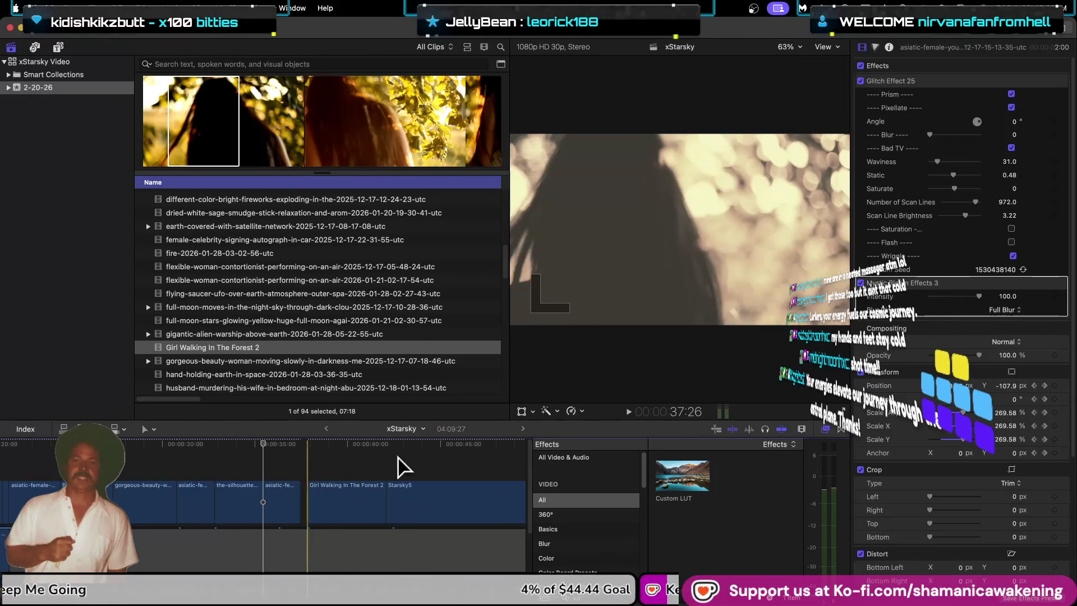
pyautogui.press('super+Right')
pyautogui.press('super+equal')
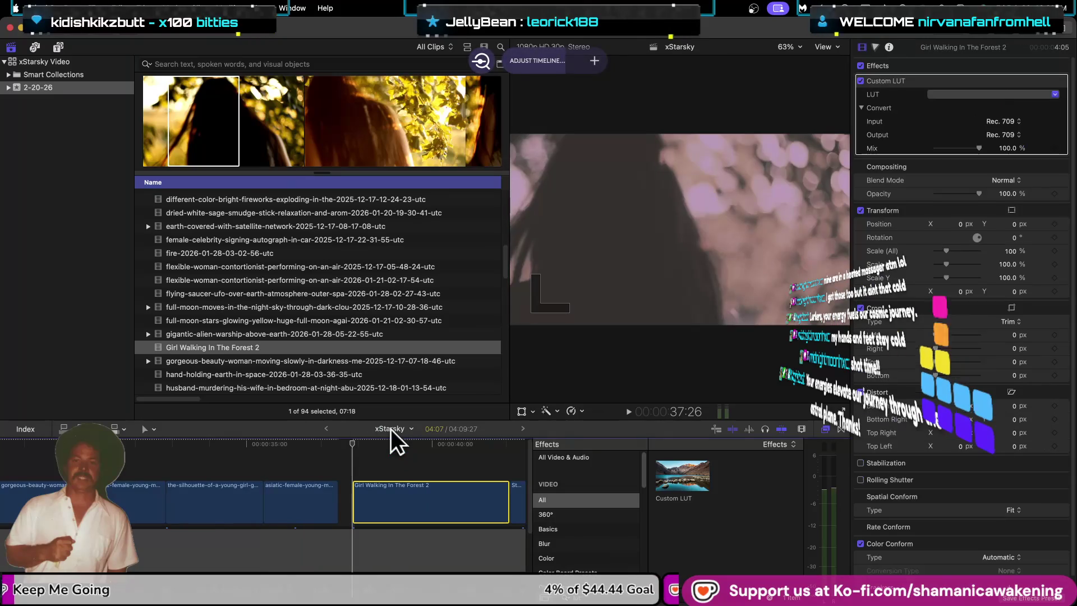
pyautogui.press('space')
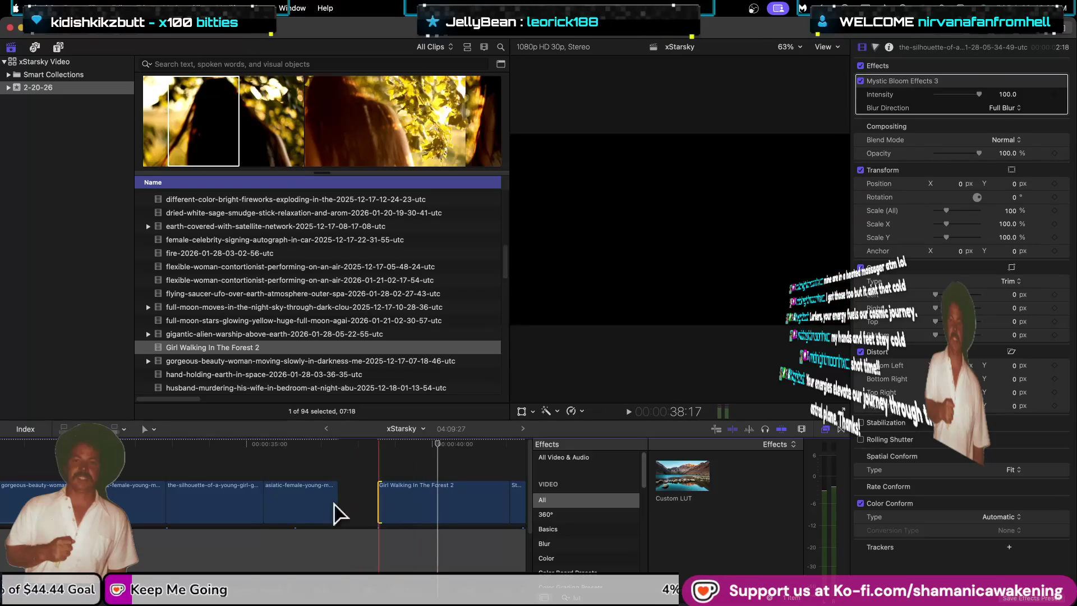
pyautogui.click(335, 511)
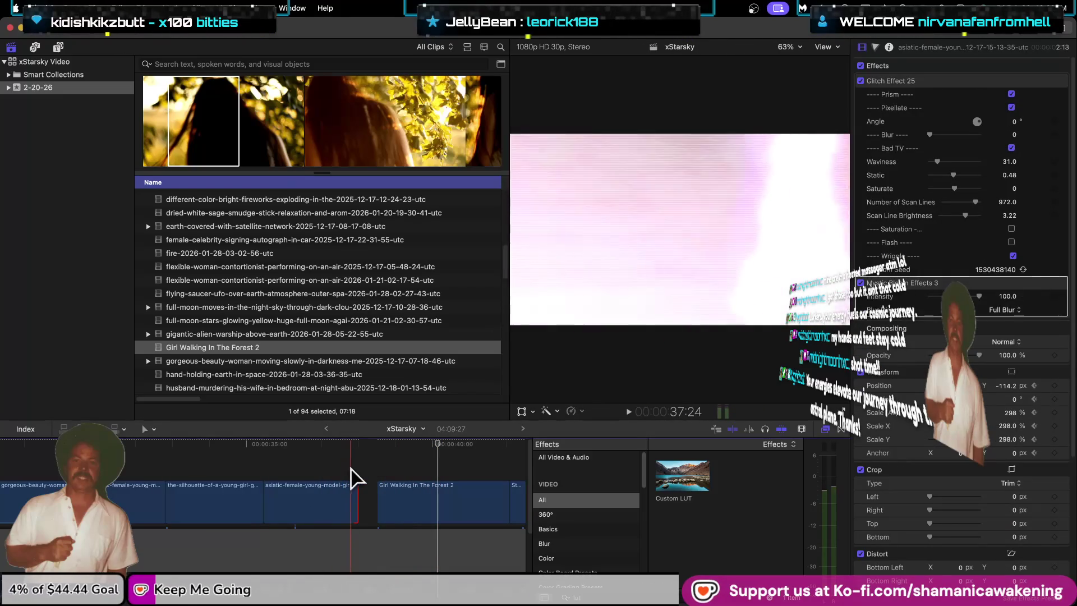
pyautogui.press('space')
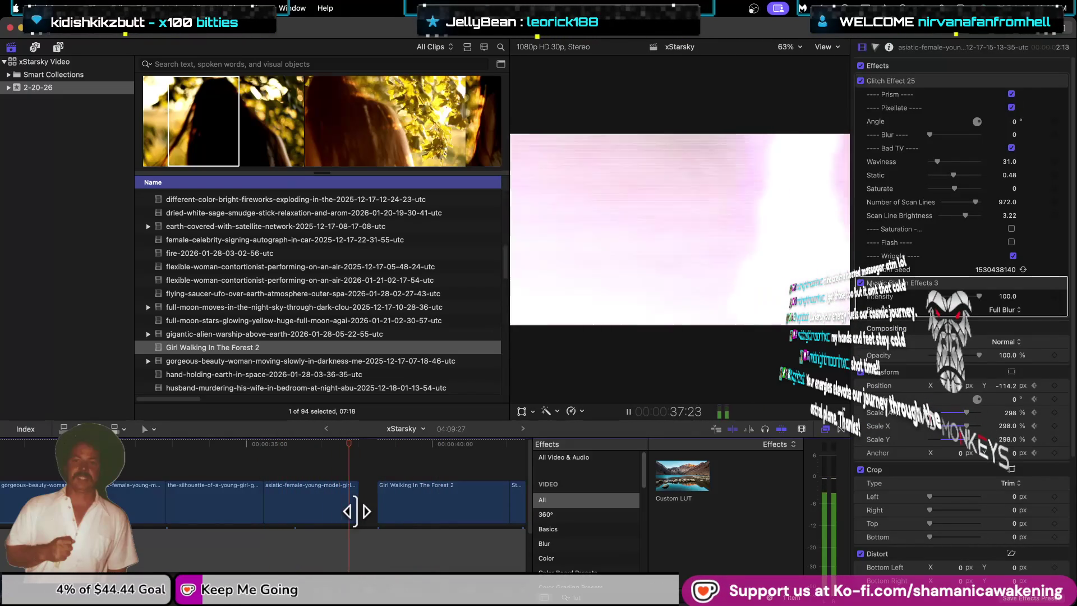
# Step: Trim the forest clip's start edge left to close the gap after the asiatic clip
pyautogui.click(380, 510)
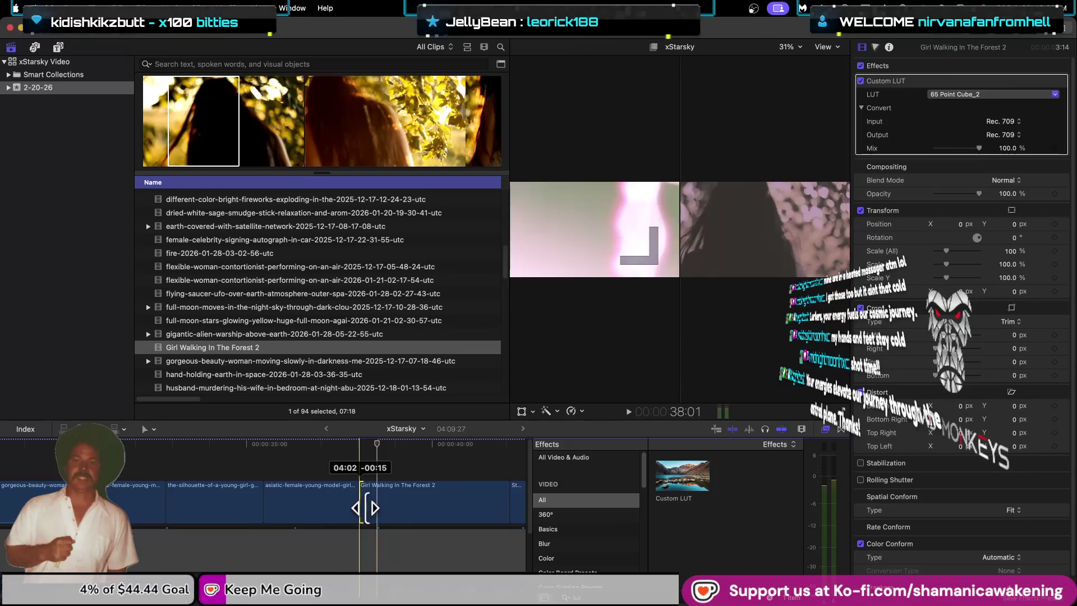
pyautogui.click(327, 467)
pyautogui.press('space')
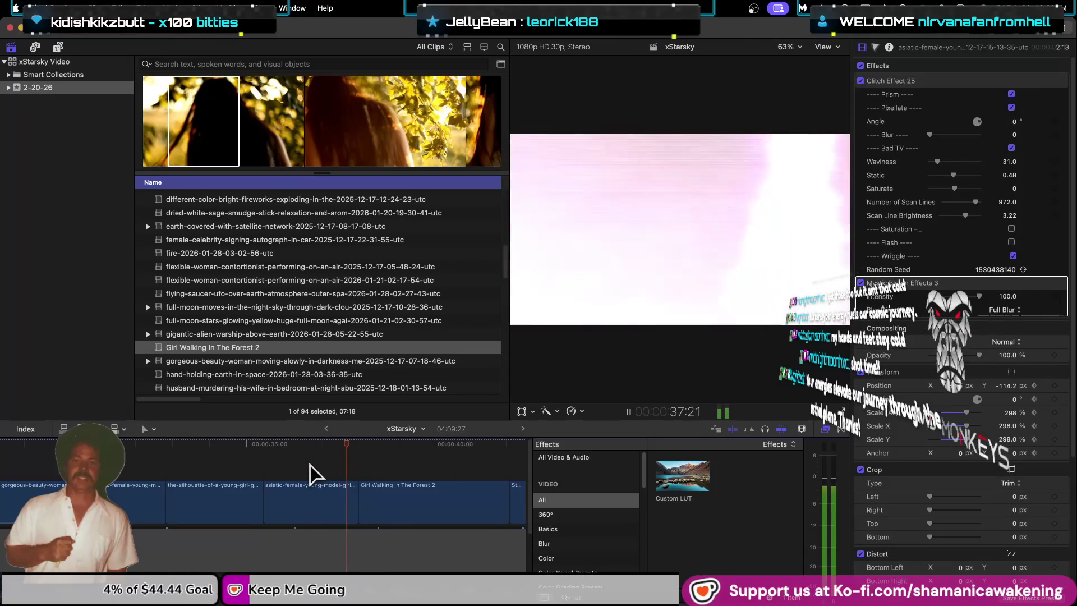
pyautogui.moveTo(362, 501); pyautogui.dragTo(273, 507)
pyautogui.click(323, 507)
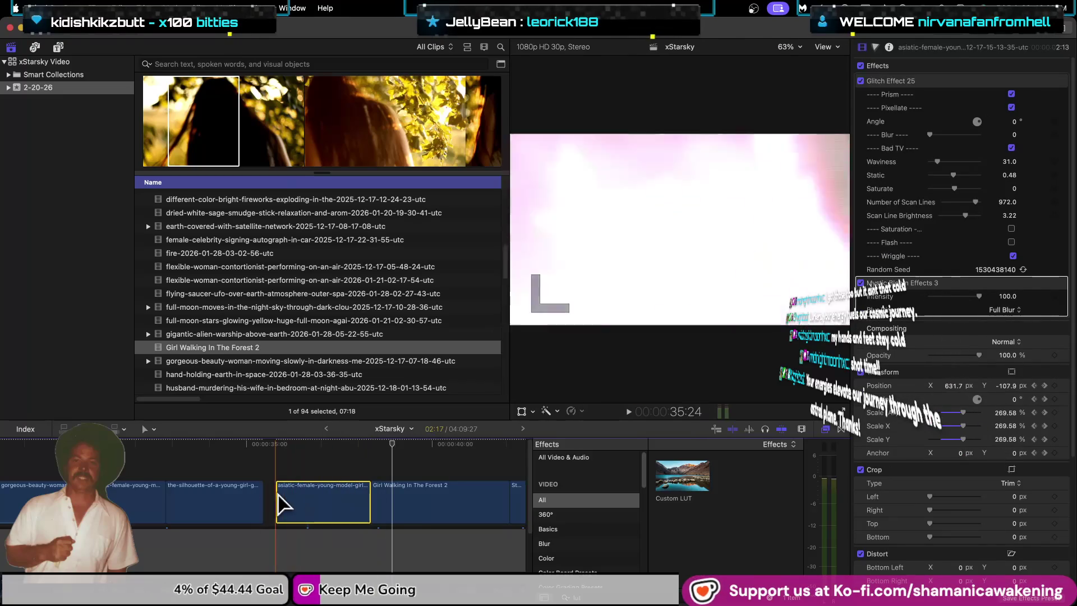
# Step: Play the edit from the silhouette clip, zoom the timeline out, and enlarge the viewer
pyautogui.click(221, 461)
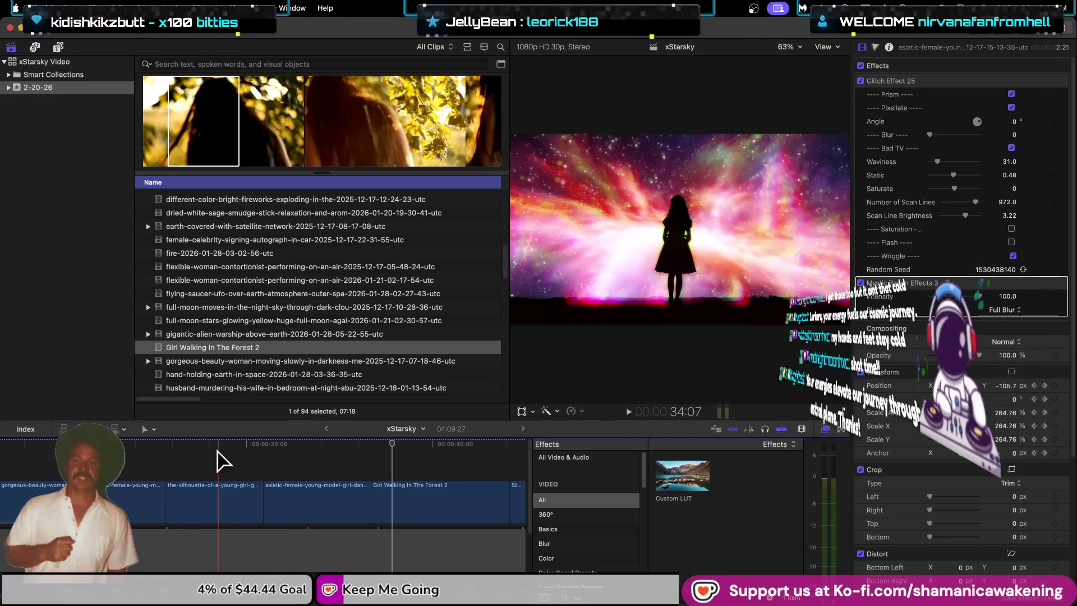
pyautogui.press('space')
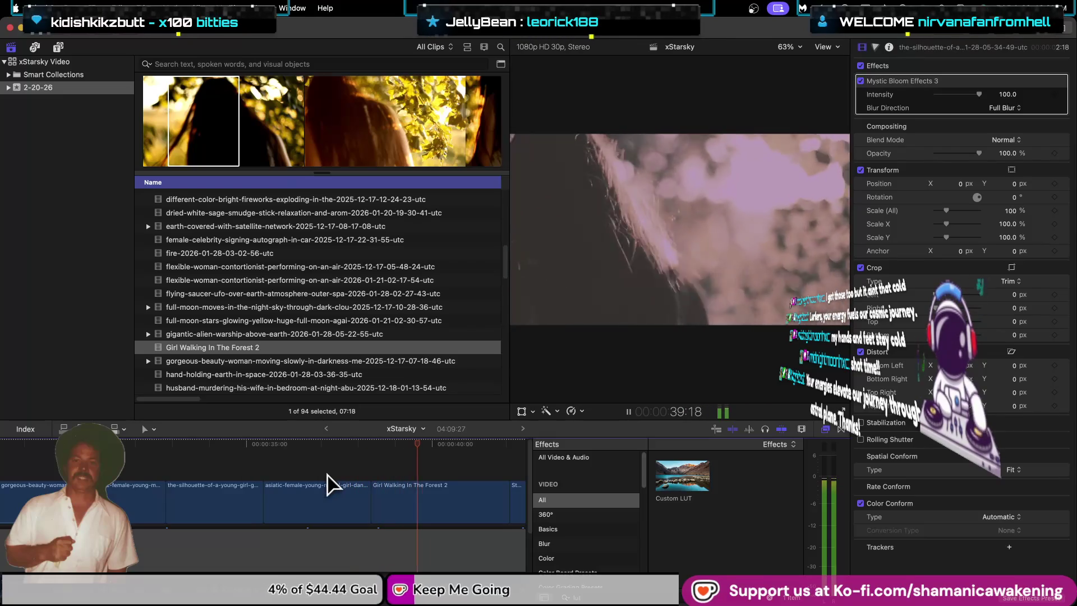
pyautogui.press('super+minus')
pyautogui.press('super+minus')
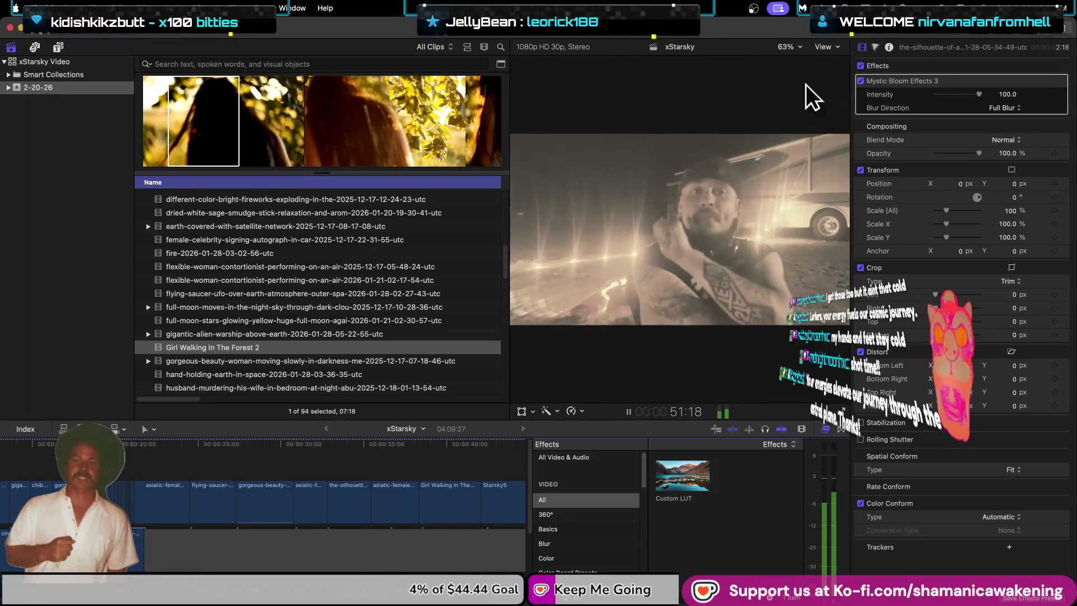
pyautogui.press('ctrl+super+1')
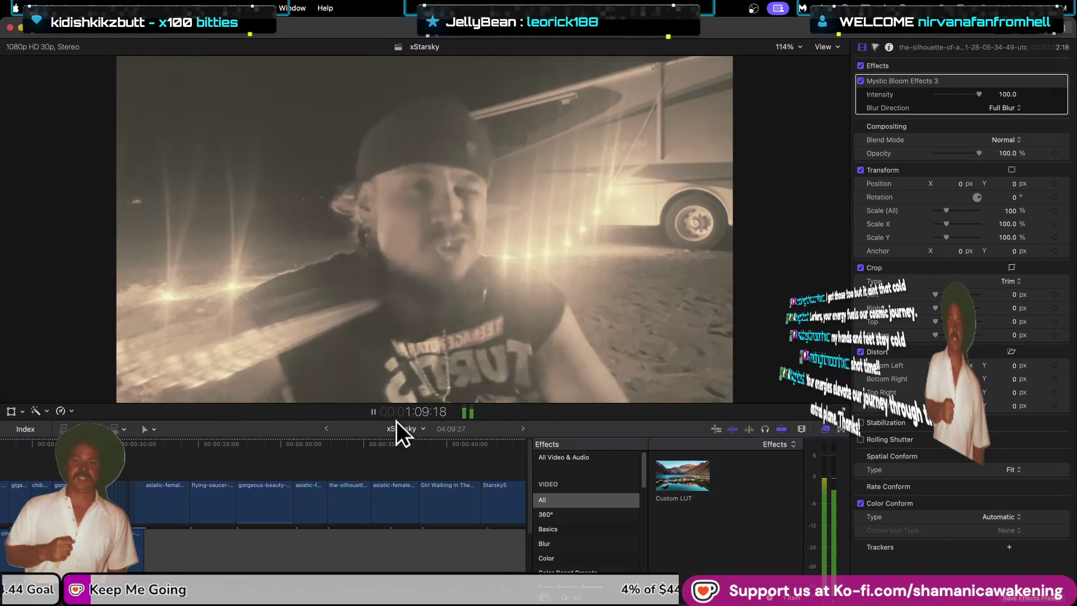
pyautogui.click(373, 410)
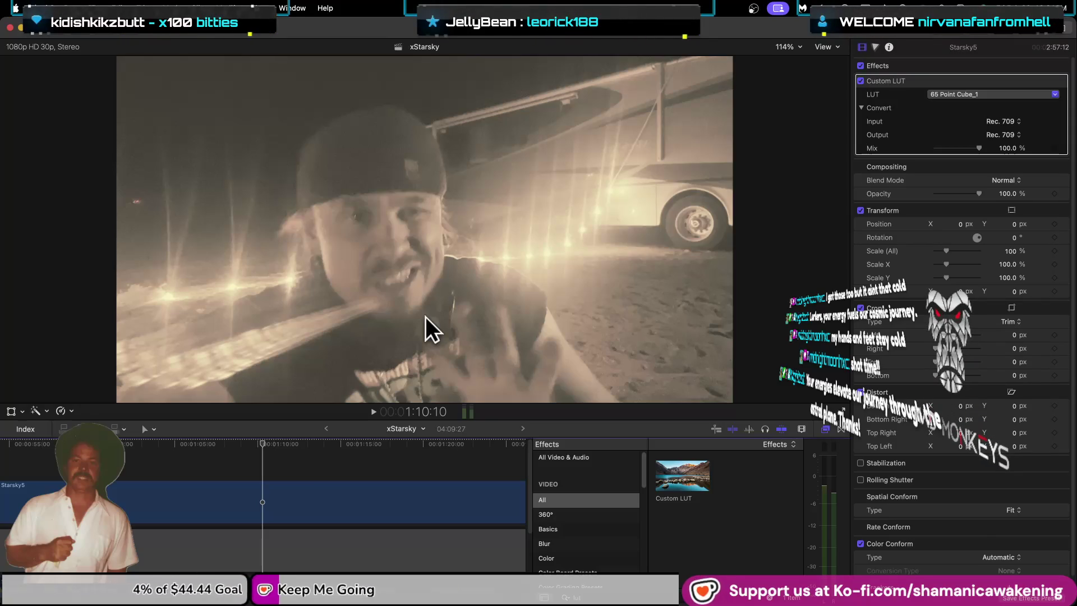
pyautogui.click(373, 410)
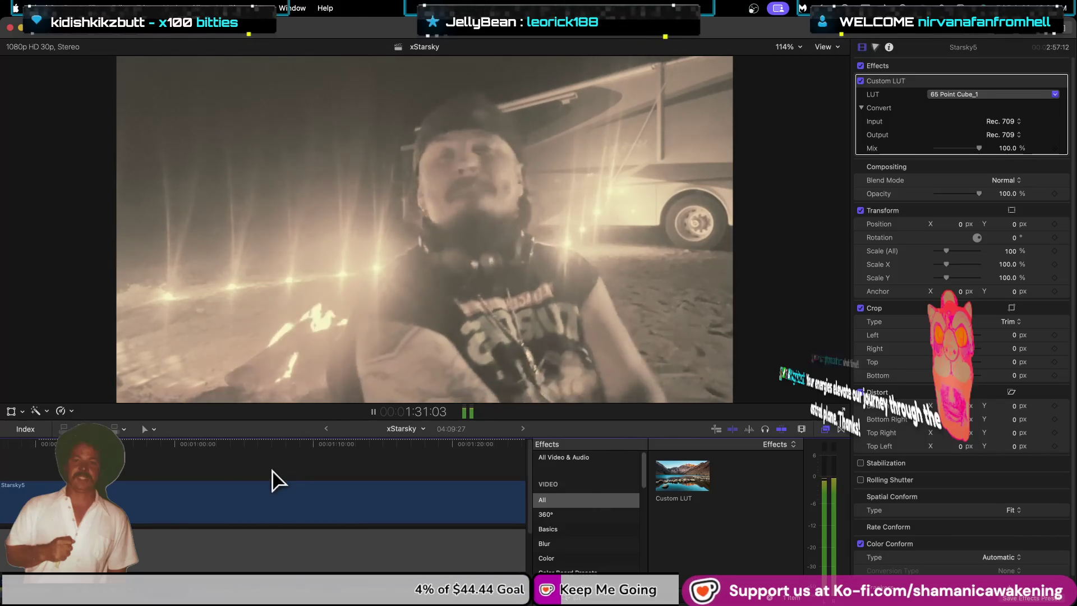
pyautogui.scroll(-5, 277, 478)
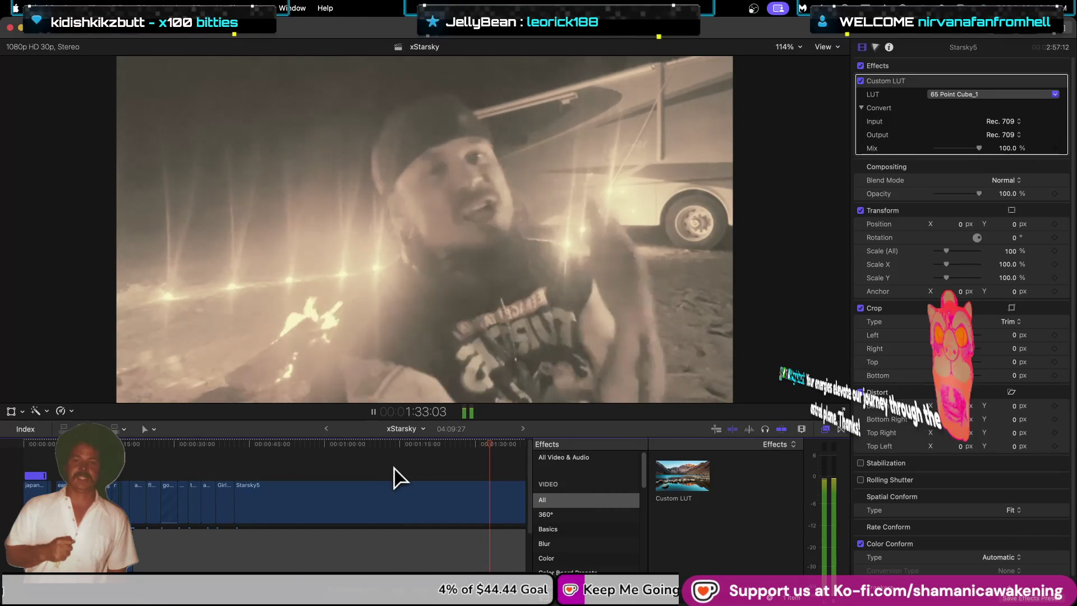
pyautogui.click(396, 469)
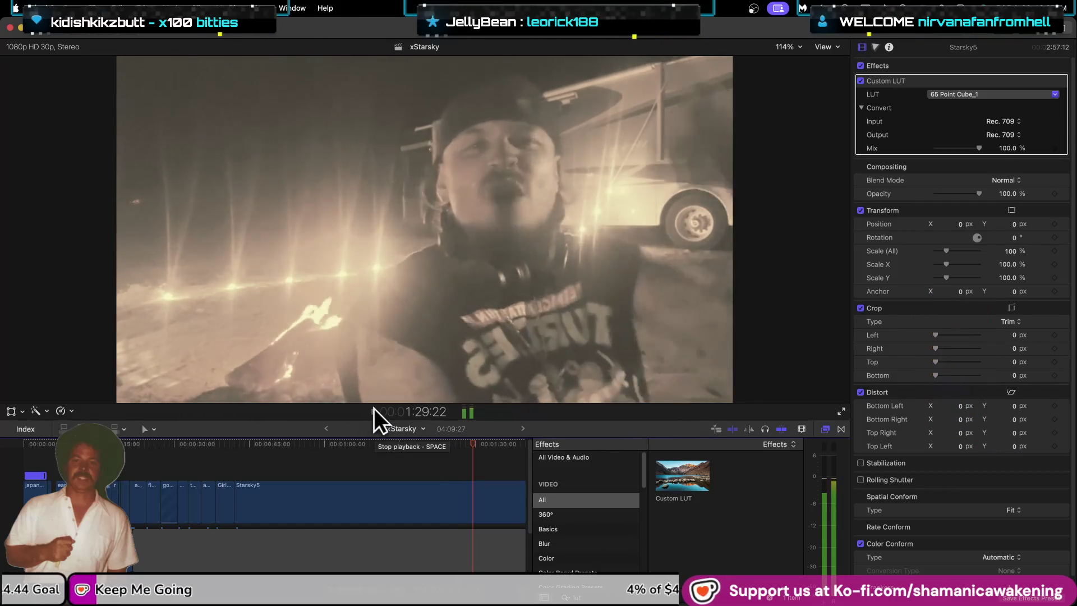
pyautogui.press('super+minus')
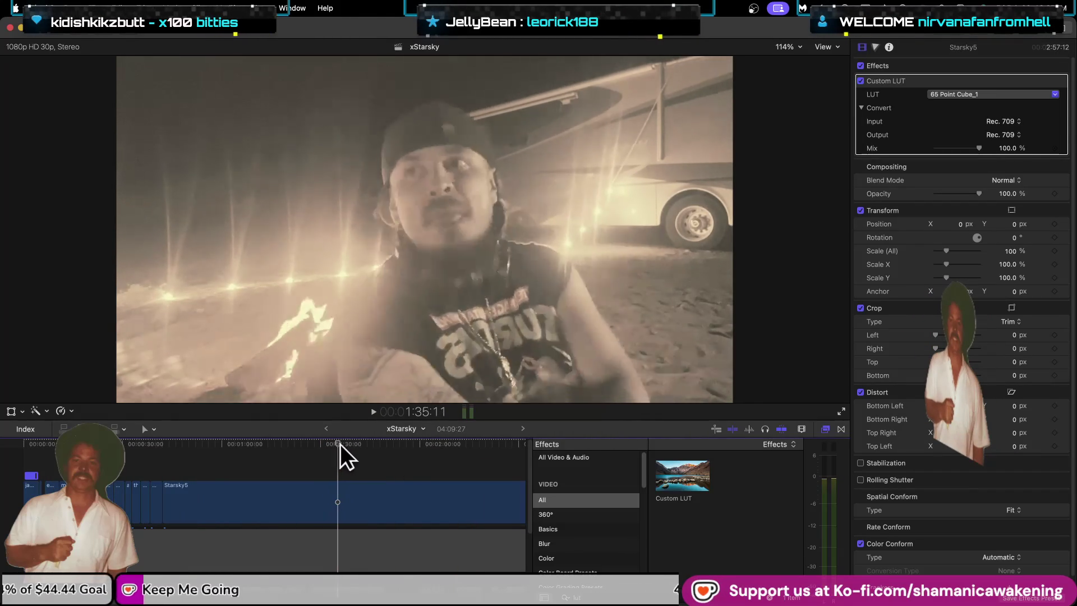
pyautogui.click(356, 443)
pyautogui.moveTo(368, 446); pyautogui.dragTo(385, 450)
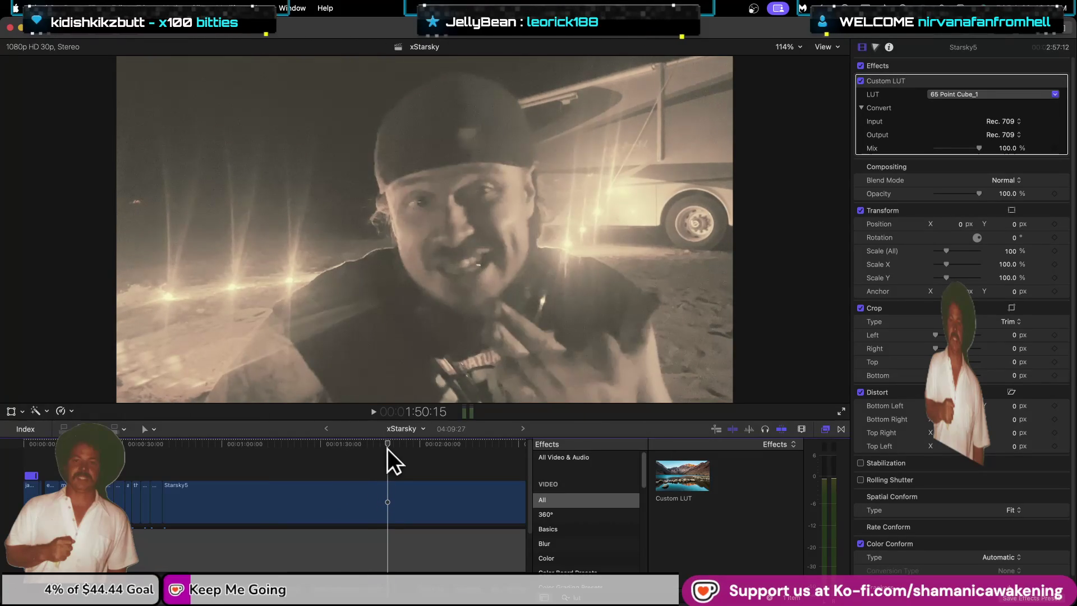
pyautogui.moveTo(385, 450); pyautogui.dragTo(372, 453)
pyautogui.press('space')
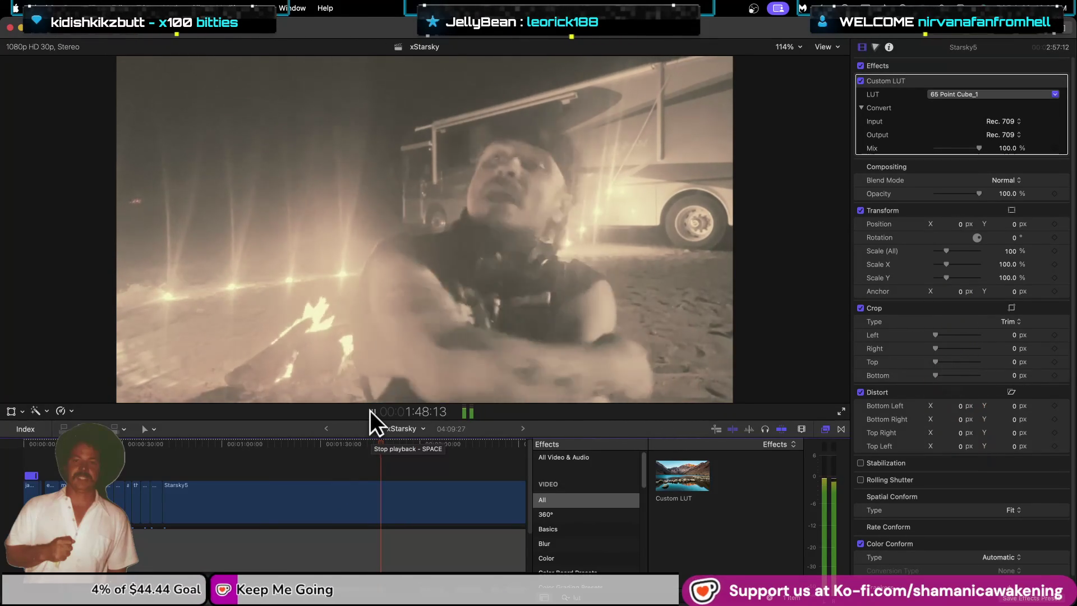
pyautogui.click(371, 412)
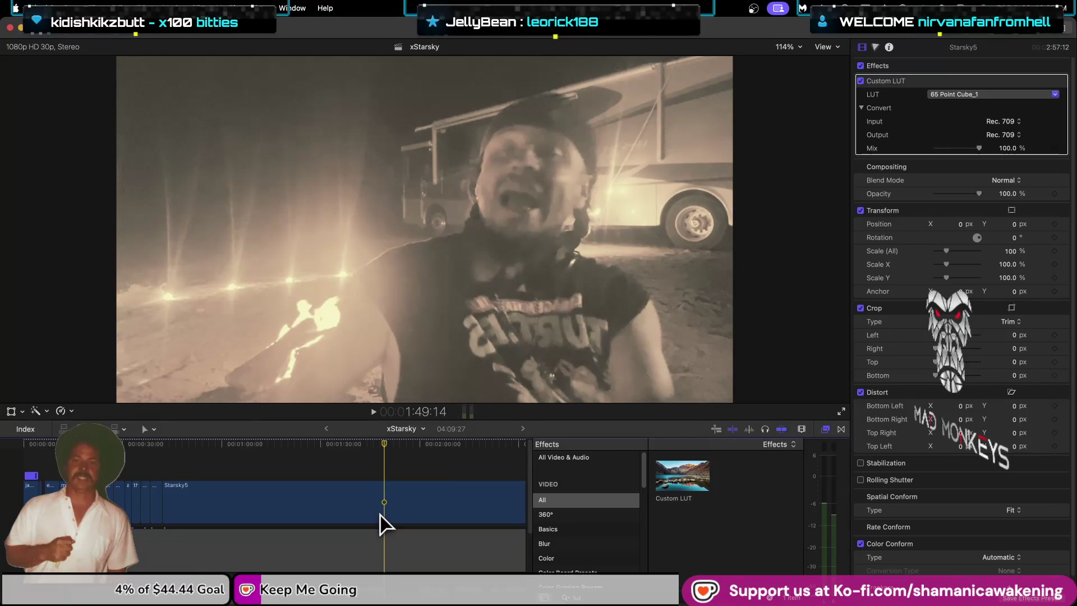
pyautogui.click(374, 411)
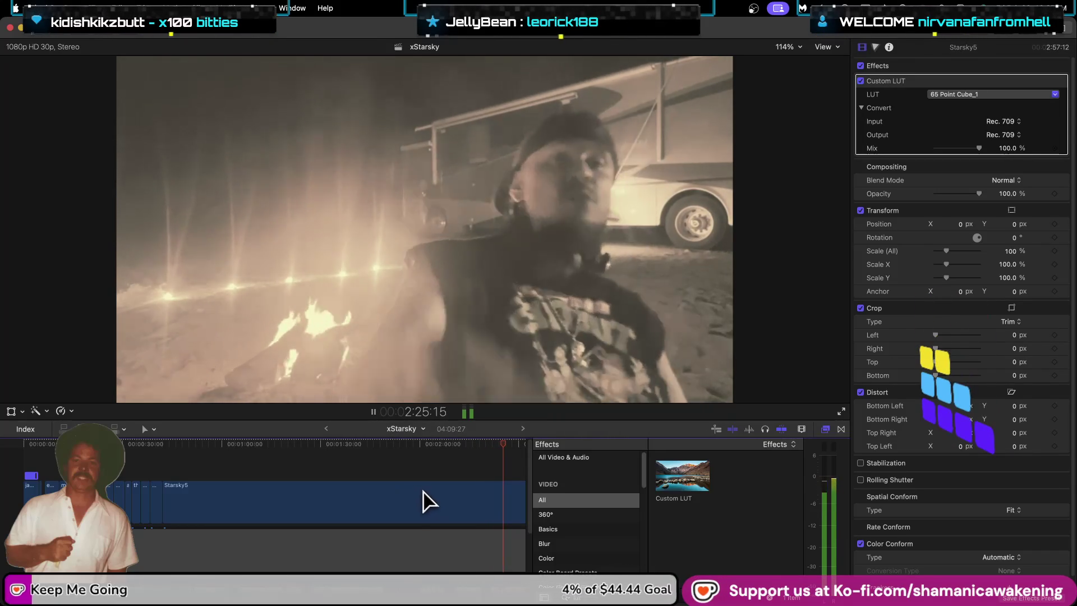
pyautogui.scroll(-3, 422, 497)
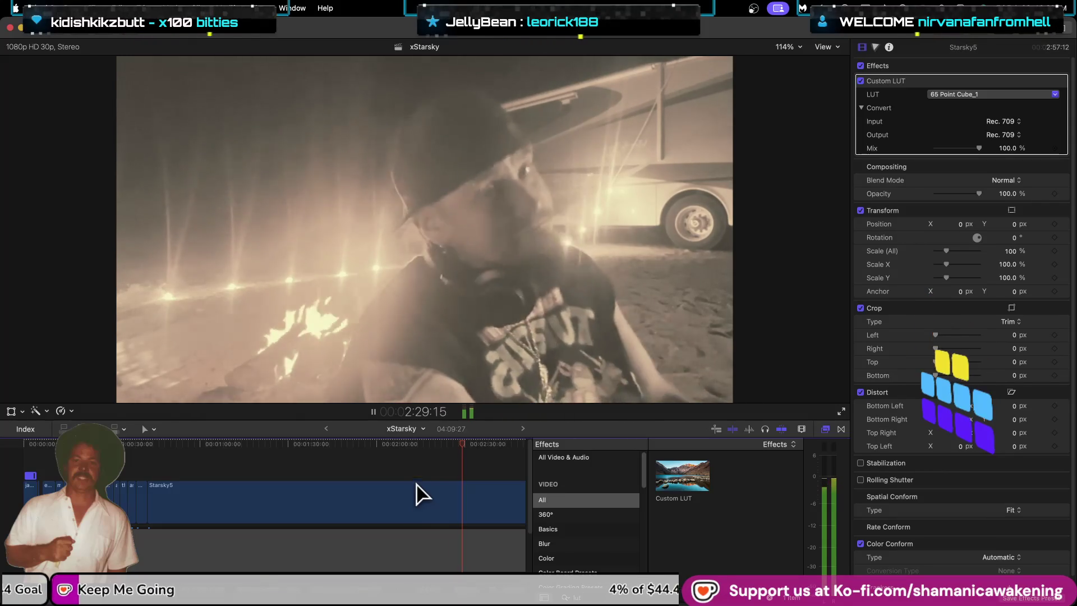
# Step: Scrub to a later point in Starsky5, play from there, then delete the Starsky5 clip
pyautogui.scroll(-2, 451, 481)
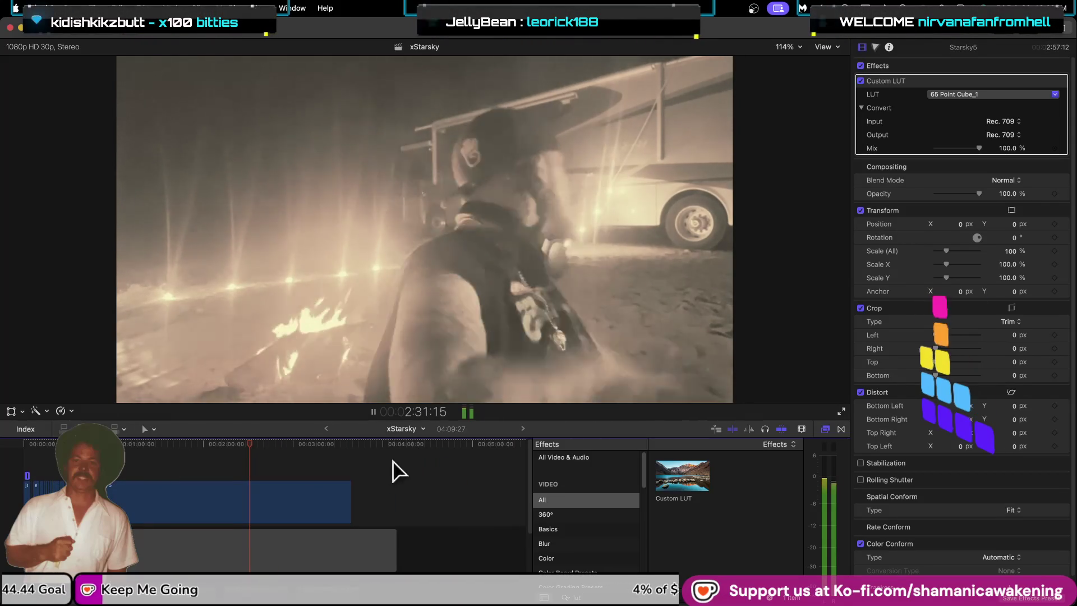
pyautogui.scroll(-1, 288, 443)
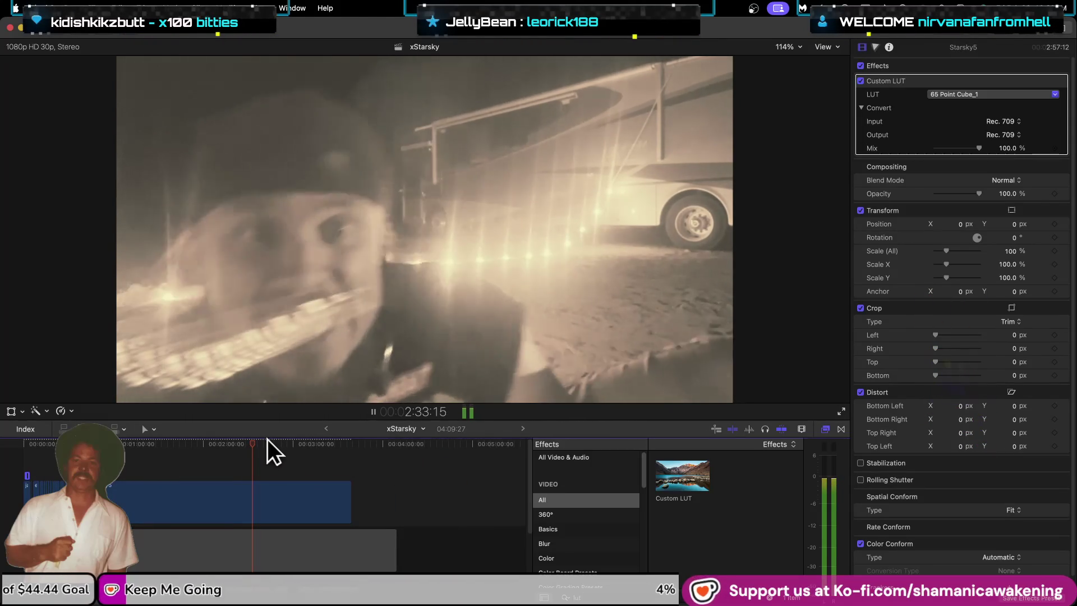
pyautogui.moveTo(254, 443)
pyautogui.mouseDown()
pyautogui.moveTo(287, 445)
pyautogui.moveTo(229, 453)
pyautogui.moveTo(250, 456)
pyautogui.mouseUp()
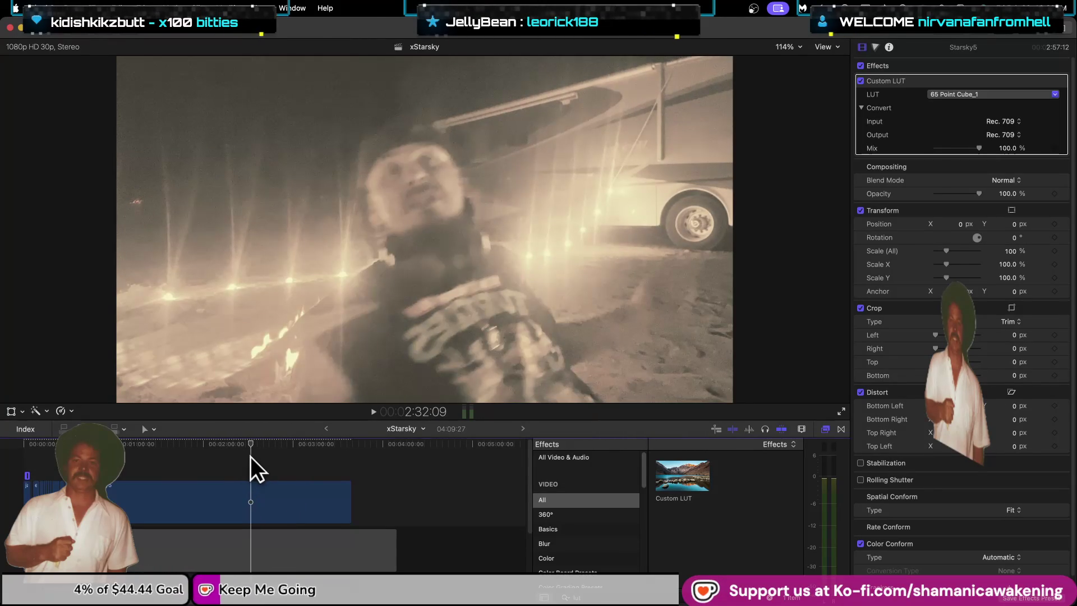
pyautogui.press('space')
pyautogui.press('space')
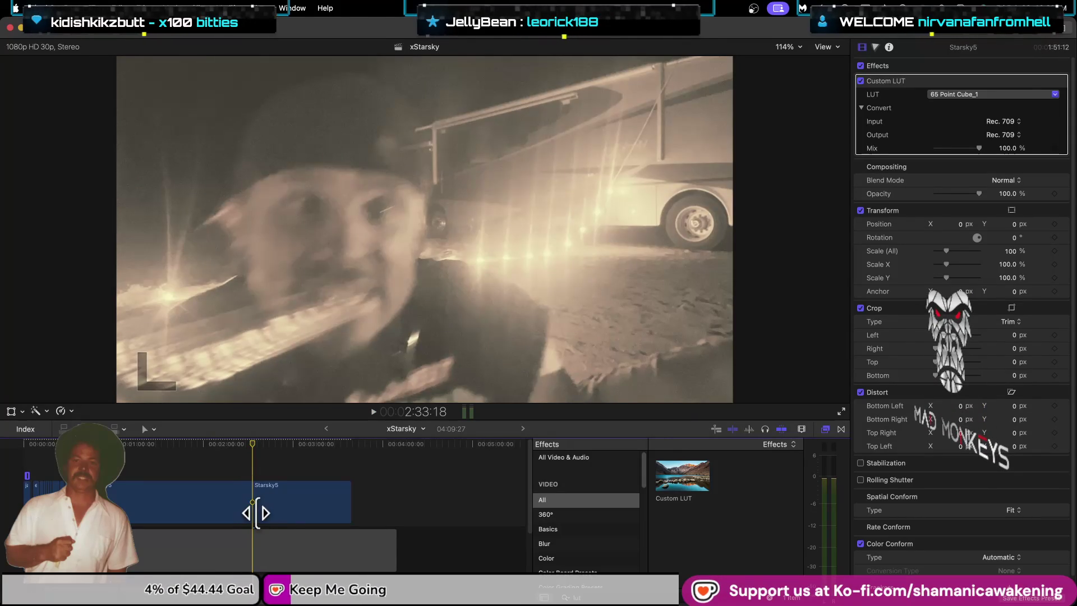
pyautogui.click(288, 521)
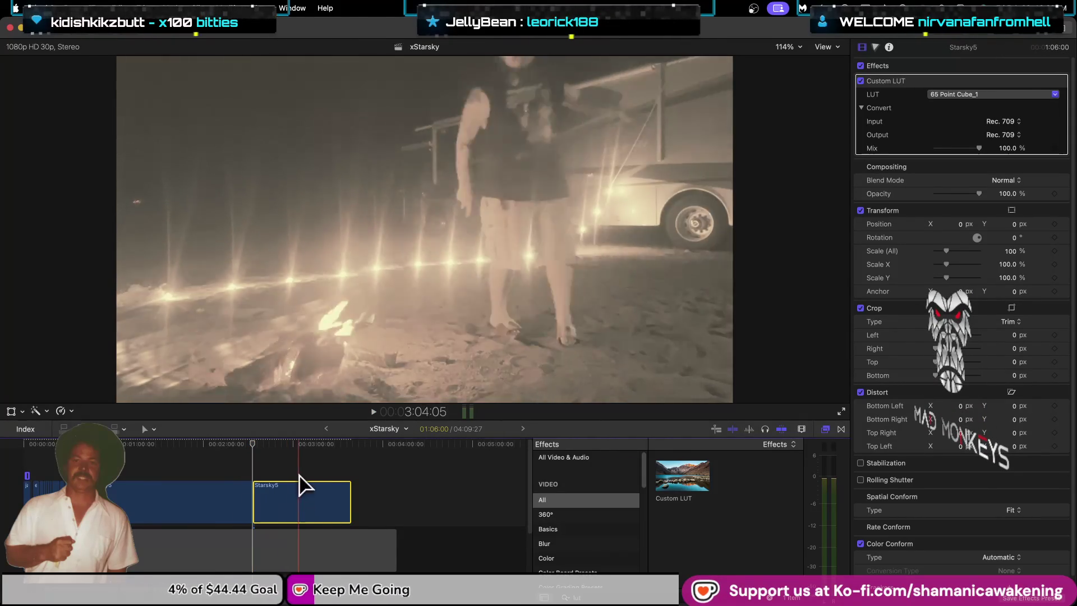
pyautogui.press('Delete')
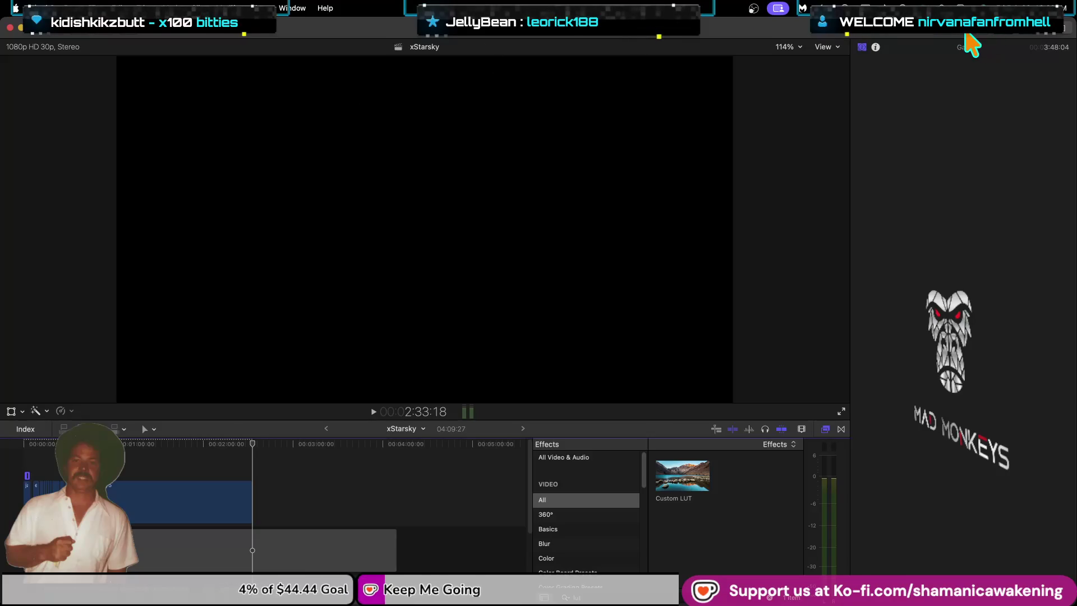
# Step: Show the Browser, preview the Starsky5 and Starsky6 source clips, then return to the xStarsky timeline
pyautogui.press('ctrl+super+1')
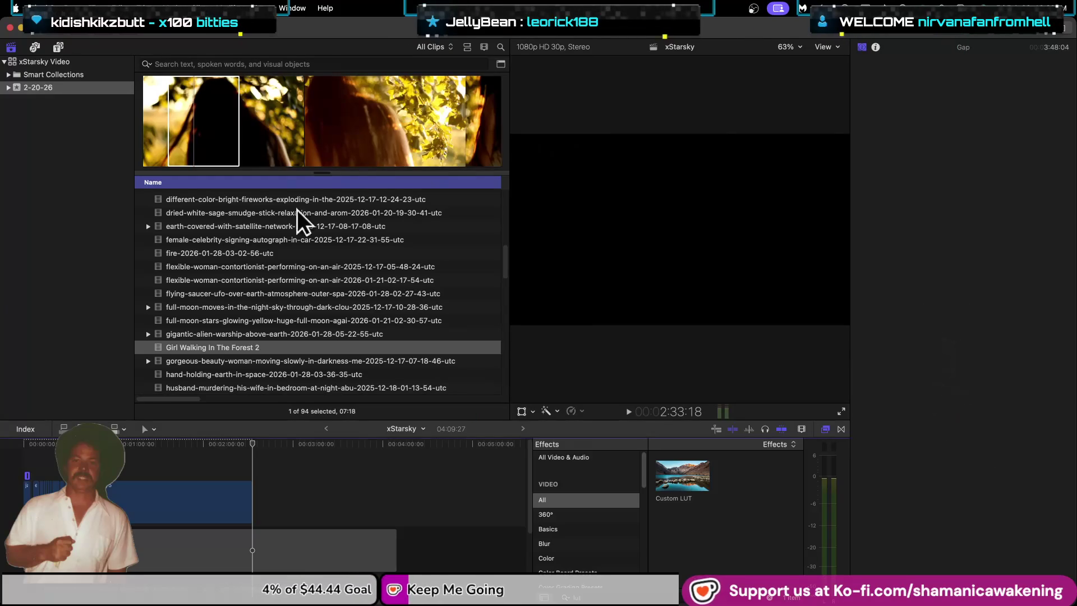
pyautogui.scroll(-15, 265, 277)
pyautogui.scroll(-5, 265, 282)
pyautogui.scroll(-5, 264, 283)
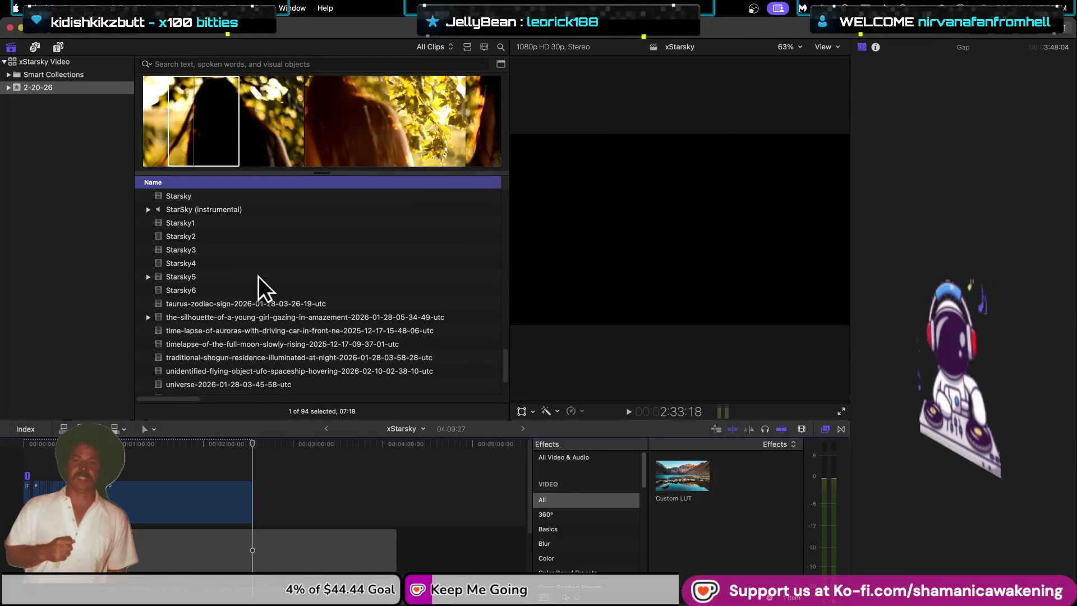
pyautogui.click(265, 278)
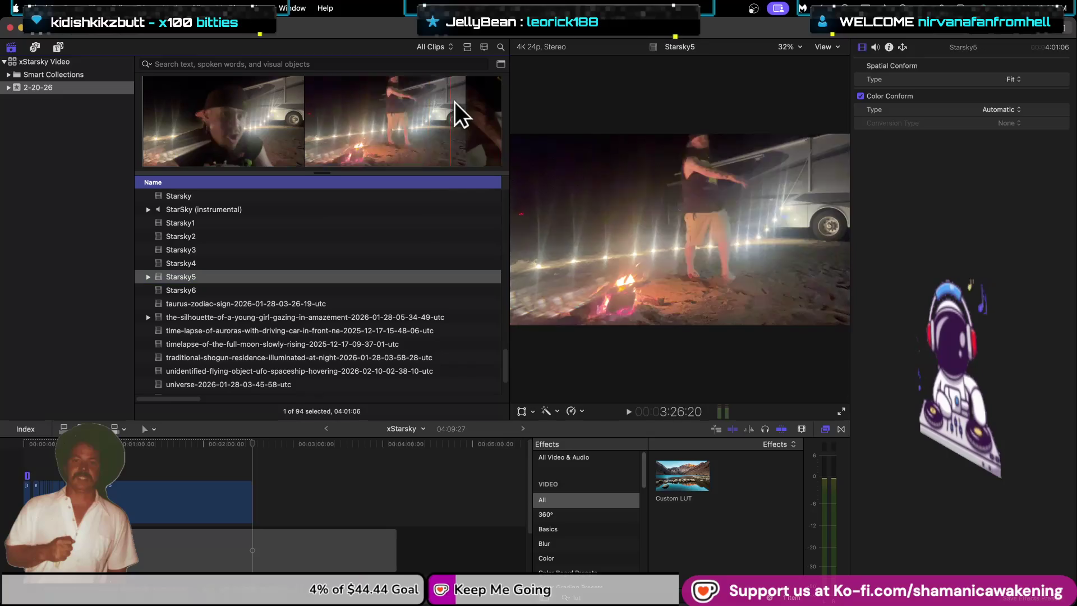
pyautogui.click(229, 289)
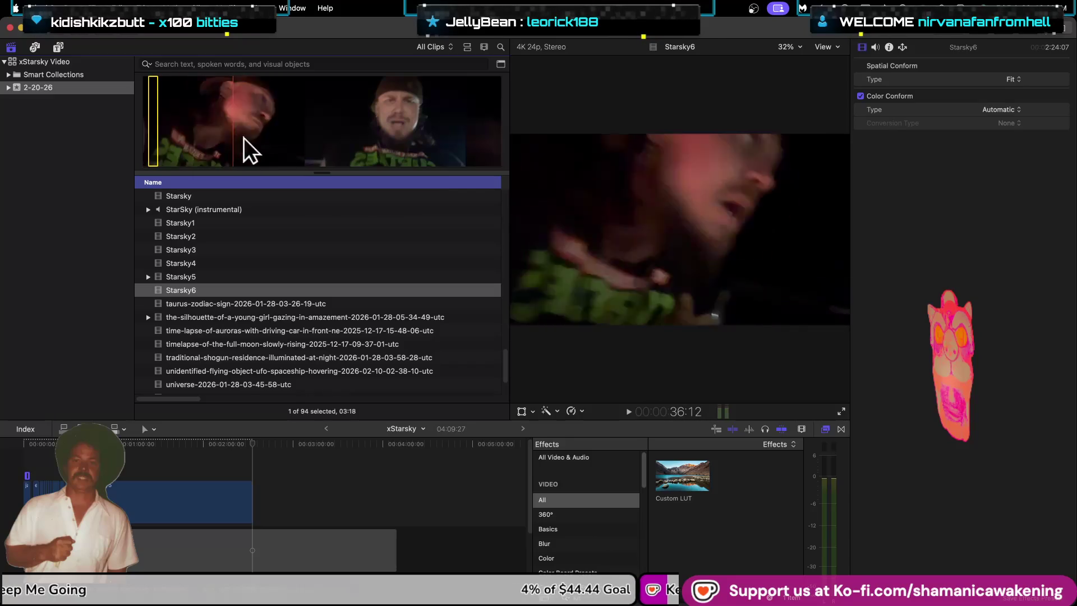
pyautogui.click(71, 449)
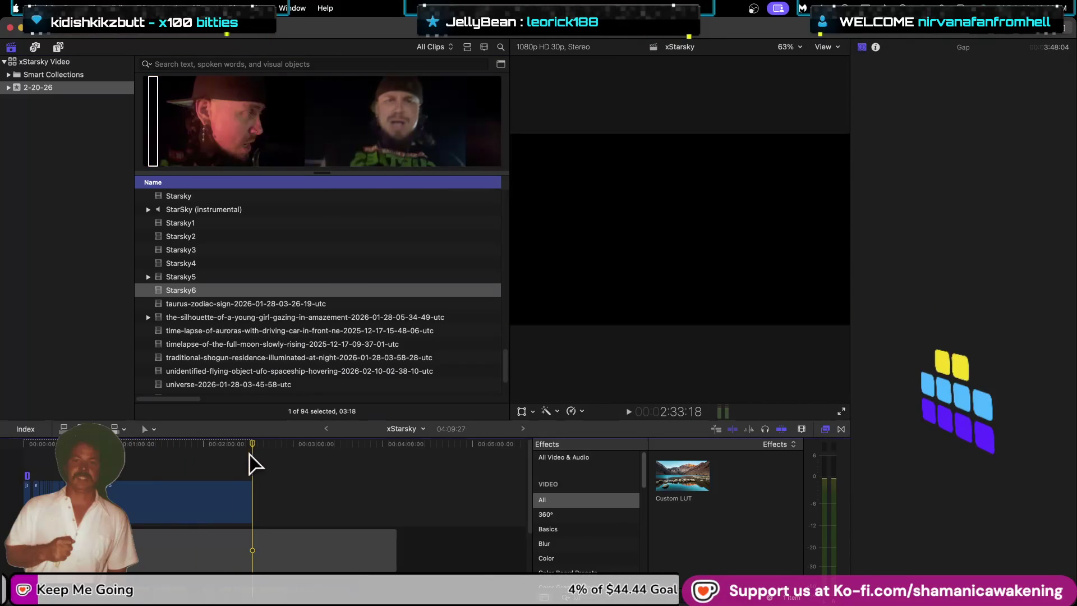
pyautogui.press('super+minus')
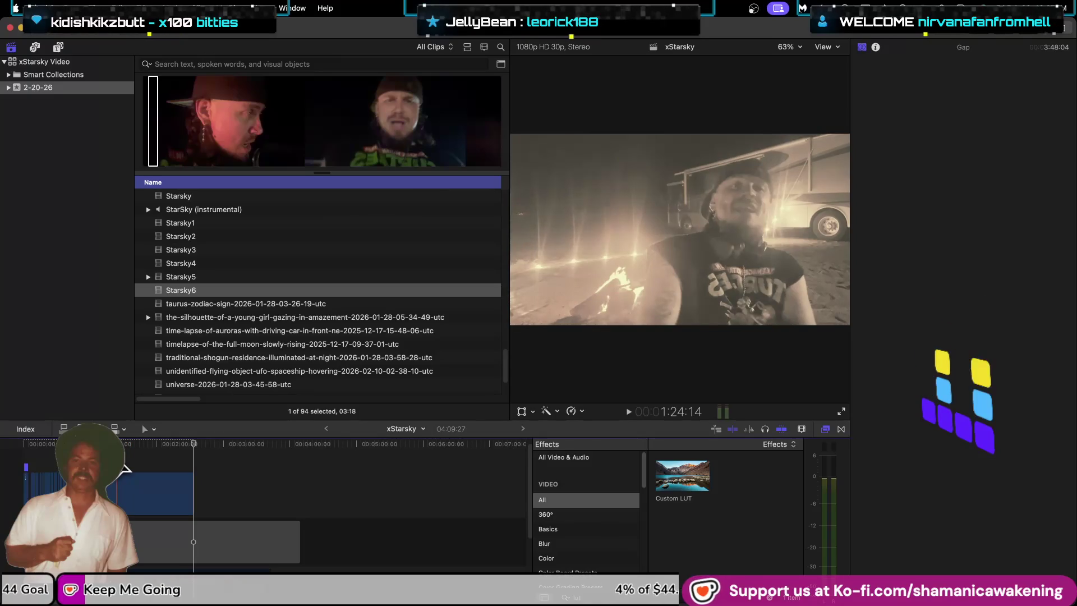
# Step: Close the Effects list, select the japan-in-the-night clip to view its effects, and hide the Browser
pyautogui.press('super+minus')
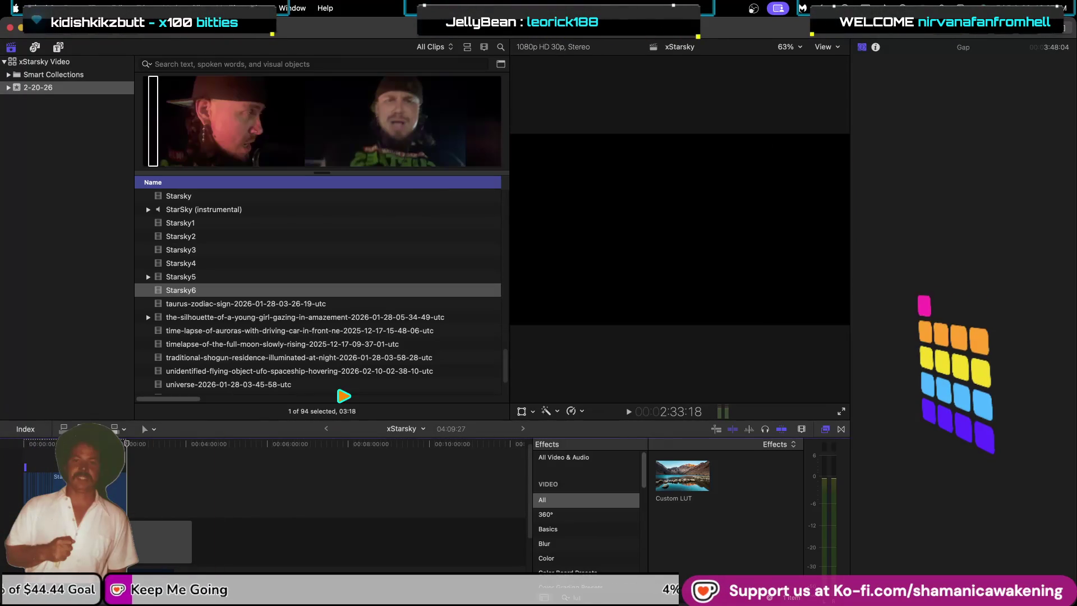
pyautogui.scroll(-2, 409, 488)
pyautogui.scroll(-3, 235, 536)
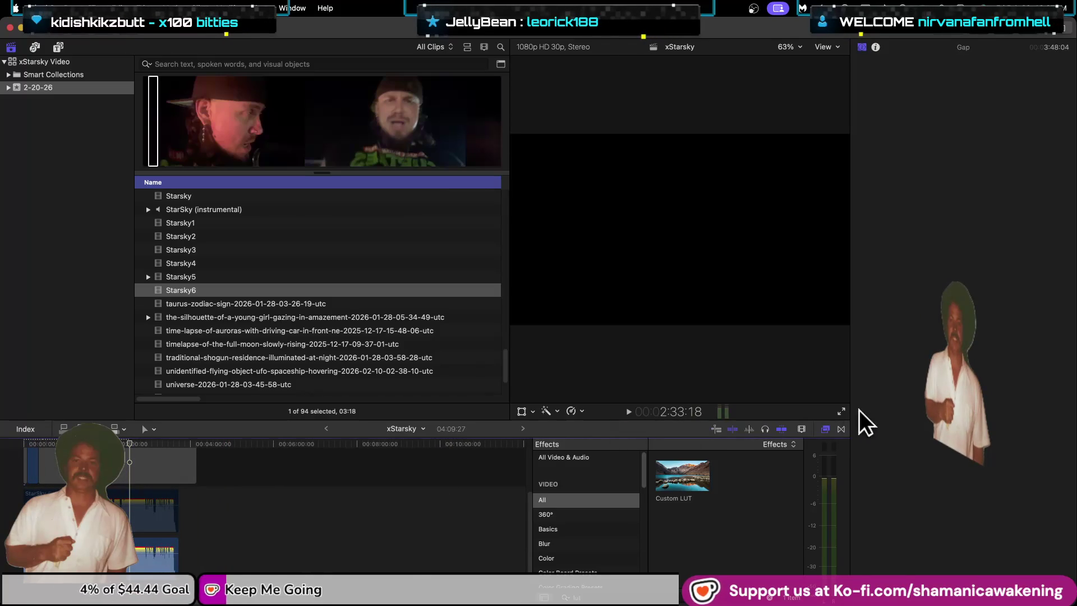
pyautogui.click(826, 429)
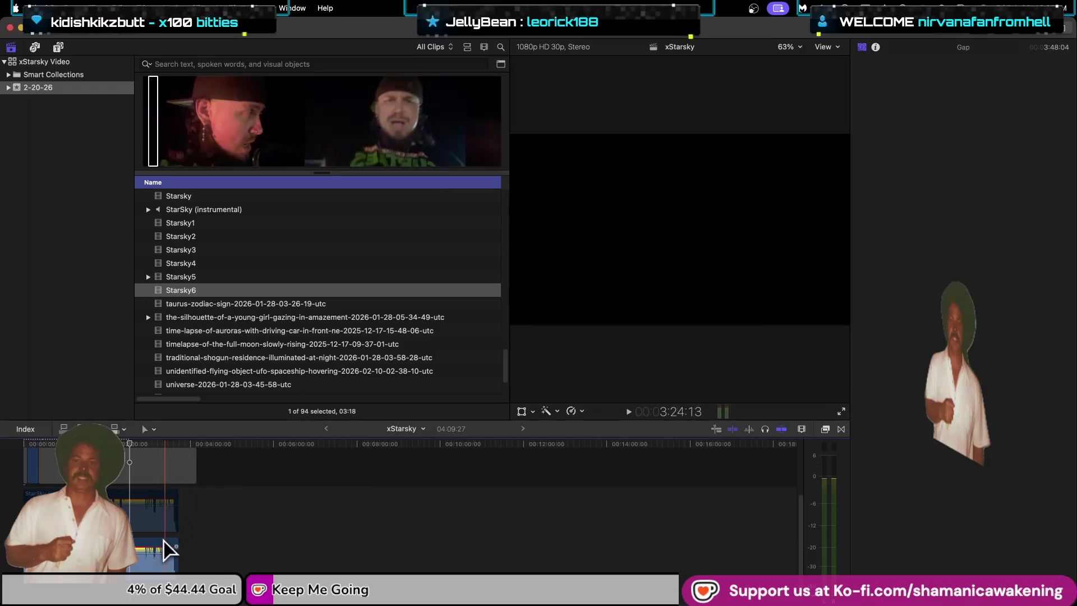
pyautogui.scroll(3, 130, 462)
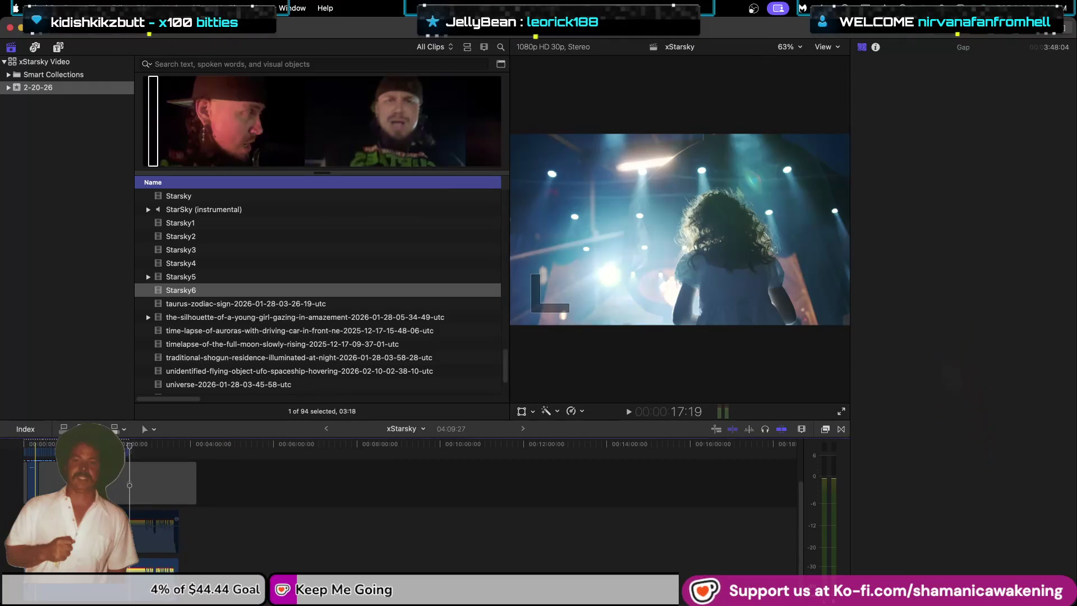
pyautogui.press('super+equal')
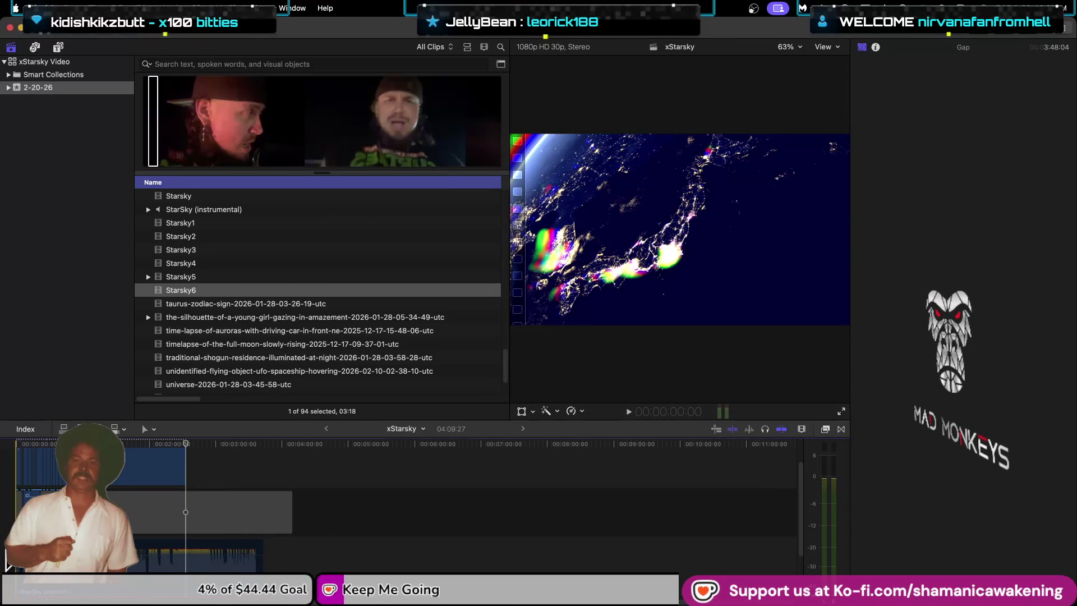
pyautogui.click(163, 468)
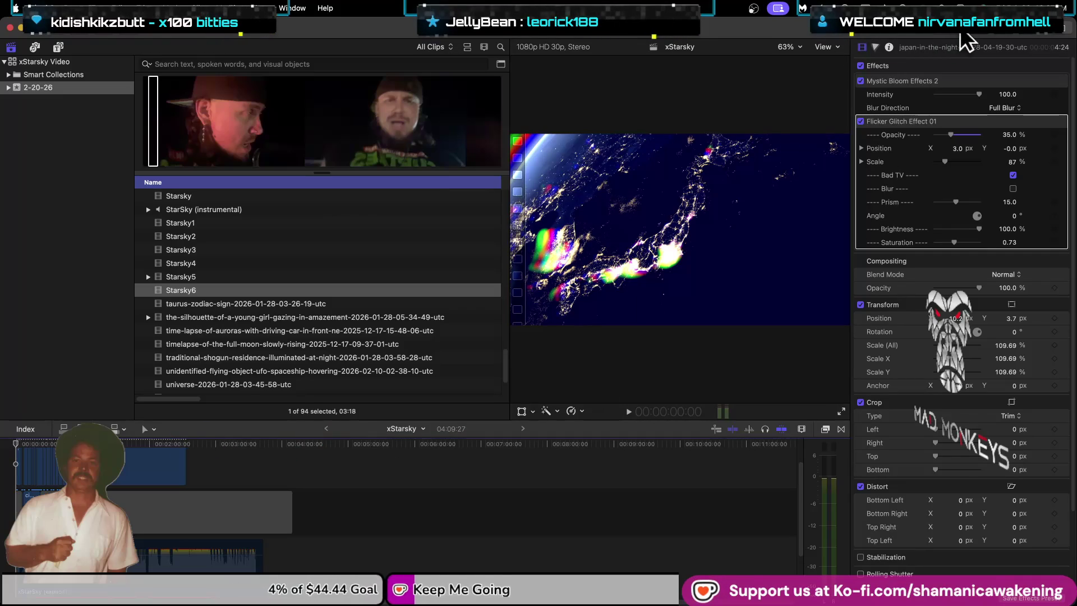
pyautogui.press('ctrl+super+1')
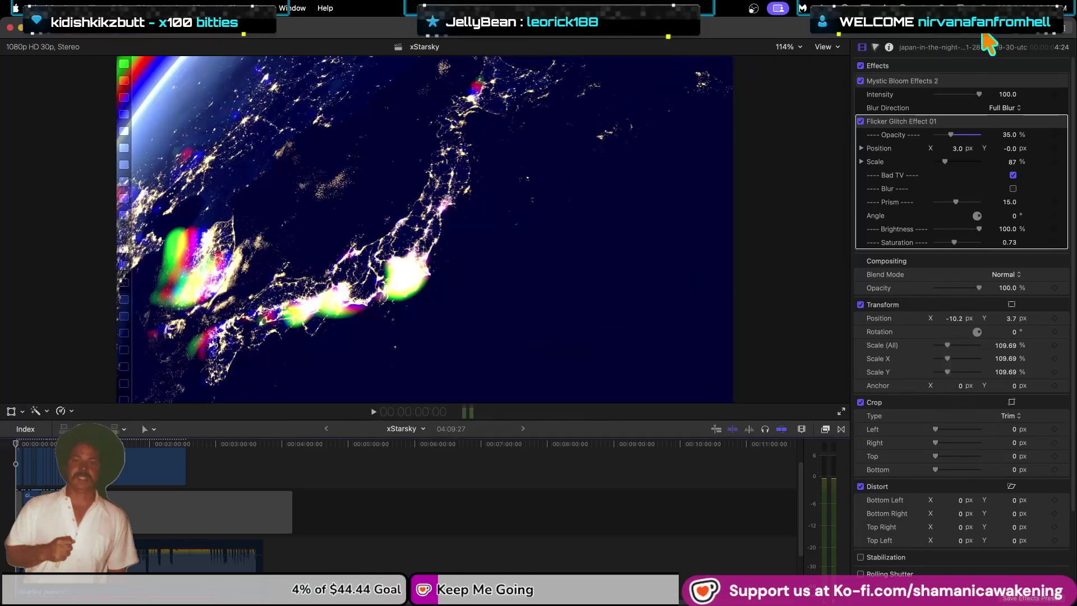
# Step: Hide the Inspector and play the xStarsky project from the beginning
pyautogui.click(1044, 34)
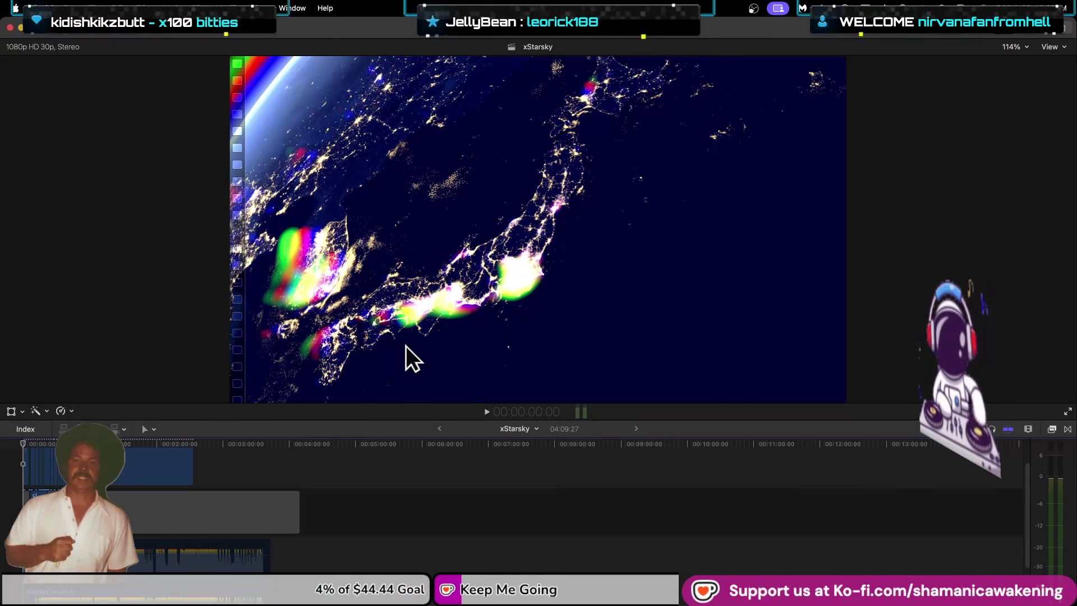
pyautogui.click(486, 412)
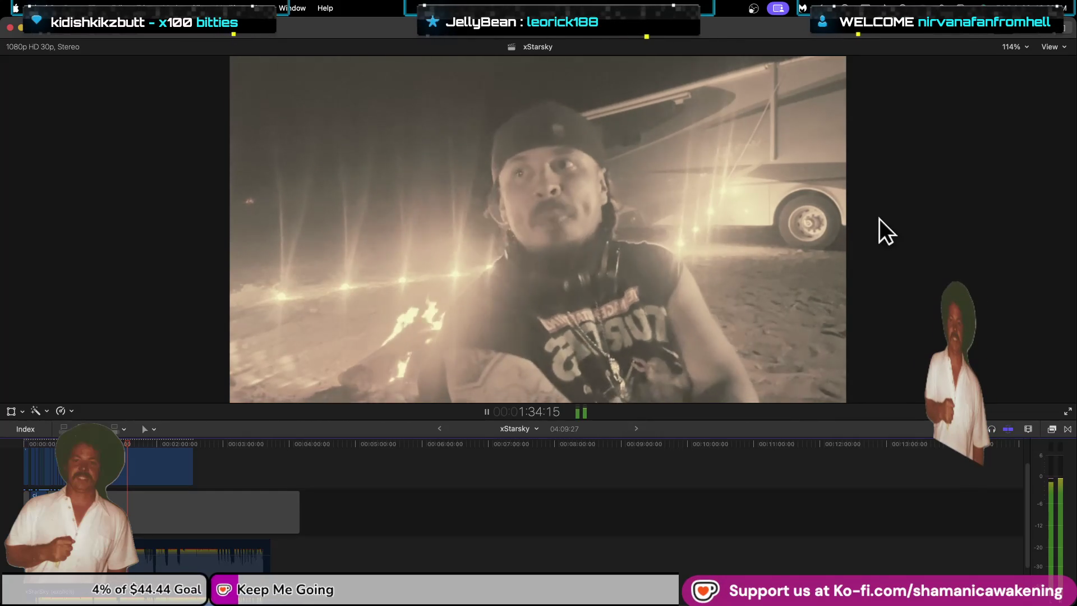
# Step: Zoom out to the whole xStarsky timeline and stop playback at 2:49:06
pyautogui.scroll(5, 120, 497)
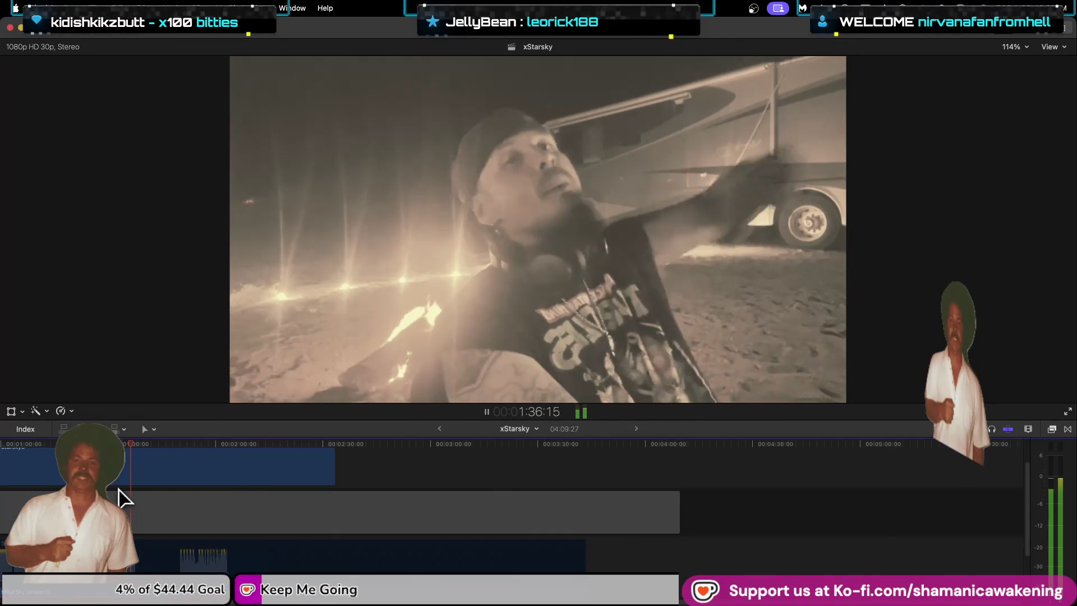
pyautogui.scroll(2, 120, 497)
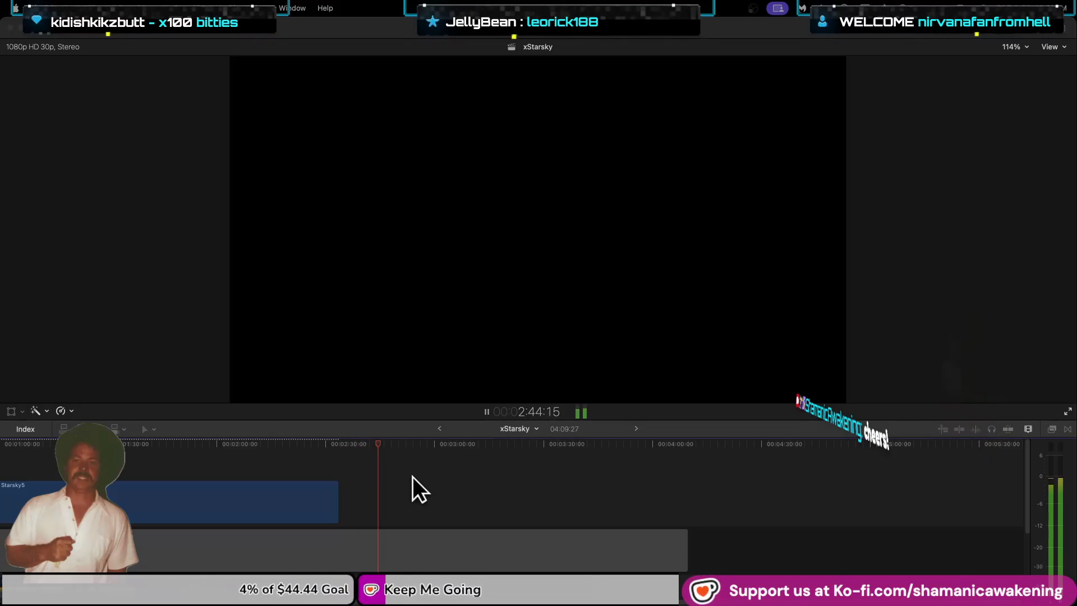
pyautogui.press('super+minus')
pyautogui.press('super+minus')
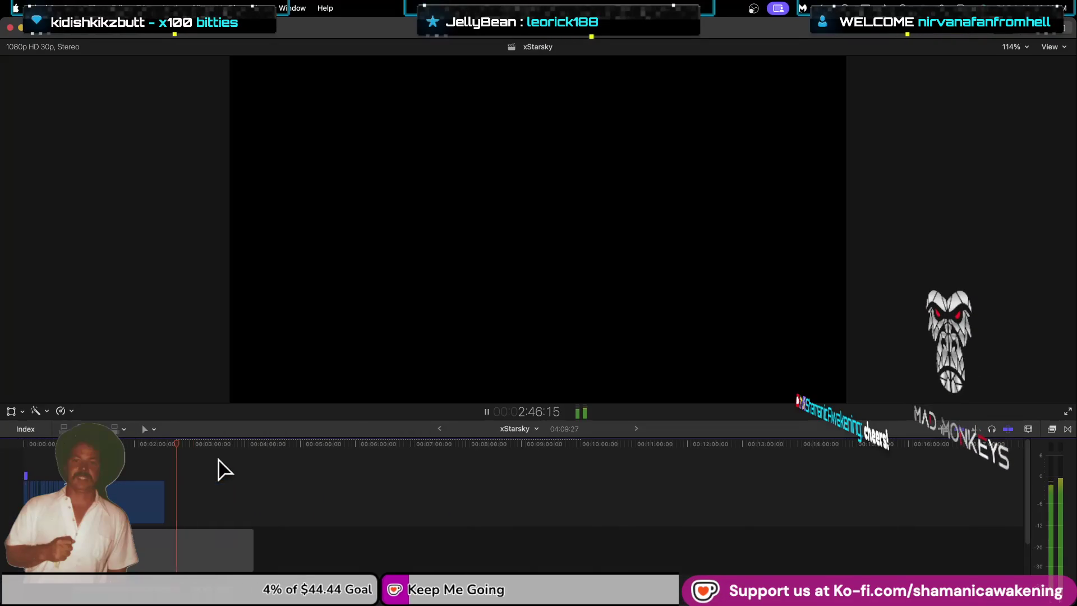
pyautogui.click(486, 411)
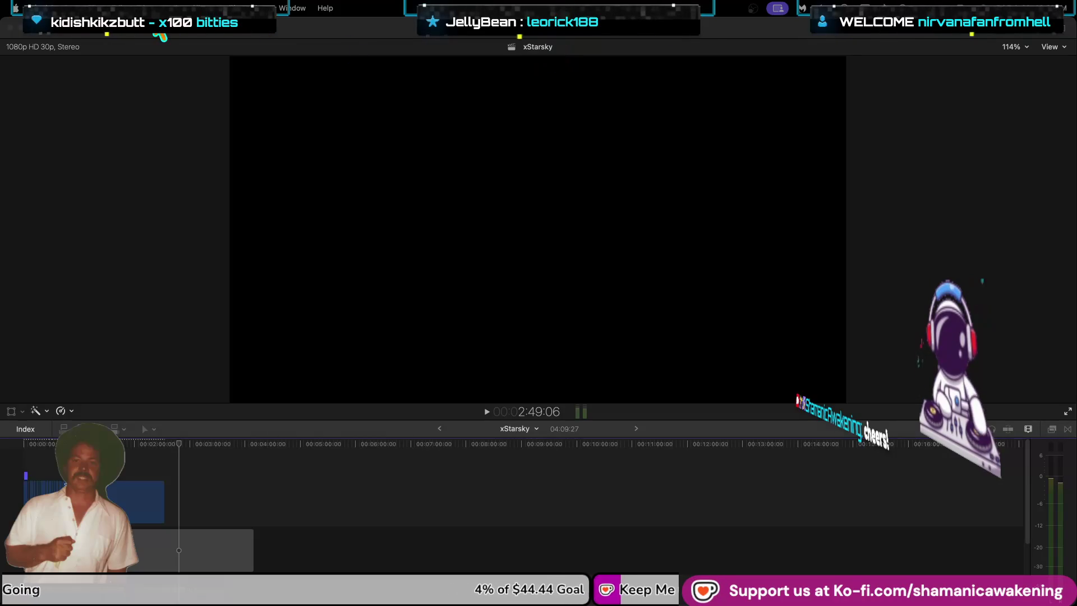
# Step: Quit Final Cut Pro from its app menu, then look at Logic Pro's recent projects
pyautogui.click(45, 8)
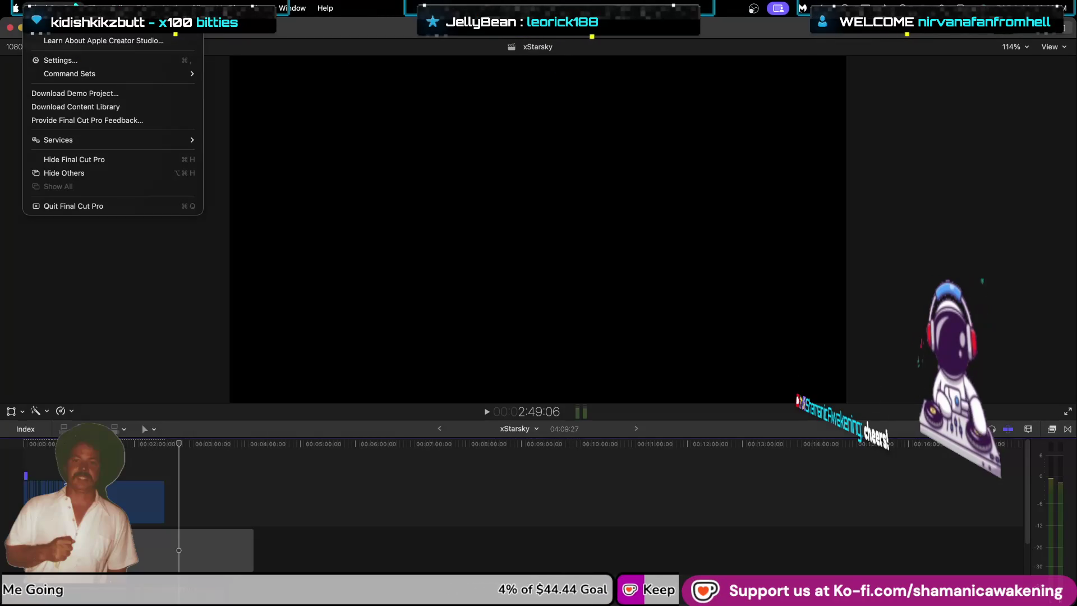
pyautogui.moveTo(98, 6)
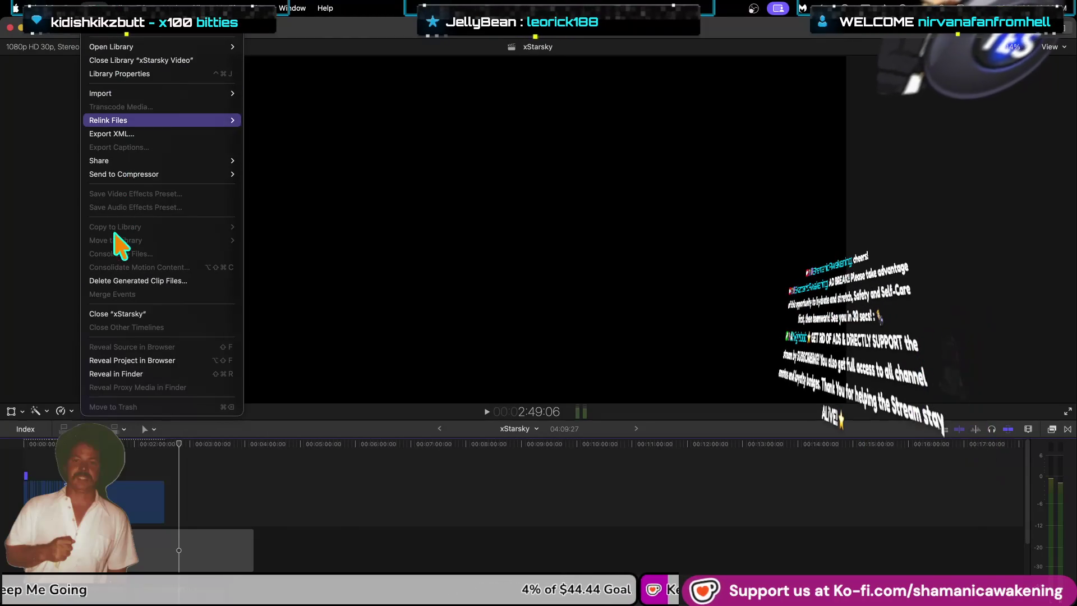
pyautogui.click(331, 59)
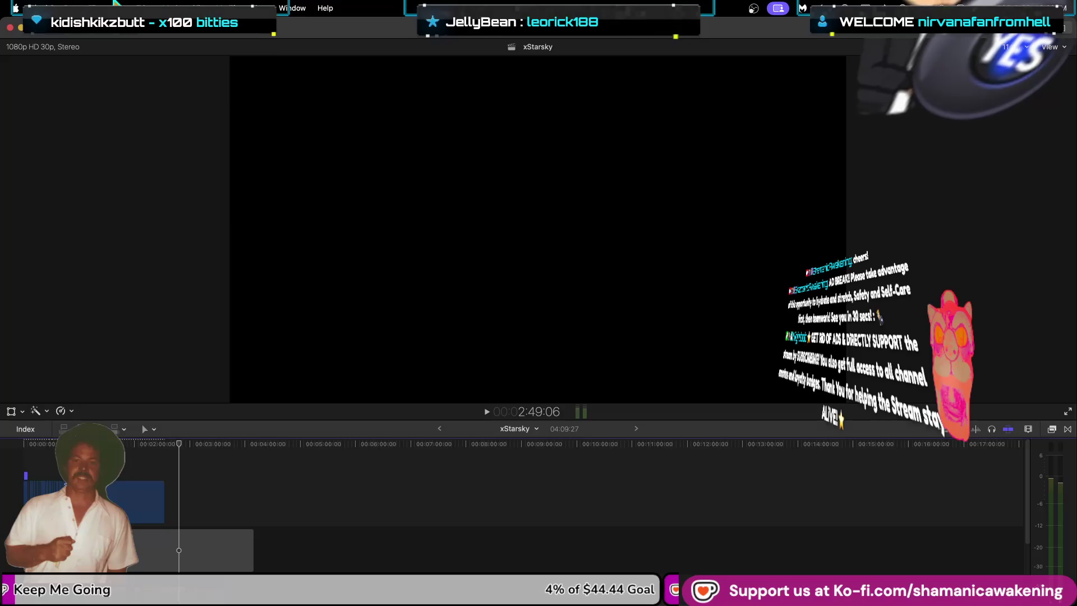
pyautogui.click(96, 8)
pyautogui.moveTo(45, 8)
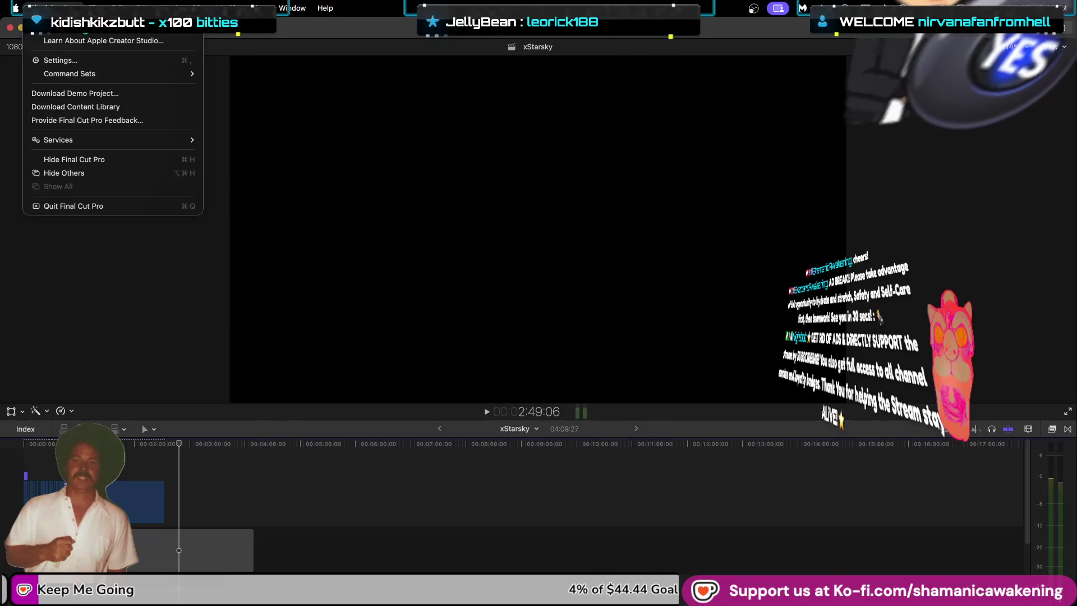
pyautogui.click(95, 205)
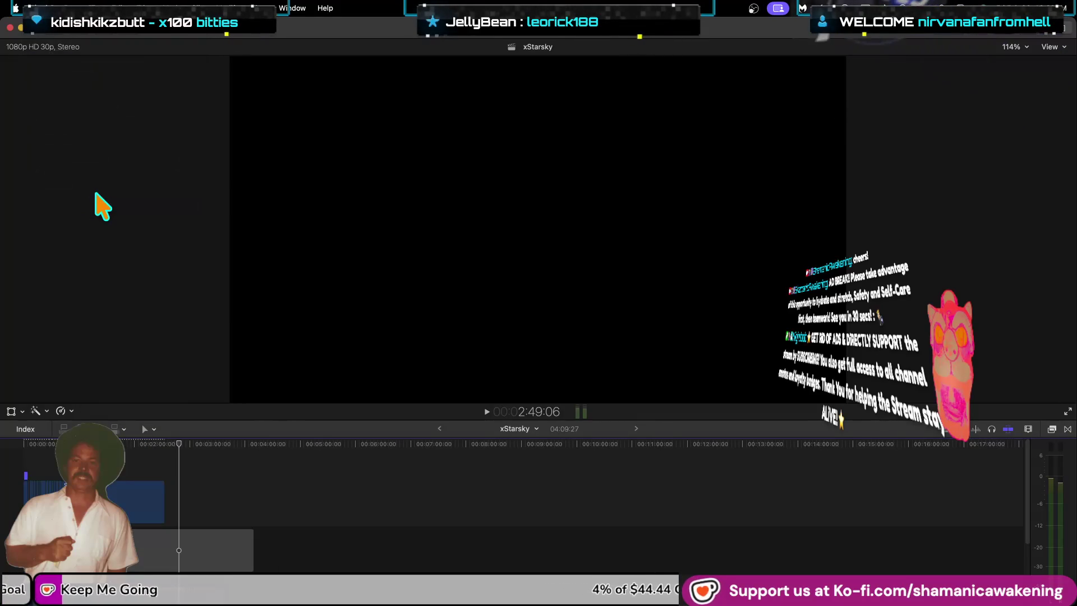
pyautogui.click(84, 8)
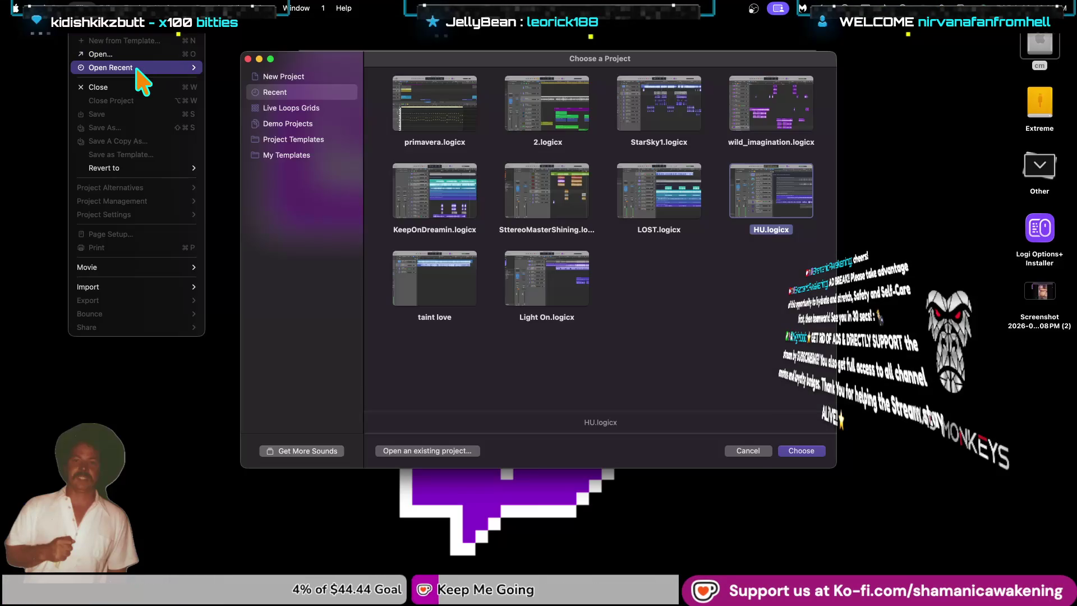
# Step: Close Logic's recent-projects list without opening one and open the cm drive in a file window
pyautogui.moveTo(140, 68)
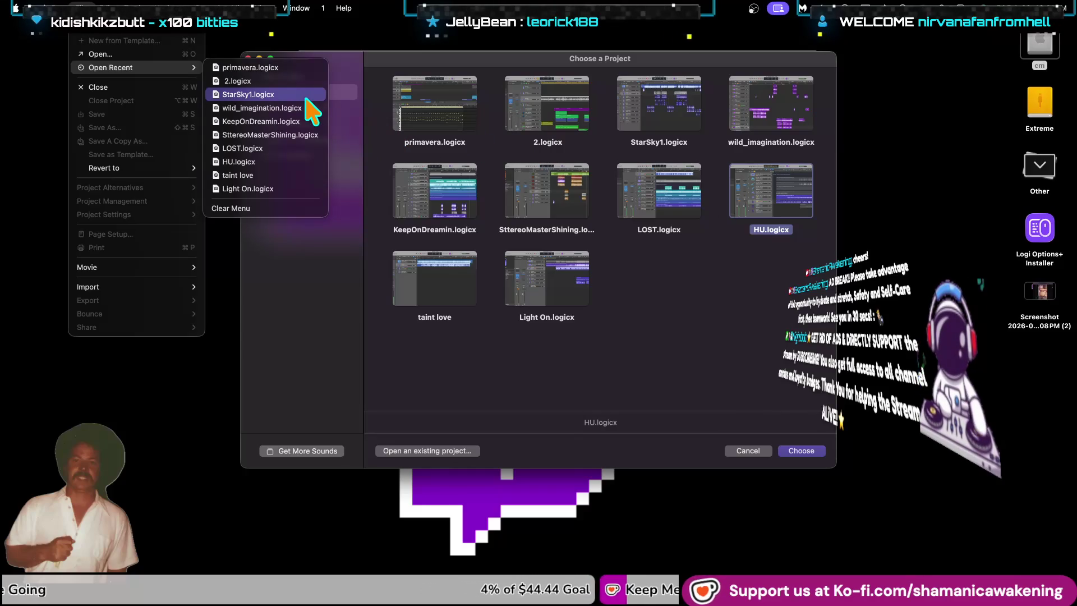
pyautogui.click(1041, 37)
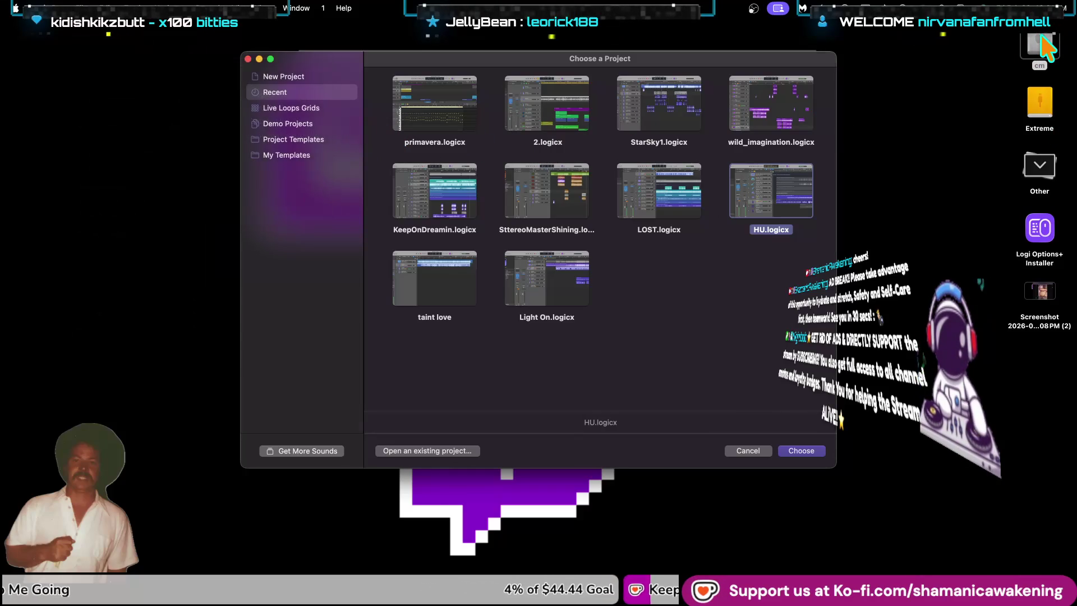
pyautogui.doubleClick(1042, 37)
pyautogui.scroll(-4, 352, 287)
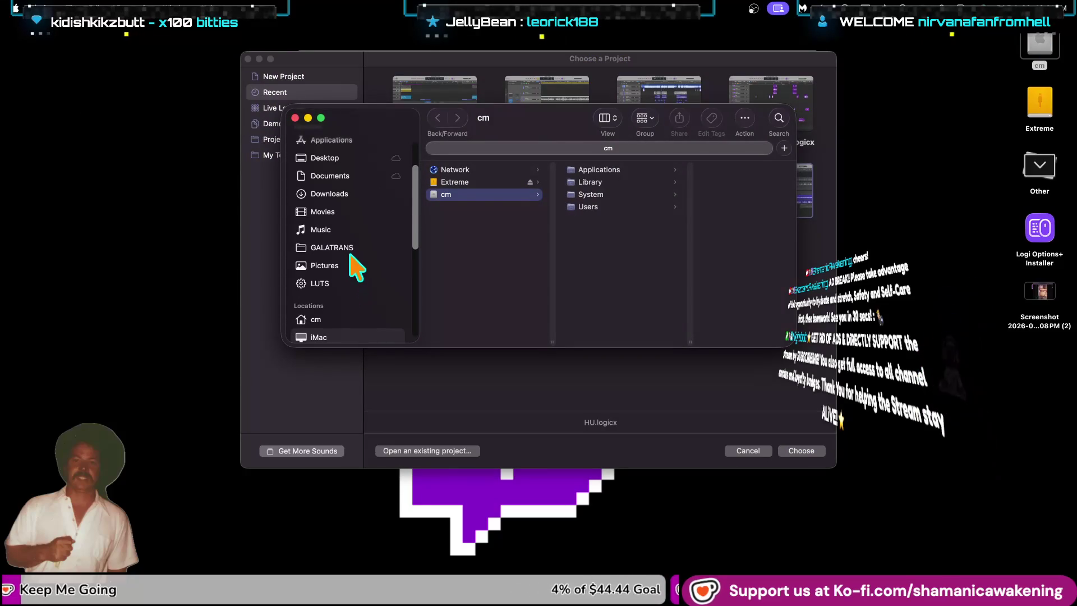
# Step: Go to GALATRANS > The Creamy LP MASTERS (Explicit) > WAV and open xWild (explicit).wav in VLC
pyautogui.click(351, 250)
pyautogui.click(482, 234)
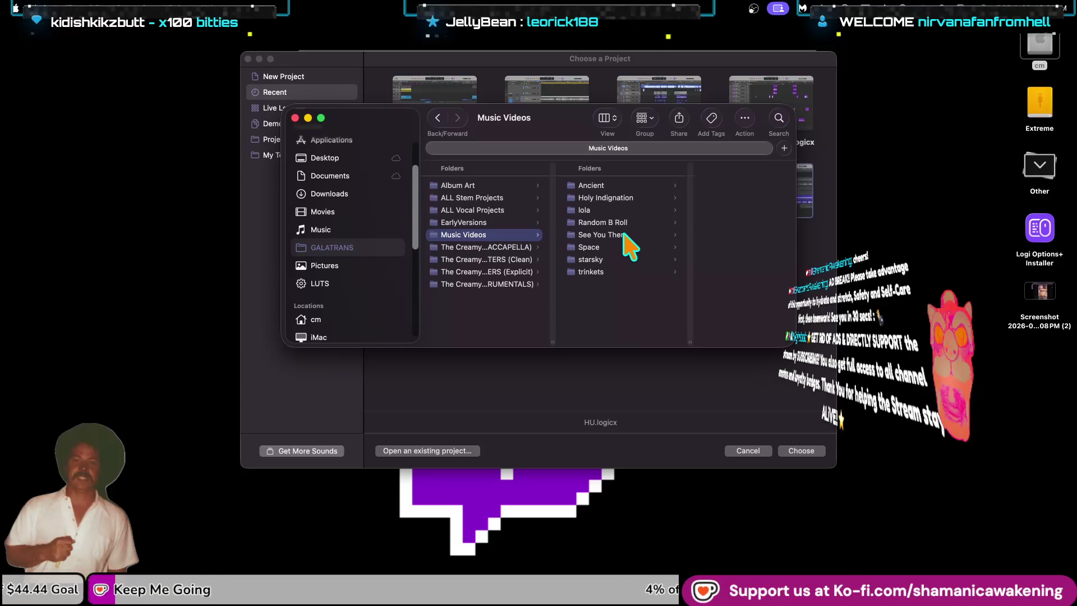
pyautogui.click(480, 224)
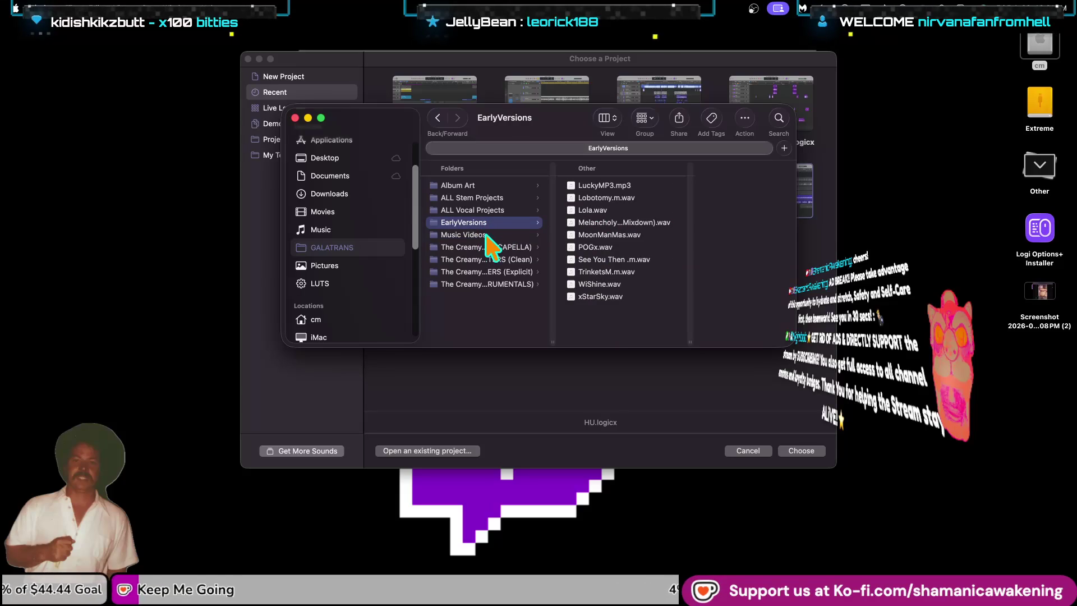
pyautogui.click(488, 248)
pyautogui.click(489, 273)
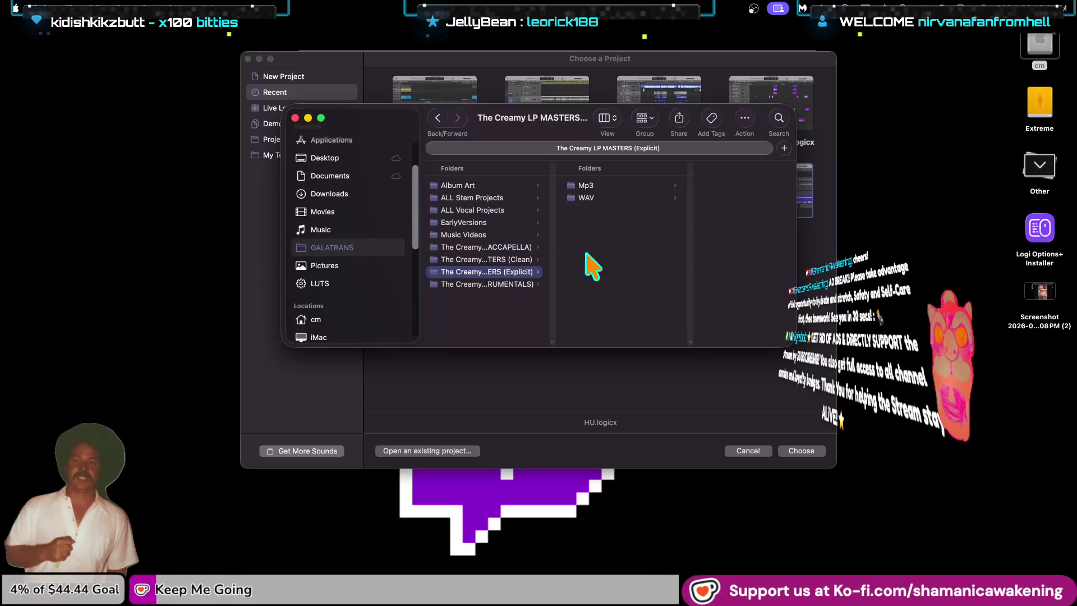
pyautogui.click(629, 200)
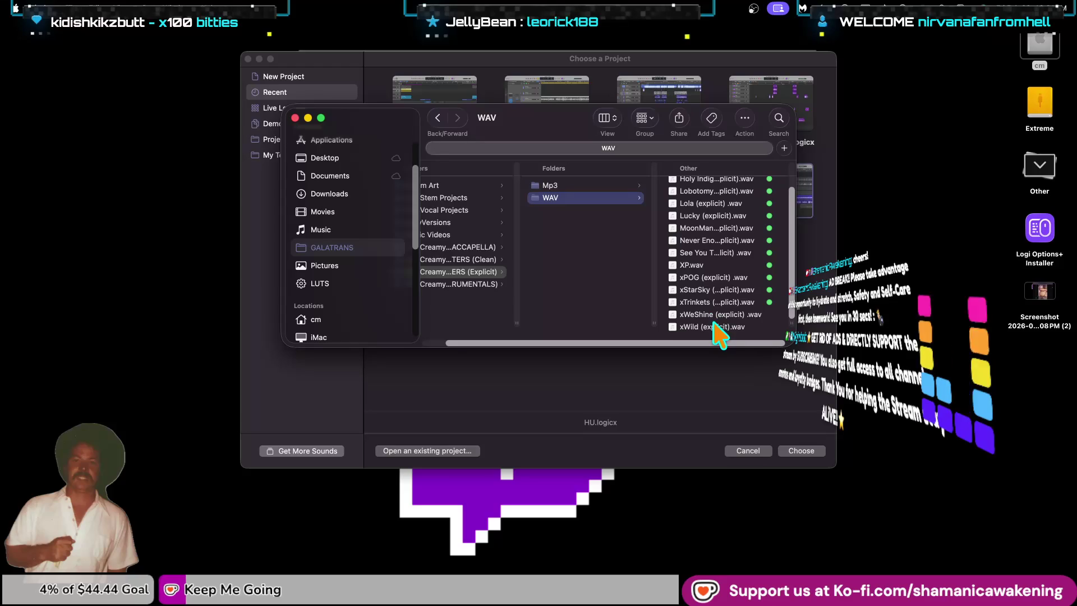
pyautogui.click(714, 328)
pyautogui.doubleClick(553, 328)
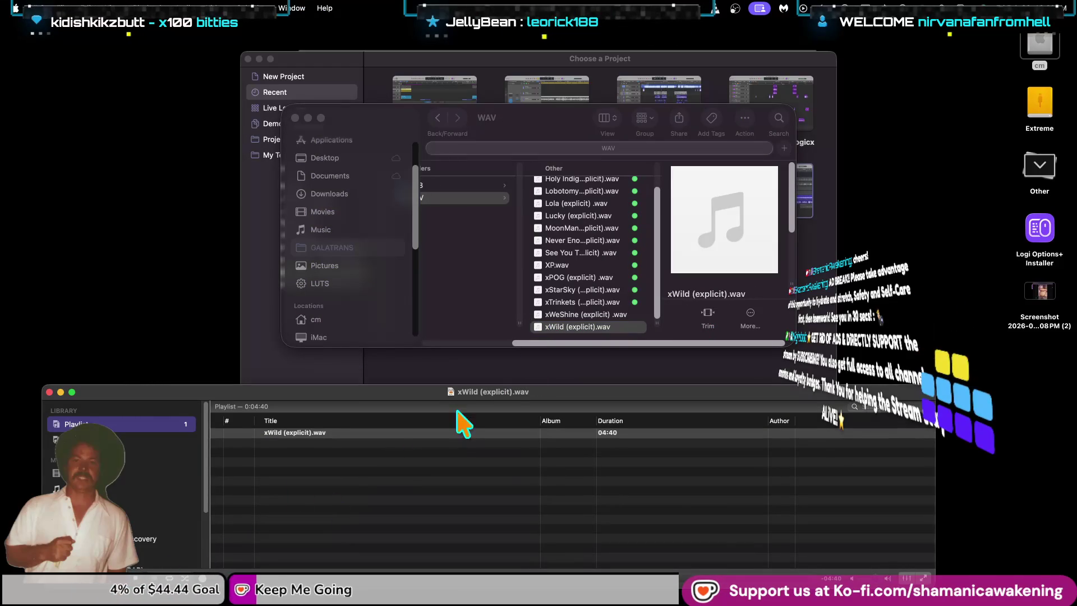
# Step: Set VLC's audio output device to External Headphones
pyautogui.click(143, 8)
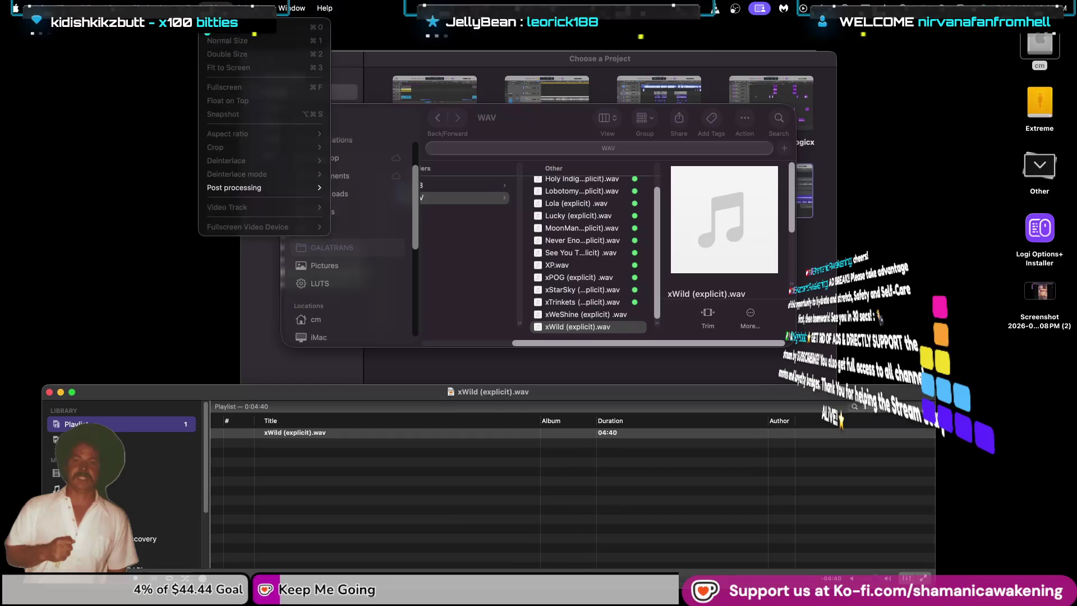
pyautogui.moveTo(255, 128)
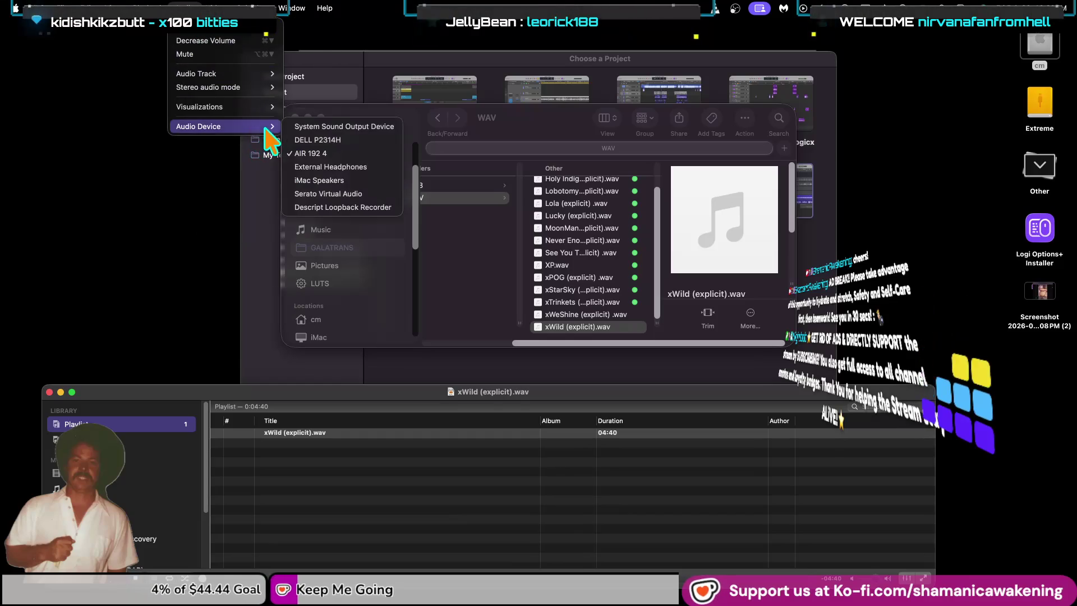
pyautogui.click(360, 167)
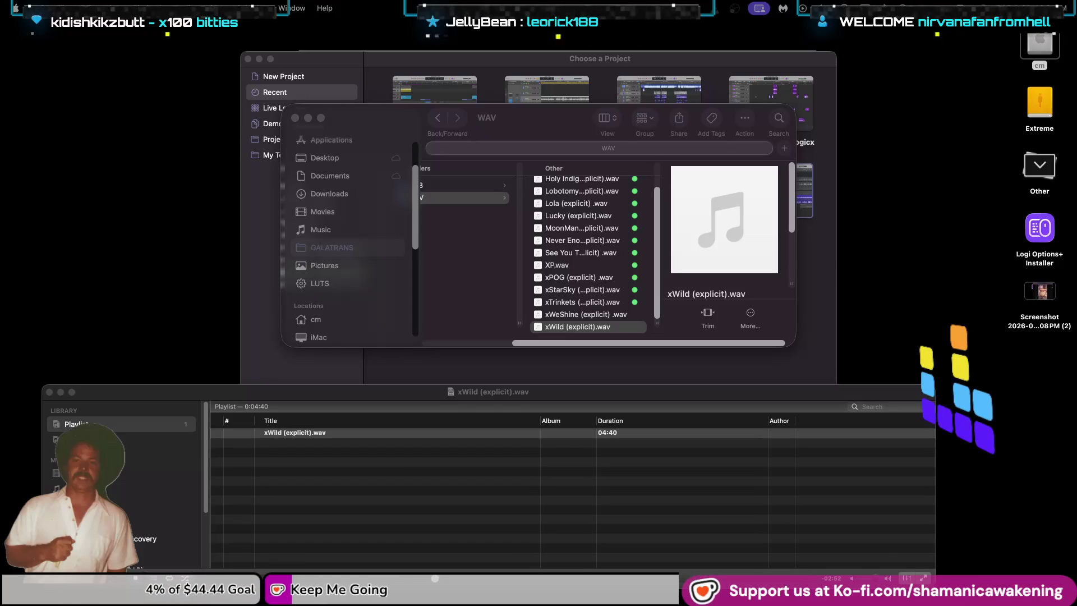
pyautogui.click(603, 266)
pyautogui.click(587, 266)
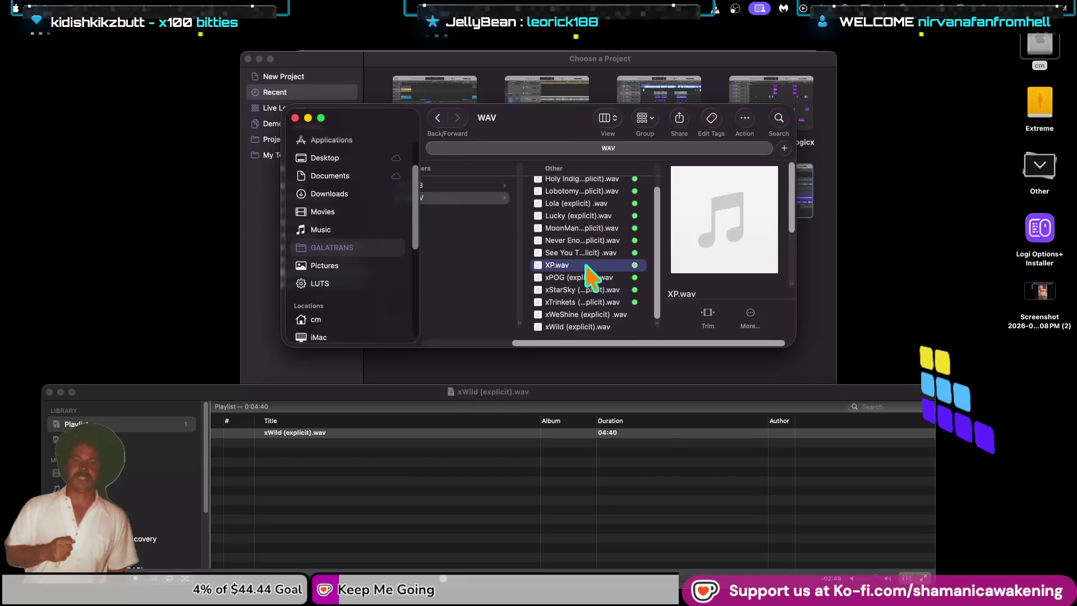
pyautogui.moveTo(584, 268); pyautogui.dragTo(419, 480)
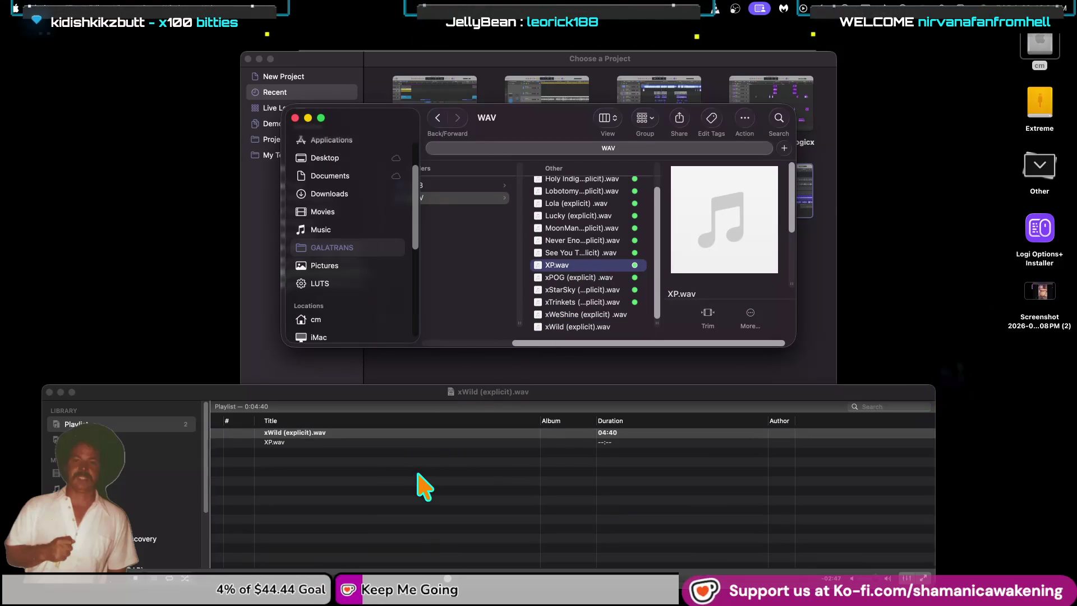
pyautogui.moveTo(697, 242)
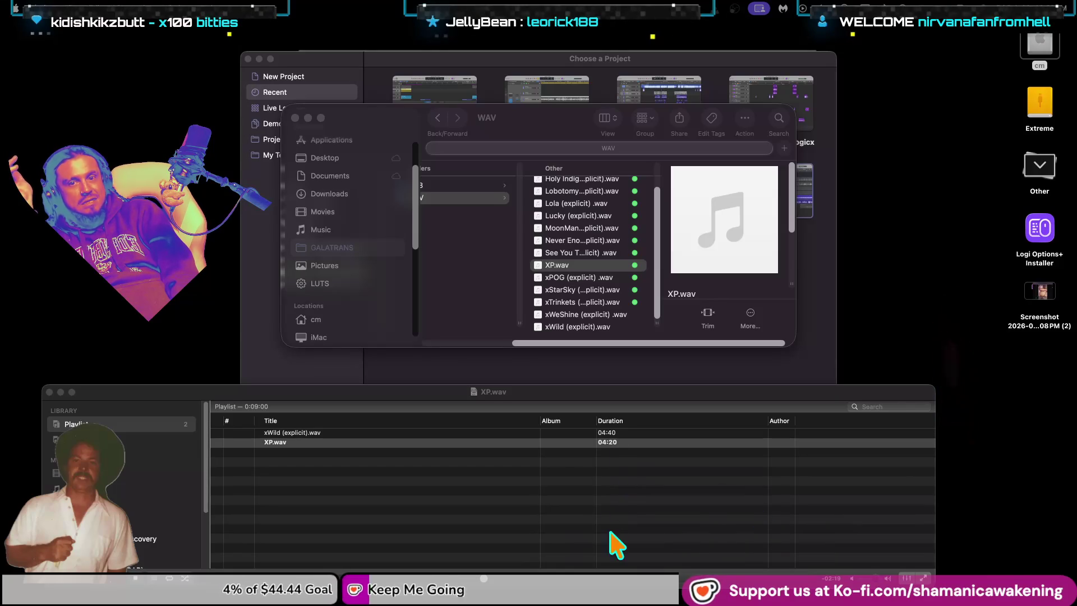
pyautogui.scroll(3, 590, 286)
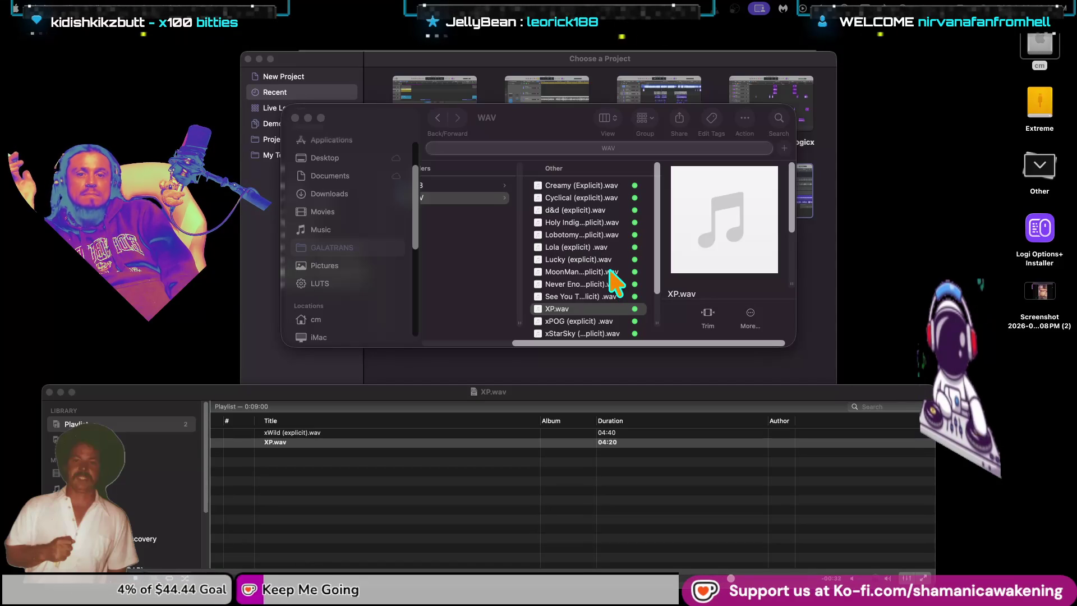
pyautogui.click(610, 276)
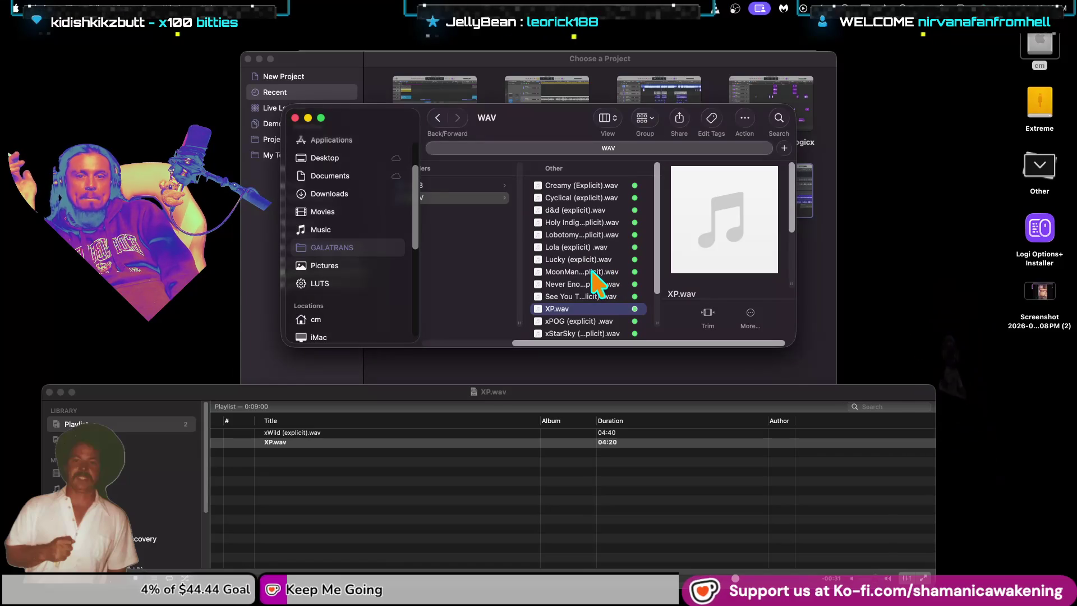
# Step: Drag MoonMan (Explicit).wav from the WAV folder into VLC's playlist below XP.wav
pyautogui.click(593, 274)
pyautogui.moveTo(593, 273); pyautogui.dragTo(469, 465)
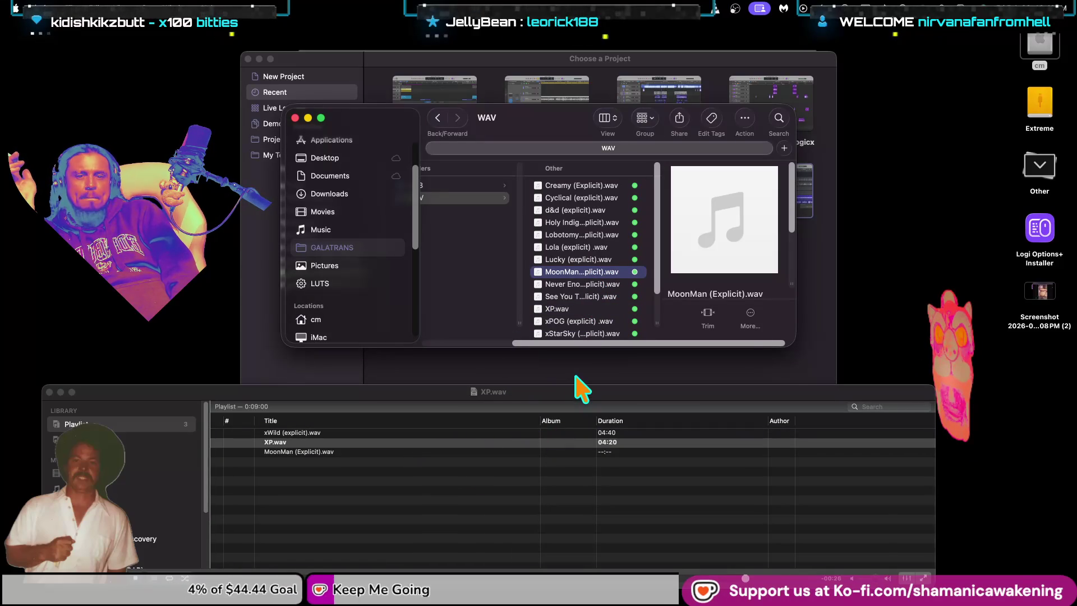